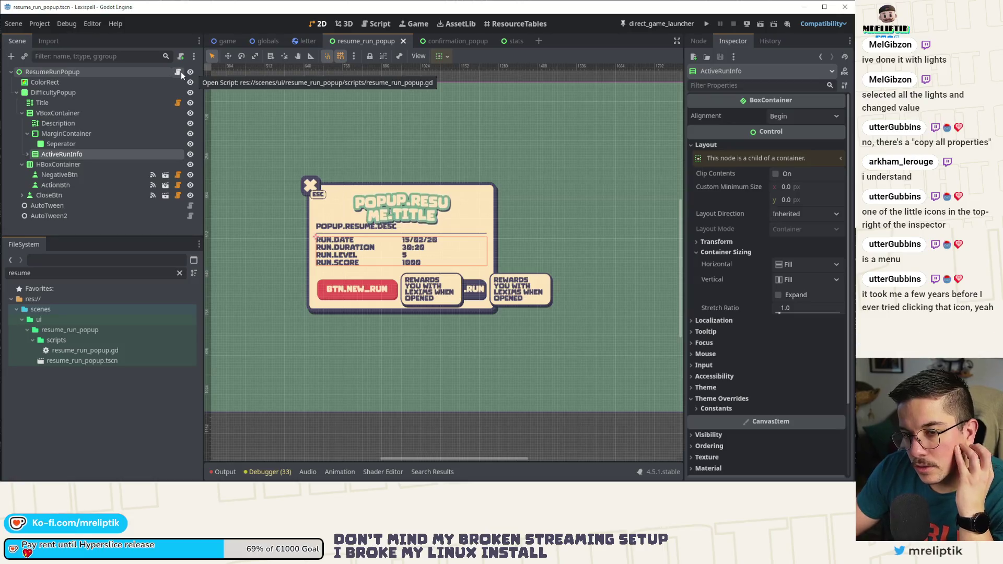
Start attaching a new script to ActiveRunInfo, choosing a location under scenes/ui.
right_click(74, 155)
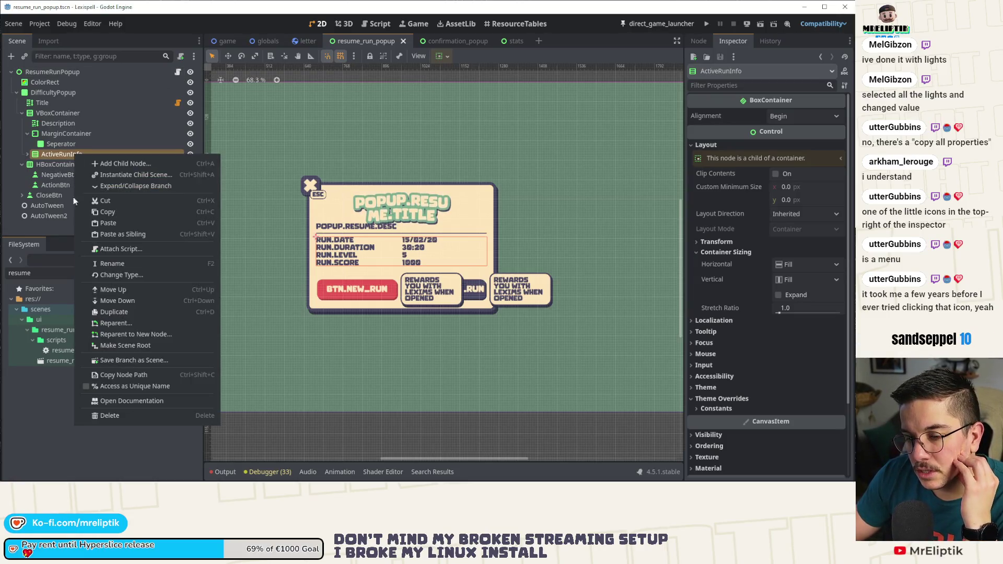
left_click(120, 250)
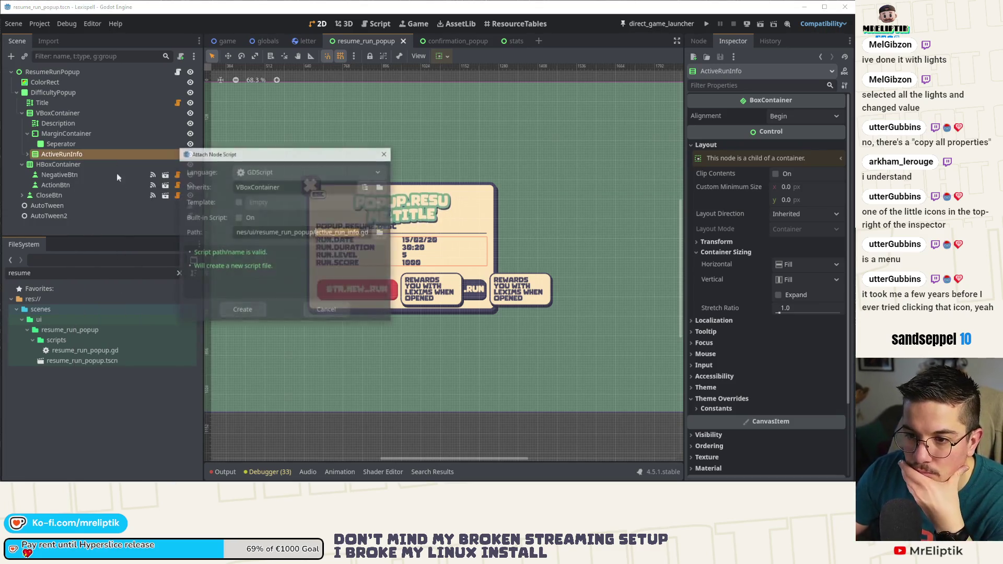
left_click(384, 231)
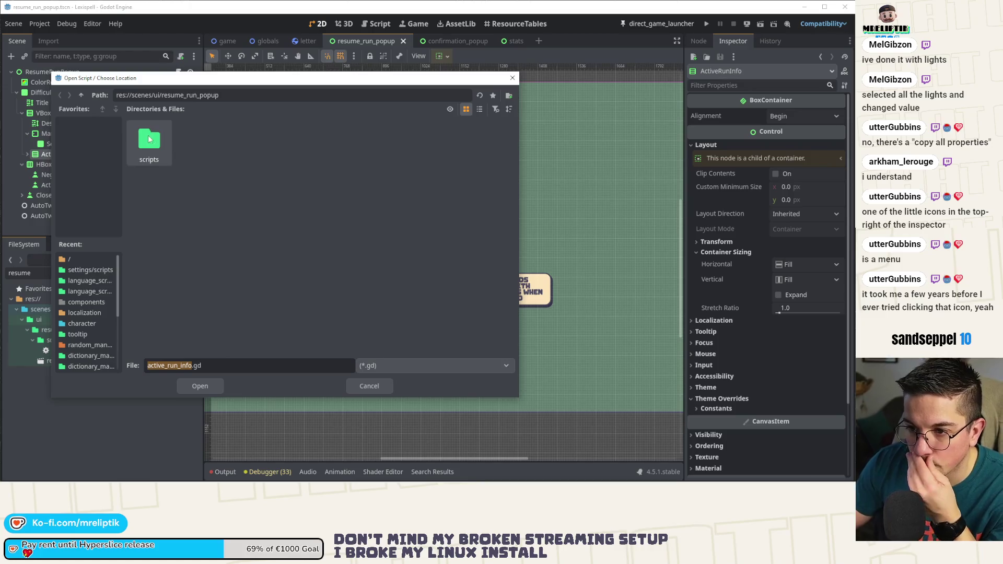
left_click(82, 95)
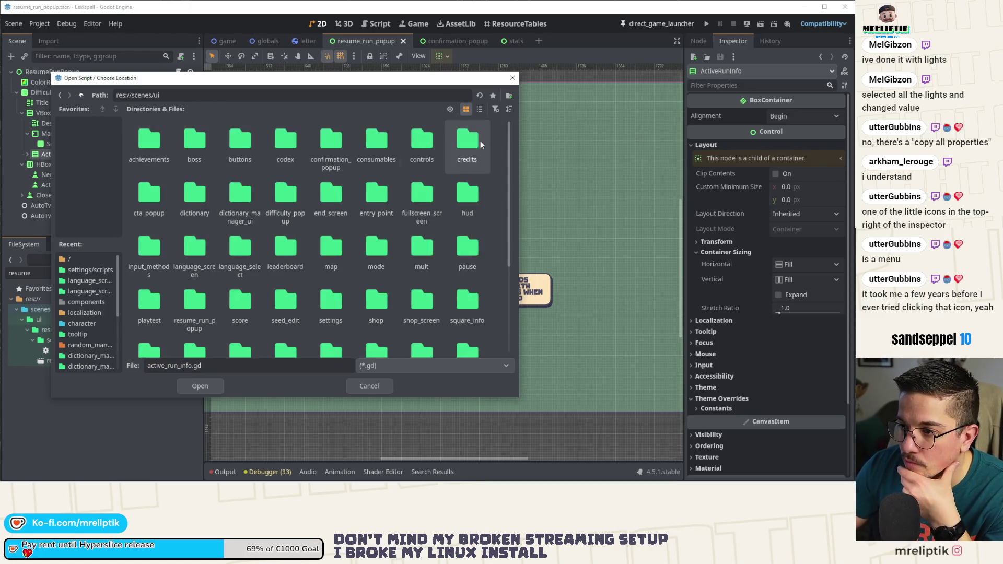
Create active_run_info.gd in a new active_run_info folder and begin it with 'class_name ActiveRunInfo'.
left_click(509, 95)
type("ive_run")
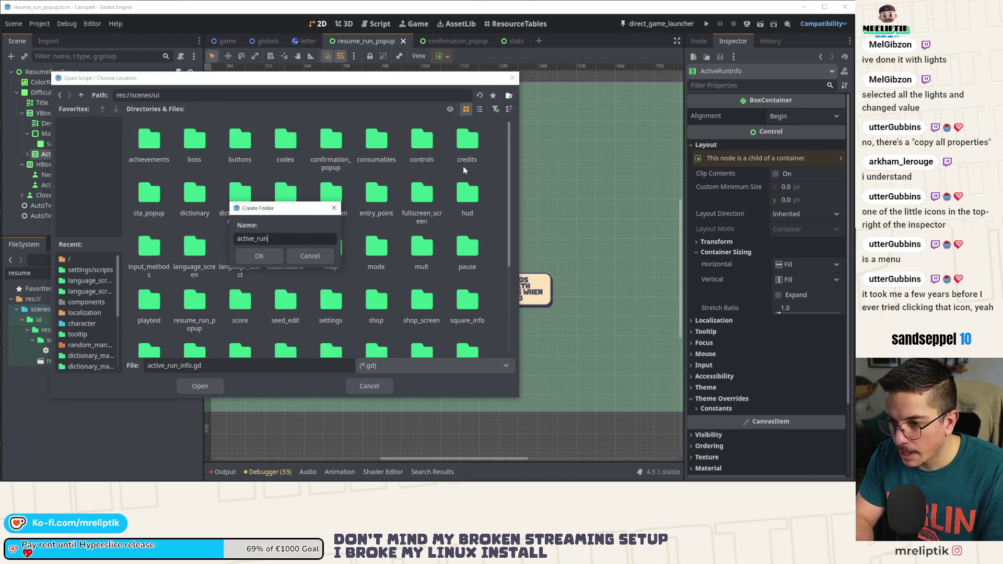
left_click(260, 256)
left_click(200, 386)
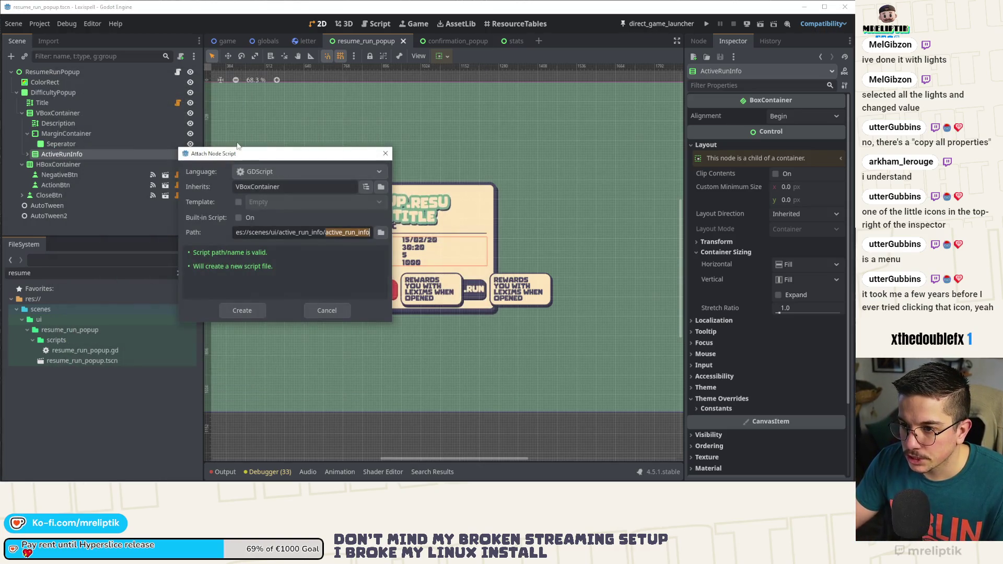
left_click(251, 311)
type("class_name ")
type("ActiveRunInfo extends VBoxContainer")
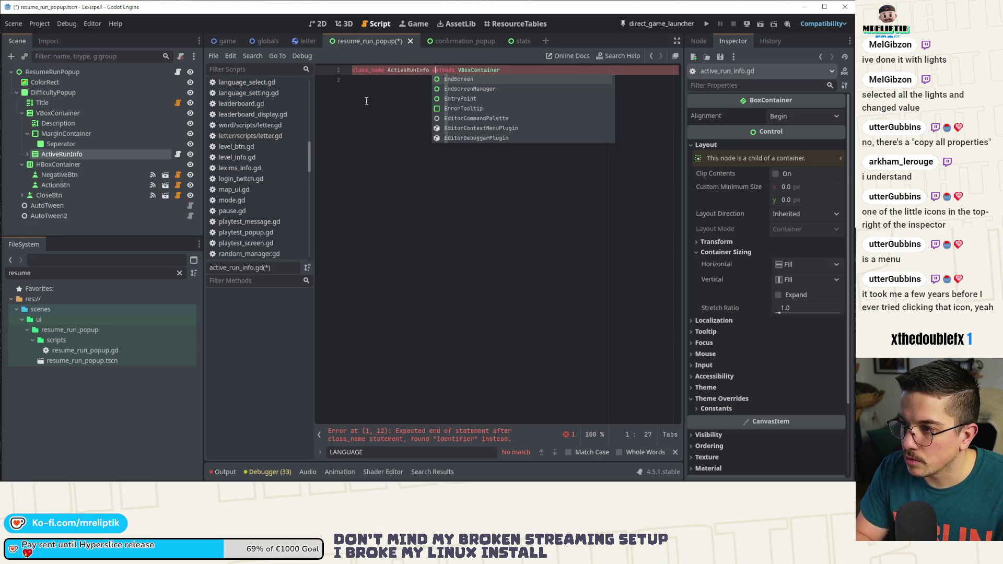
Make line 1 'class_name ActiveRunInfo extends VBoxContainer' and start a _ready() -> void function.
key("ctrl+s")
left_click(368, 100)
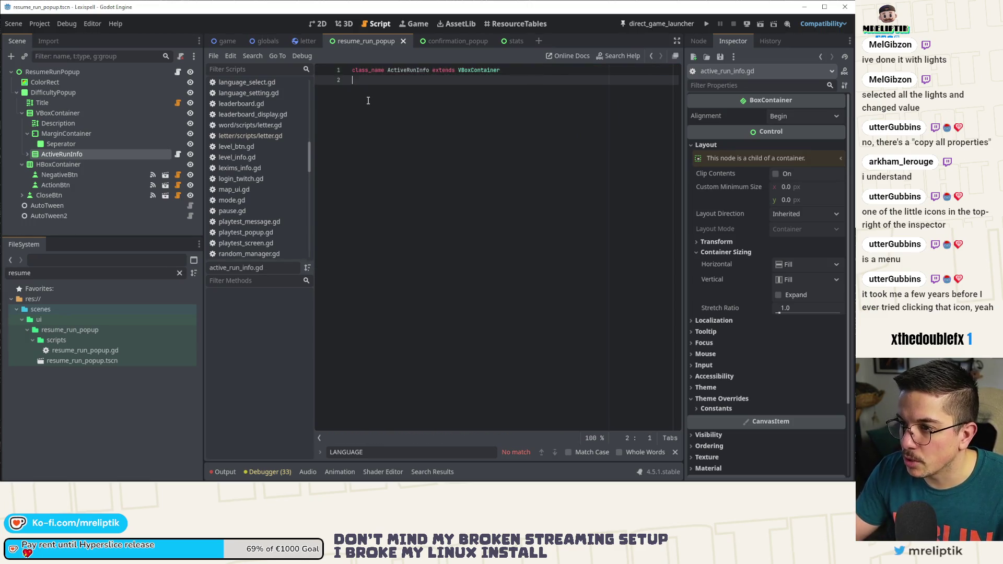
key("Return")
type("func_ read")
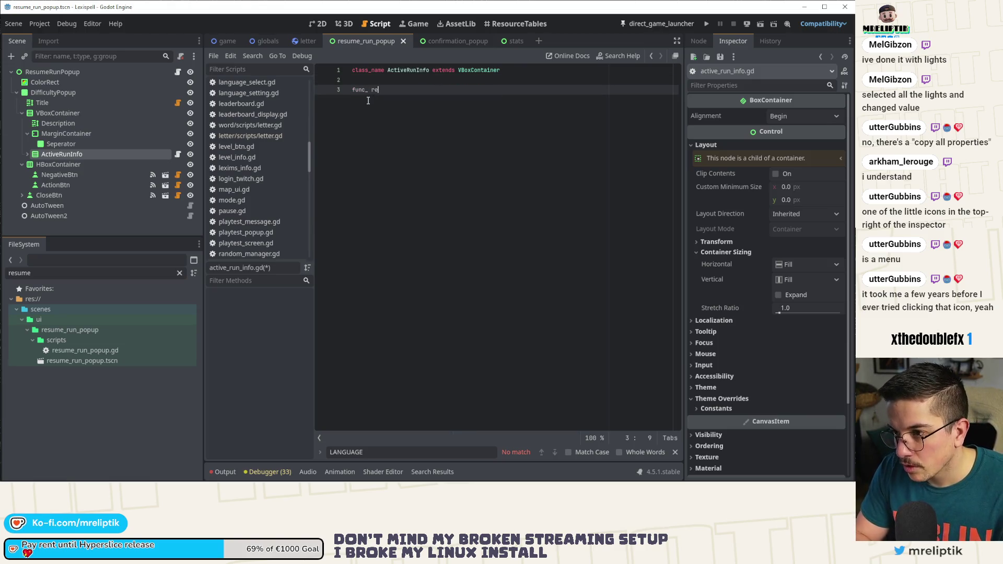
key("Return")
key("Return")
key("BackSpace")
key("BackSpace")
key("BackSpace")
type("_r")
key("Return")
Give the _ready function an indented 'pass' body.
type("p")
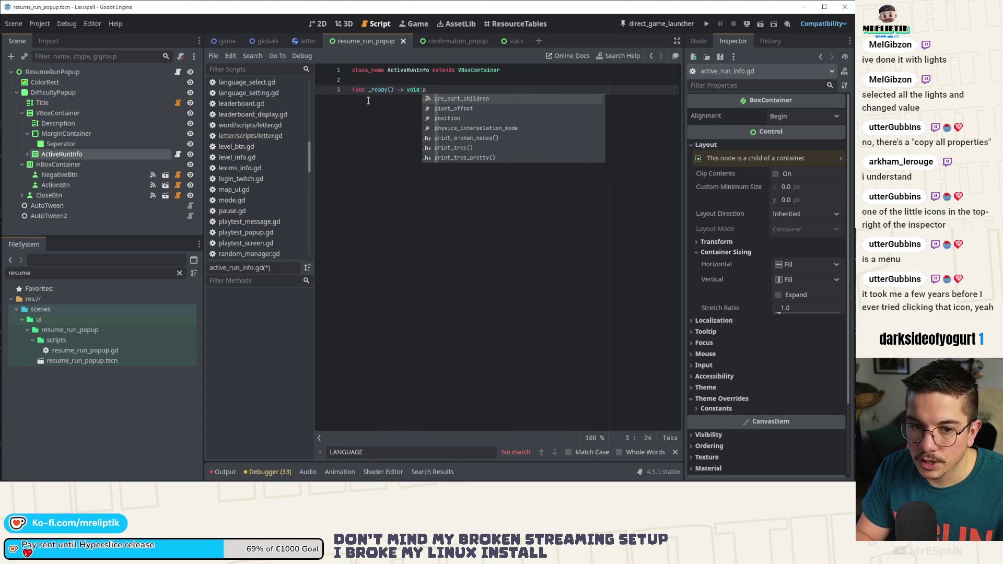
key("BackSpace")
key("Return")
type("p")
key("BackSpace")
type("pass")
Insert blank lines between the class declaration and _ready for future variables.
left_click(370, 76)
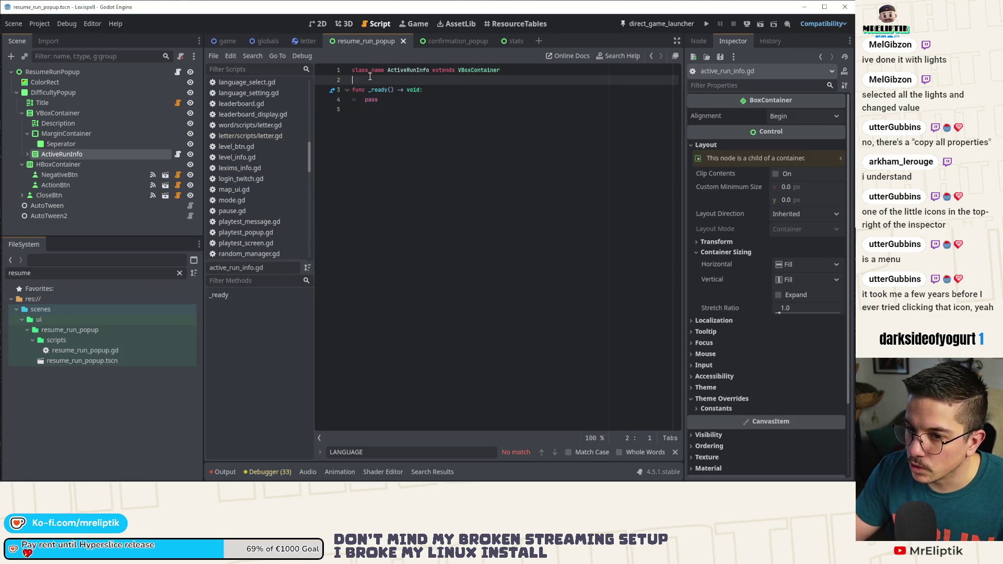
key("Return")
key("Return")
key("Up")
Expand ActiveRunInfo in the Scene dock and select its Date label.
left_click(27, 154)
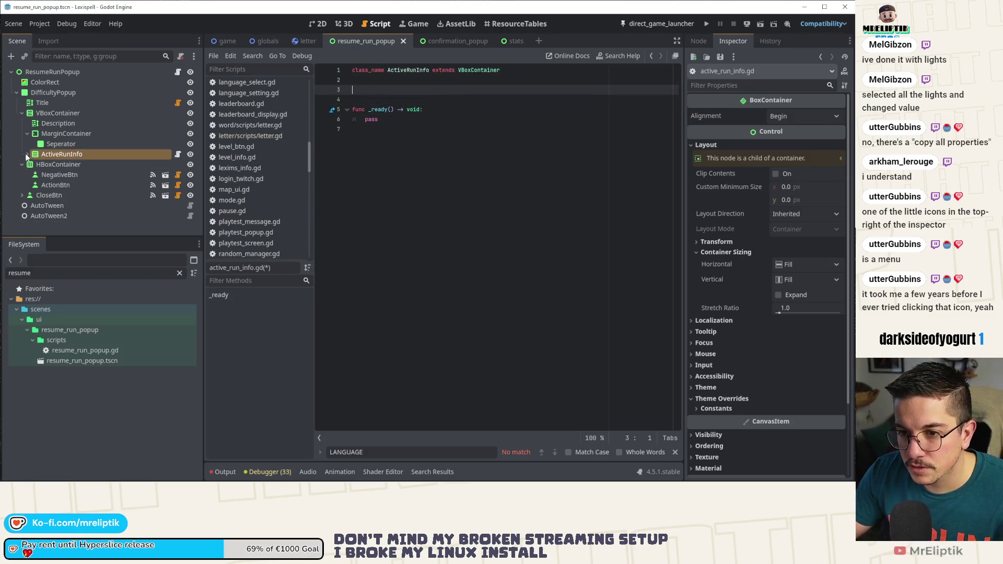
scroll(63, 162, "down", 1)
left_click(70, 175)
left_click(82, 206, "ctrl")
scroll(79, 204, "down", 2)
left_click(77, 197, "ctrl")
scroll(87, 206, "down", 1)
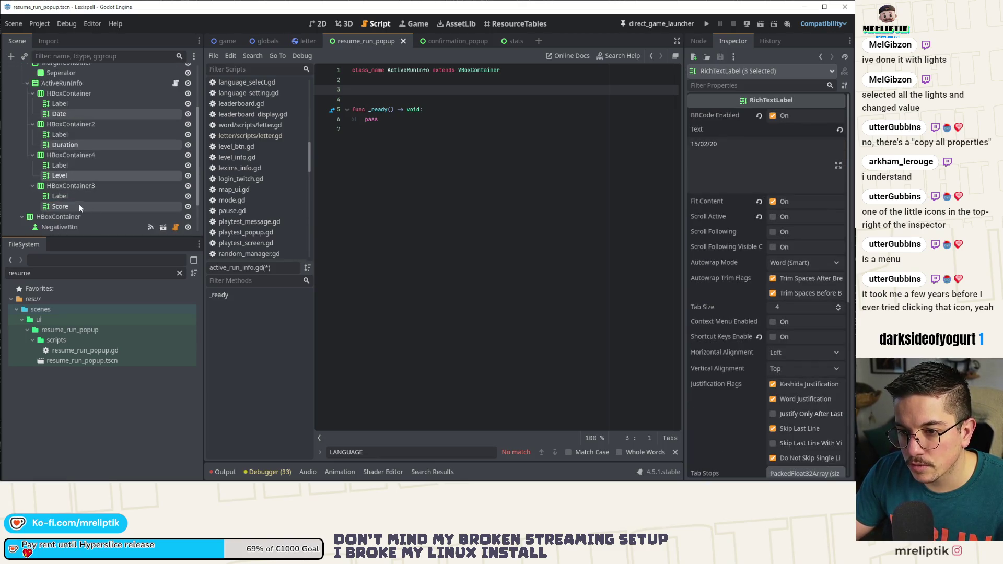
left_click(80, 204, "ctrl")
left_click_drag(74, 116, 387, 97)
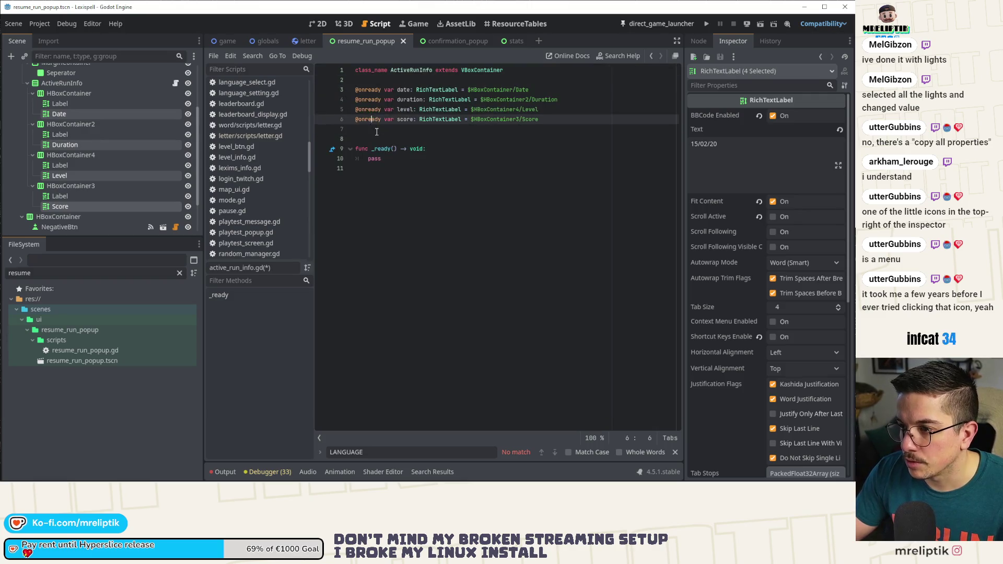
Add a 'func fill_in() -> void:' function with a pass body and save.
left_click(375, 175)
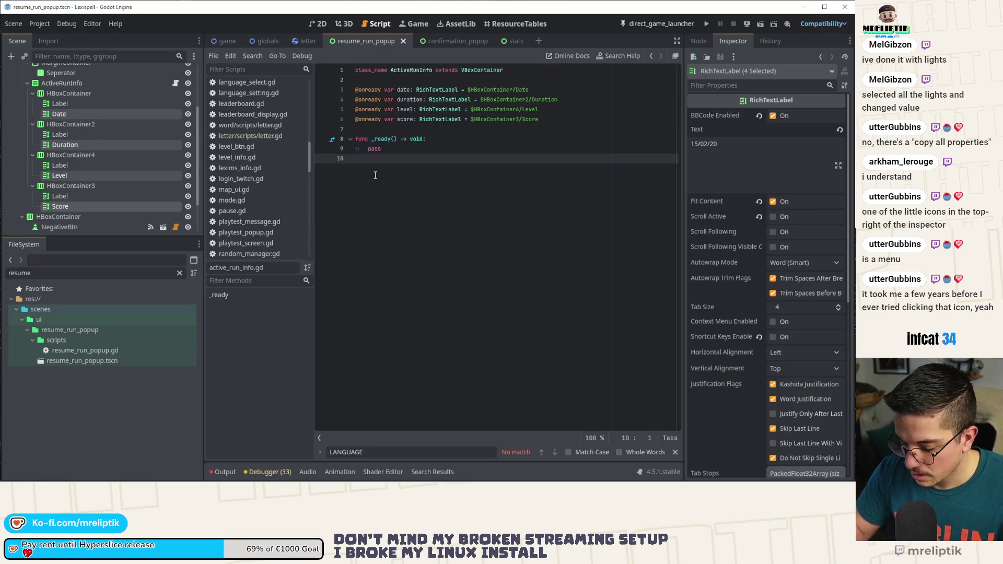
key("Return")
type("func fill_in_")
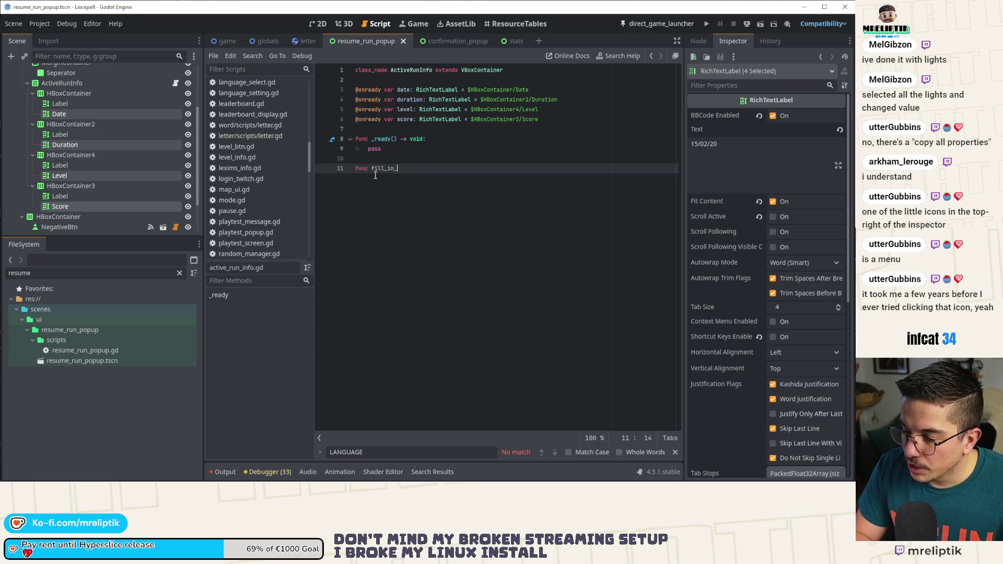
key("BackSpace")
key("BackSpace")
key("BackSpace")
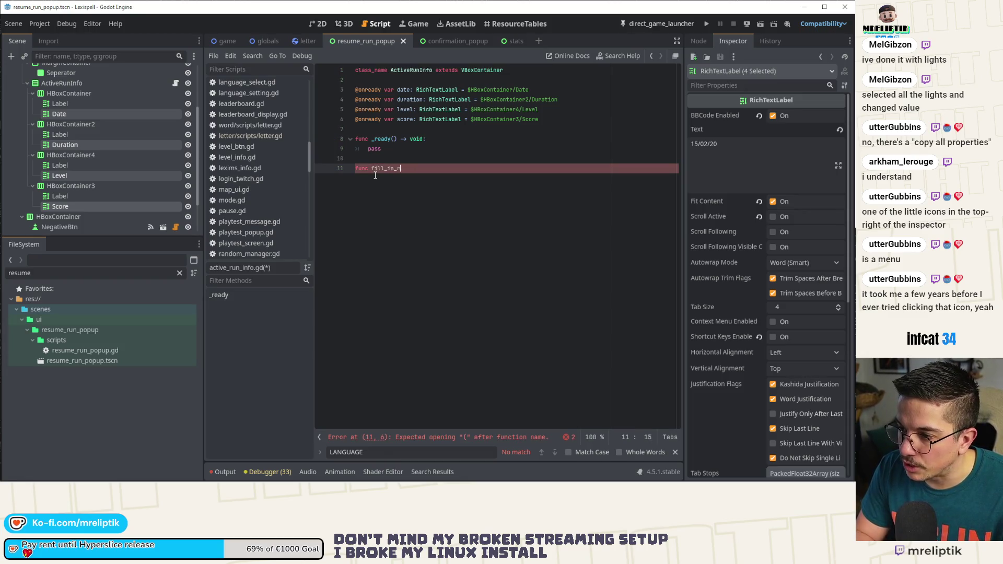
type(") -> void:")
key("Return")
type("p")
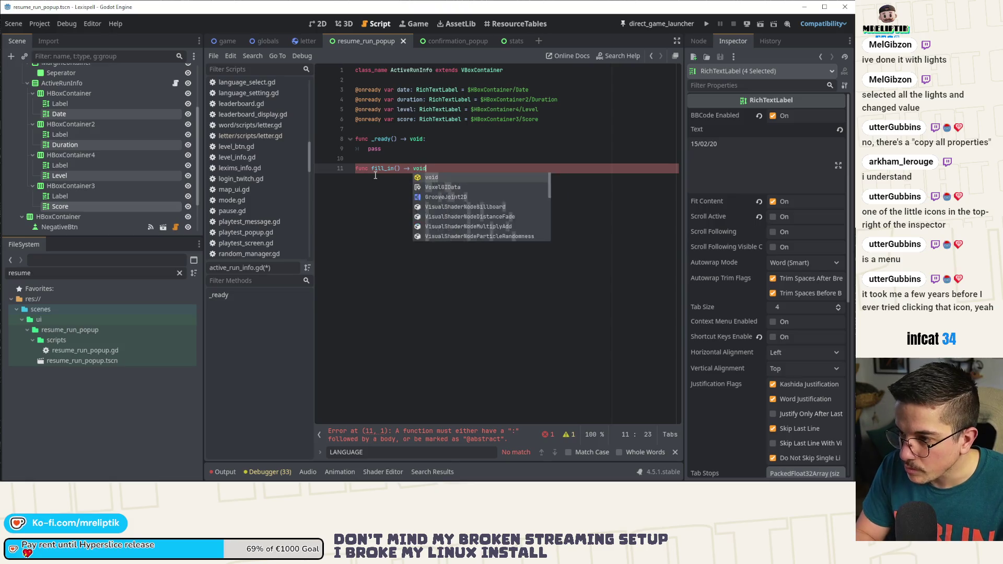
type("ass")
key("ctrl+s")
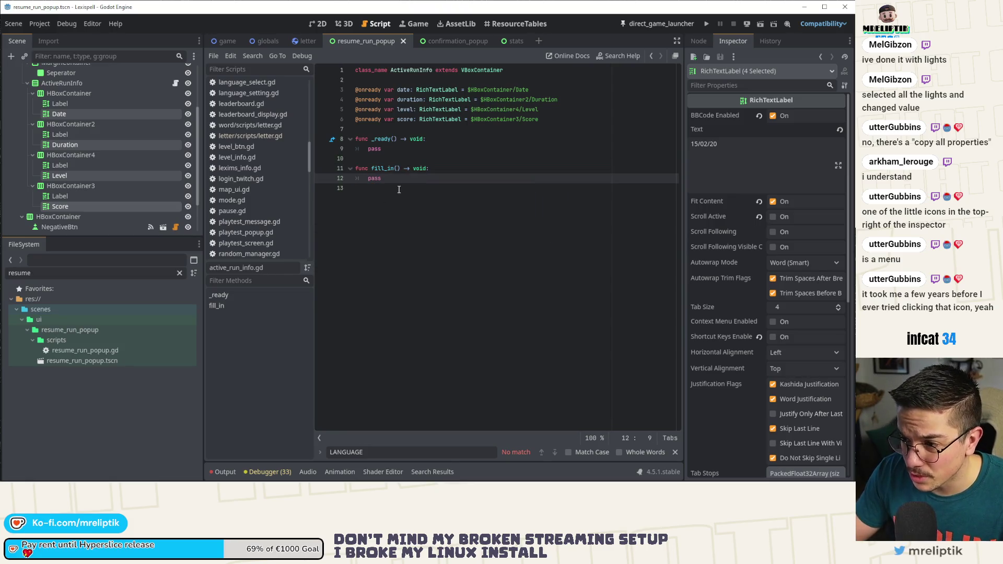
Begin an 'if SaveManager.save[' condition inside fill_in and save.
type("if")
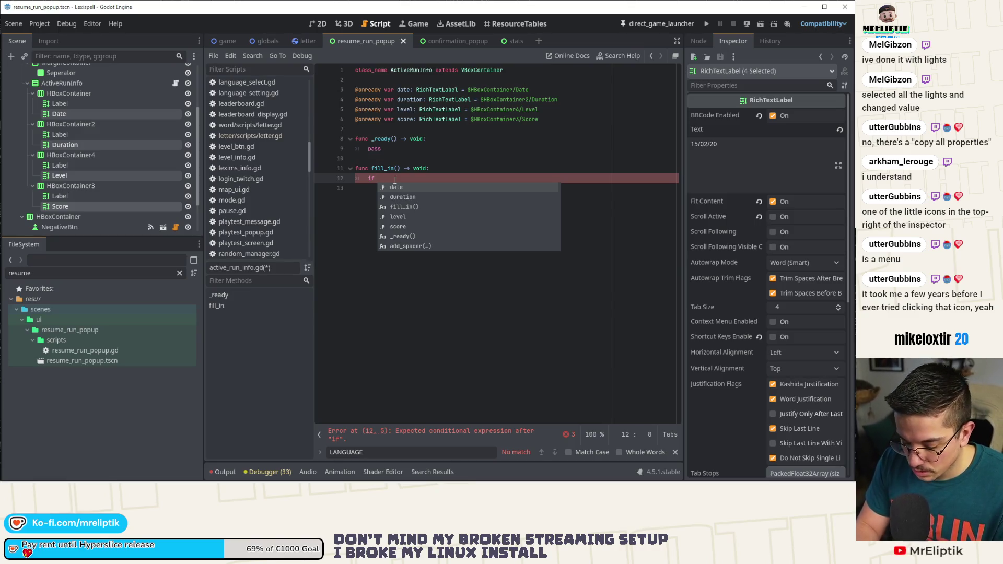
type("SaveManager.")
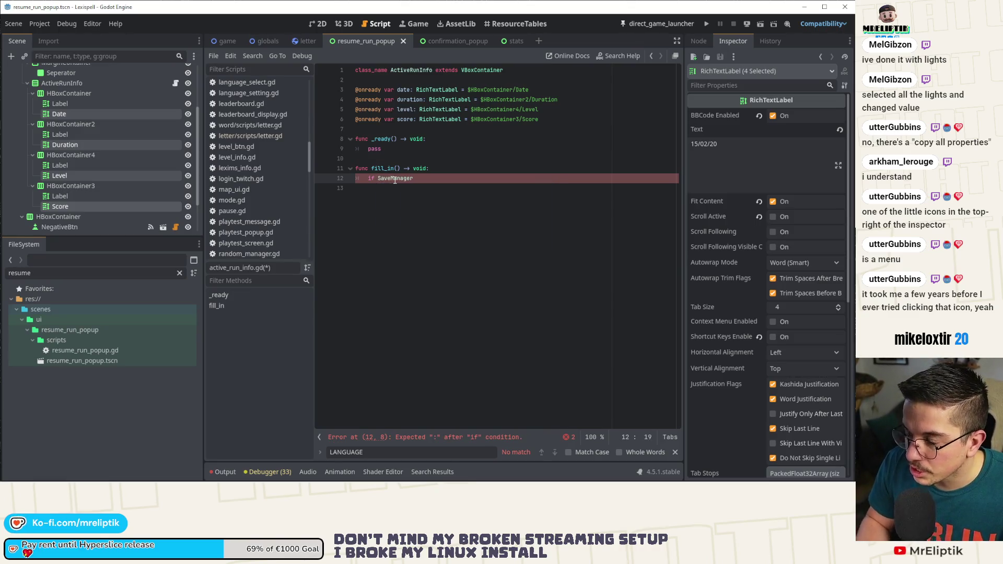
type("save[")
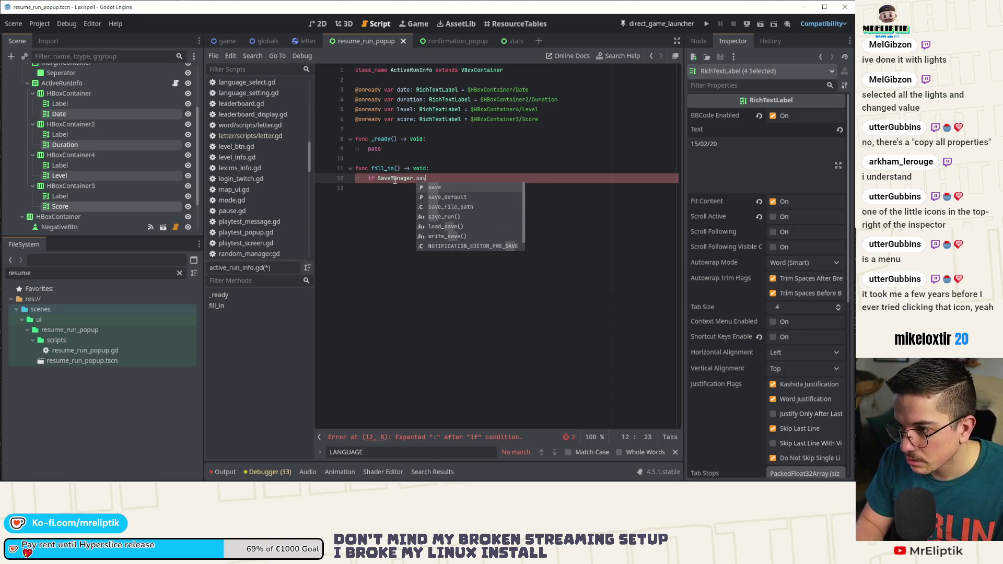
key("ctrl+s")
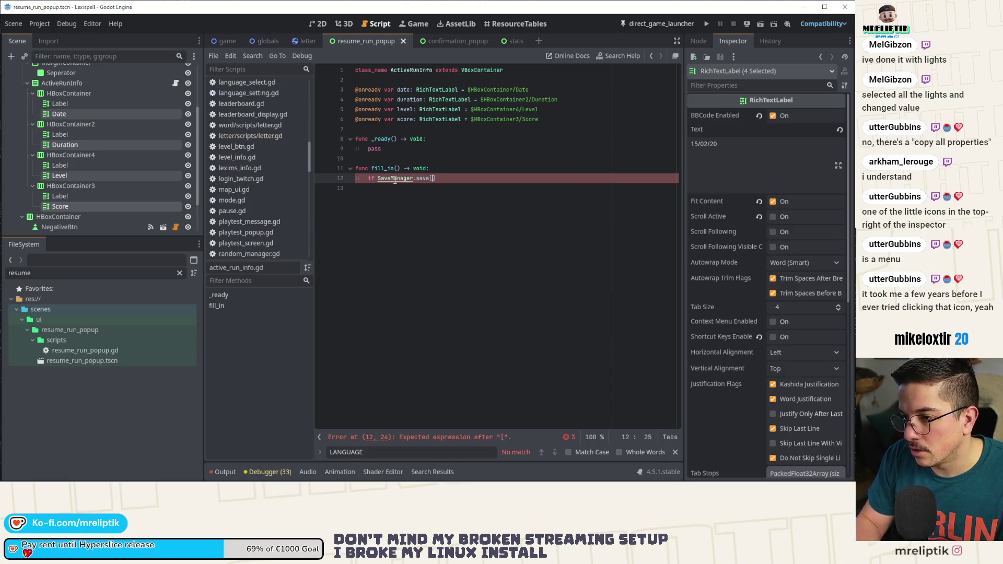
Review save_run in save_manager.gd, selecting its save lines and the RUN_ACTIVE, GAME_STATS and LANG keys.
left_click(421, 179, "ctrl")
scroll(435, 257, "down", 15)
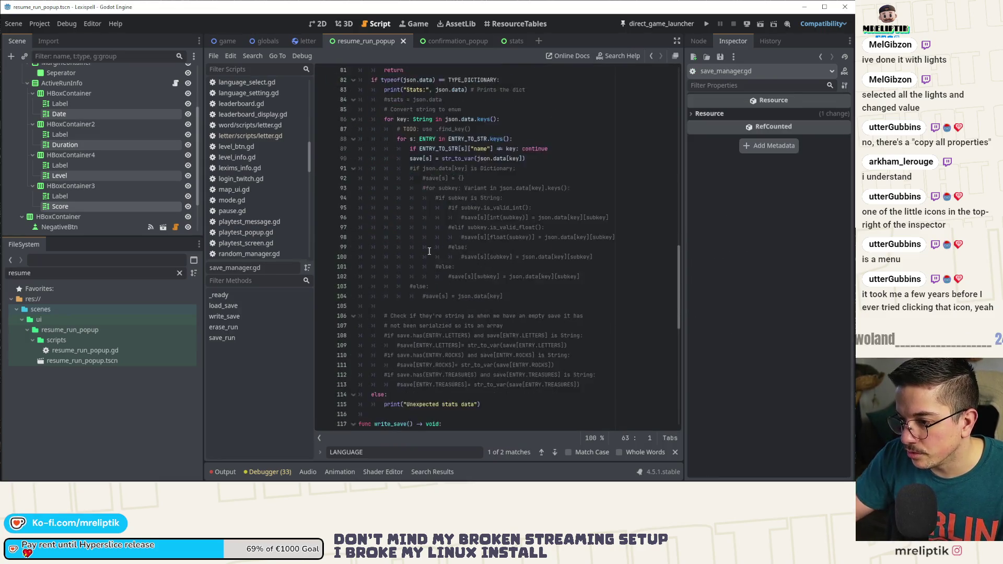
scroll(434, 257, "down", 1)
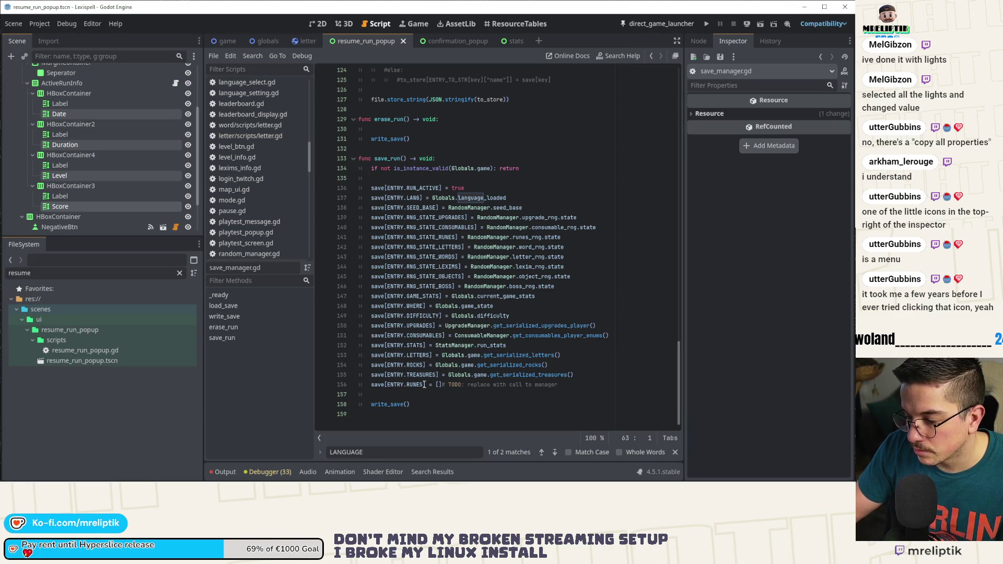
double_click(424, 188)
double_click(431, 296)
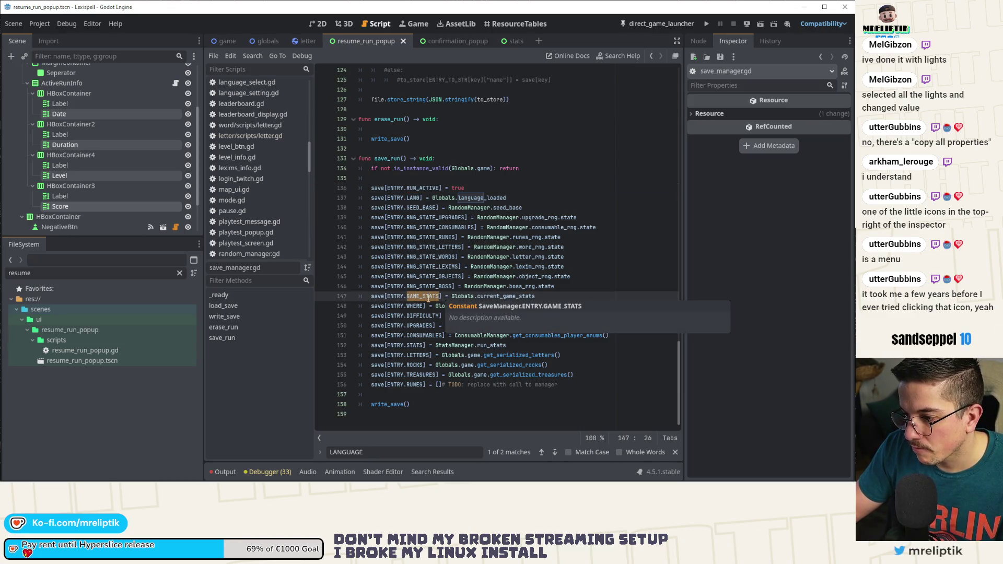
left_click(426, 345)
mouse_move(426, 345)
left_mouse_down()
mouse_move(359, 307)
mouse_move(359, 325)
left_mouse_up()
key("ctrl+c")
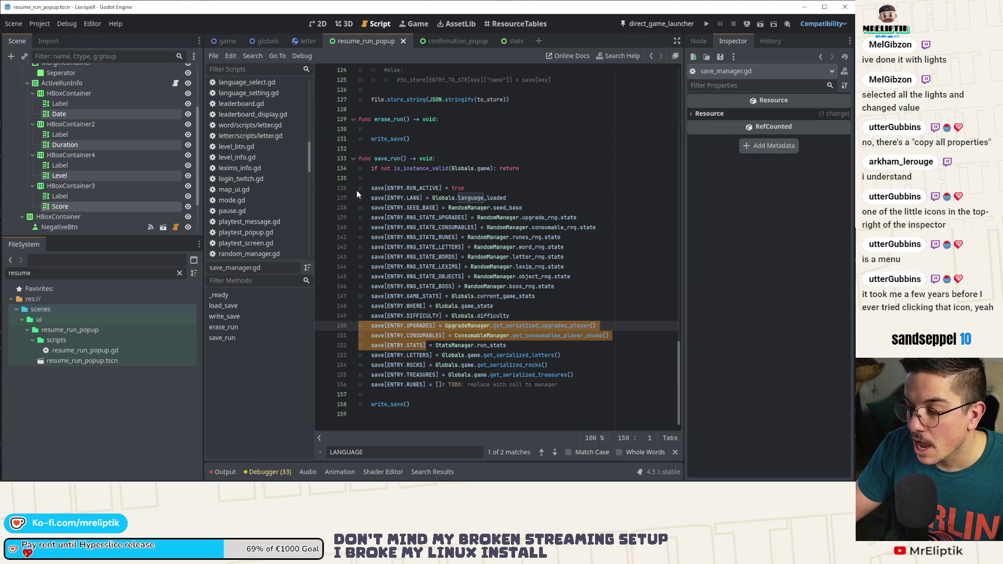
double_click(413, 197)
left_click(355, 41)
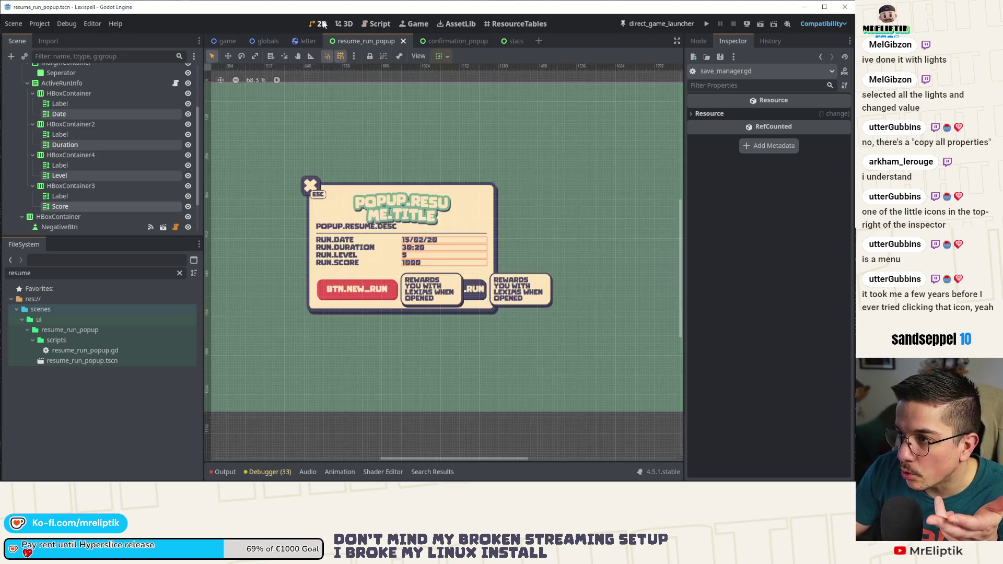
Save the ActiveRunInfo branch as active_run_info.tscn in scenes/ui/active_run_info.
left_click(80, 124)
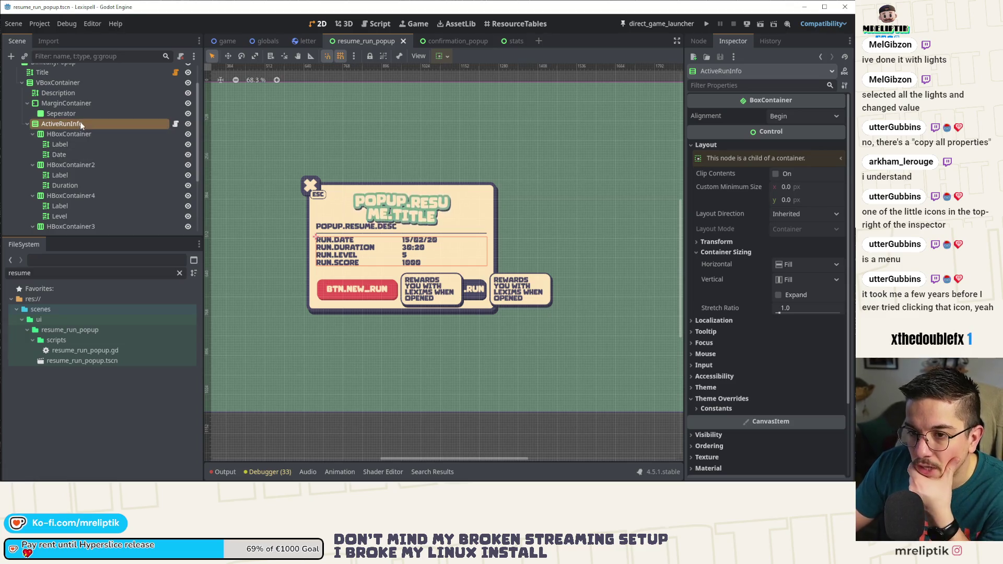
right_click(80, 124)
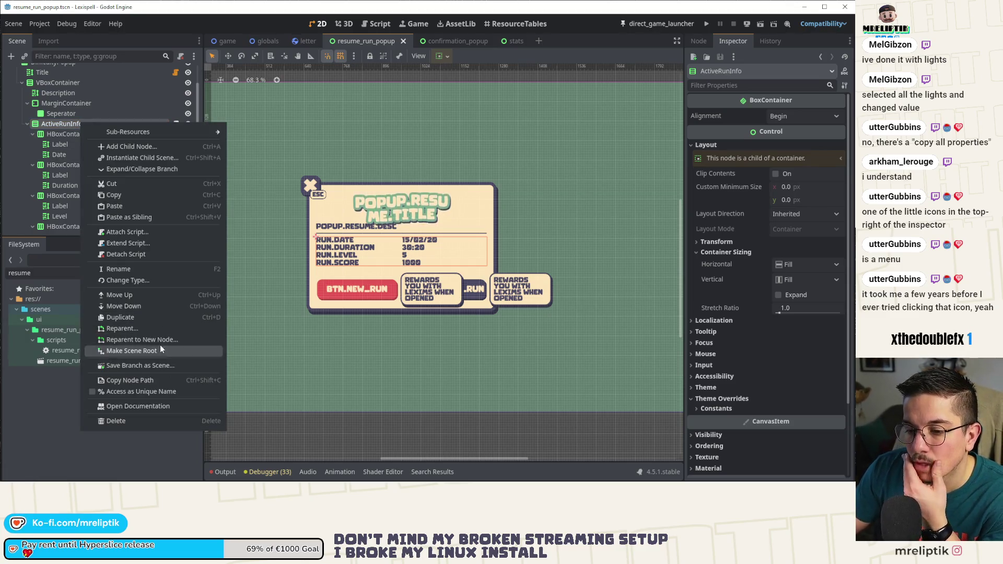
left_click(138, 366)
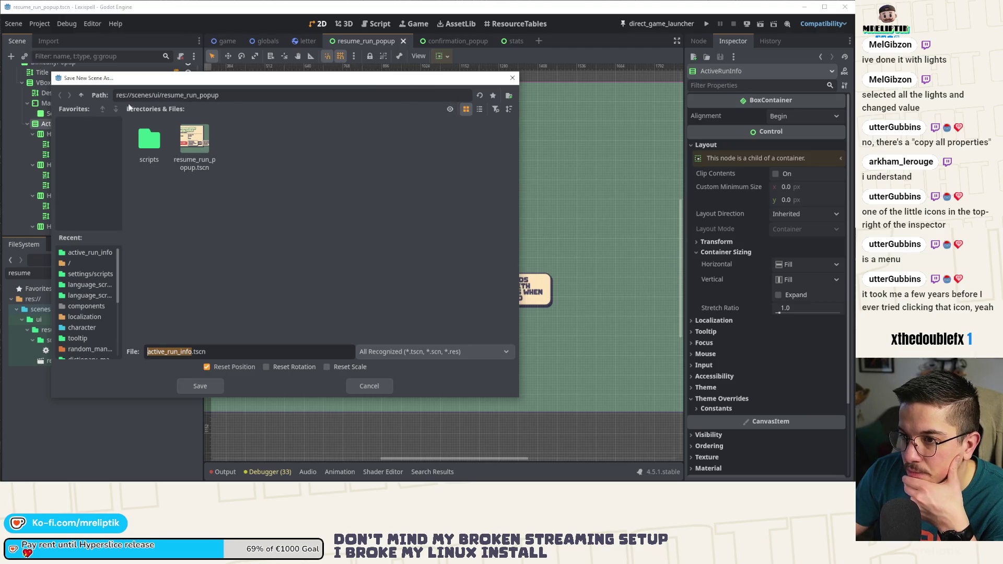
left_click(81, 95)
double_click(152, 149)
left_click(81, 95)
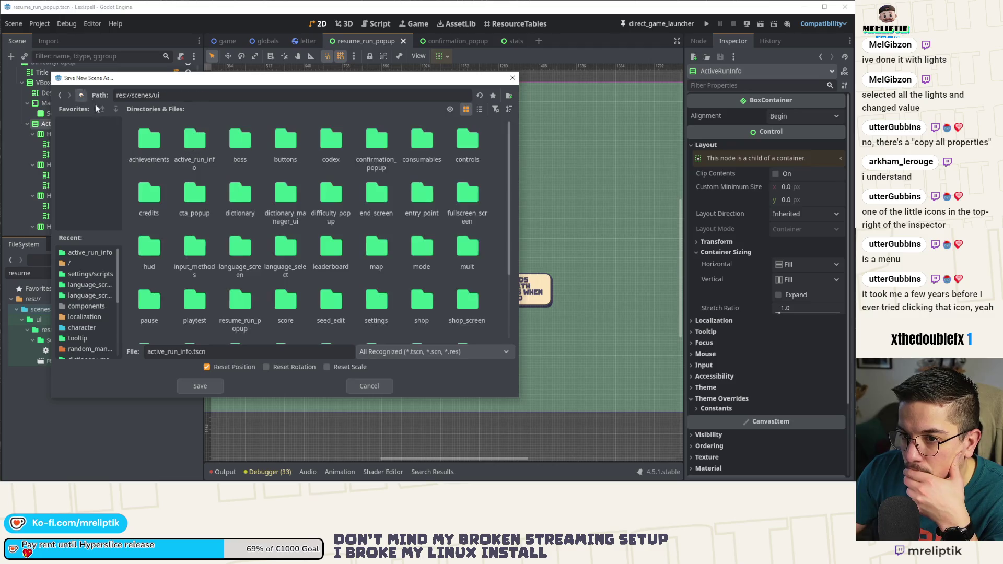
double_click(200, 149)
left_click(203, 384)
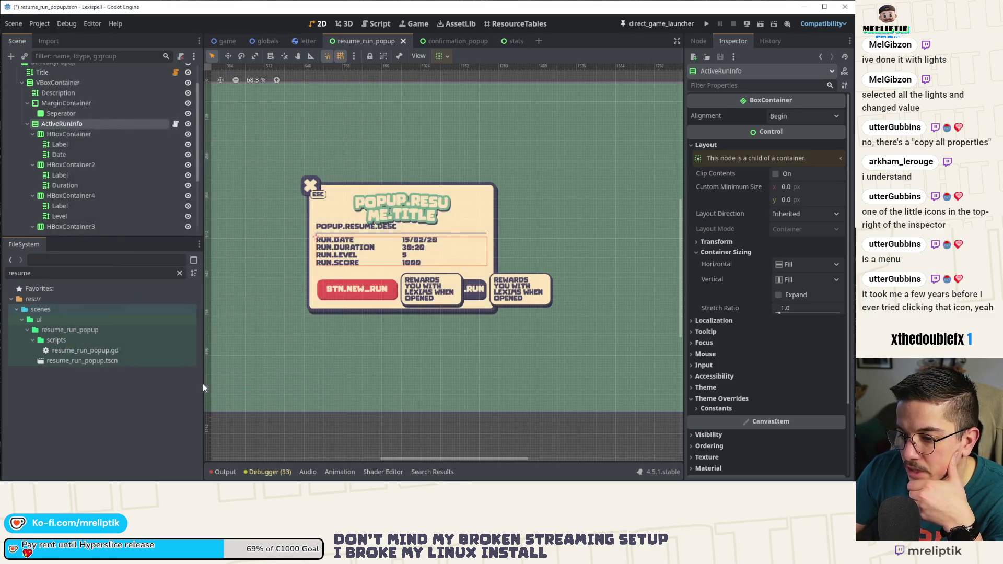
Open active_run_info.tscn, narrow the ActiveRunInfo container slightly, and bring up its script.
left_click(166, 154)
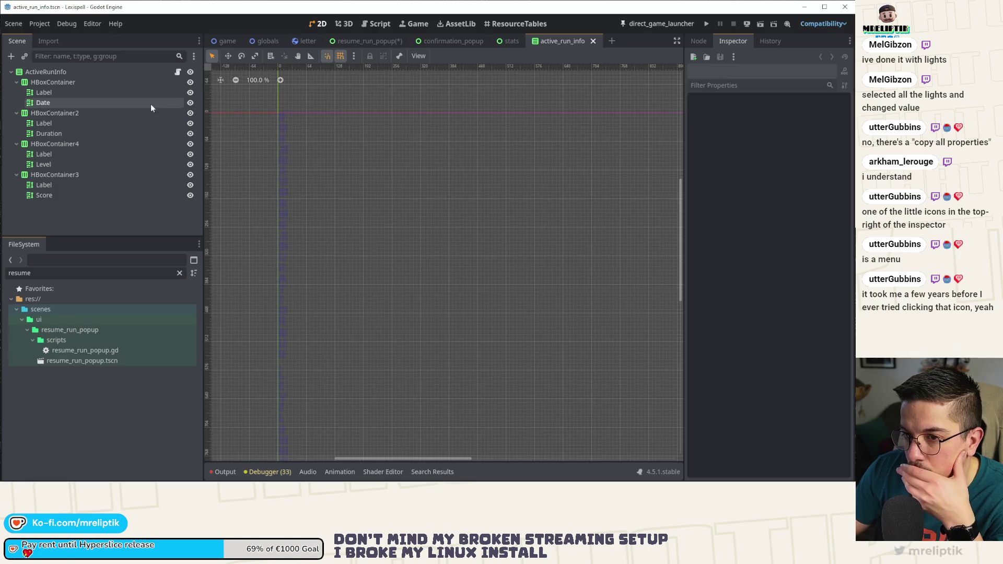
left_click(54, 71)
scroll(274, 168, "down", 3)
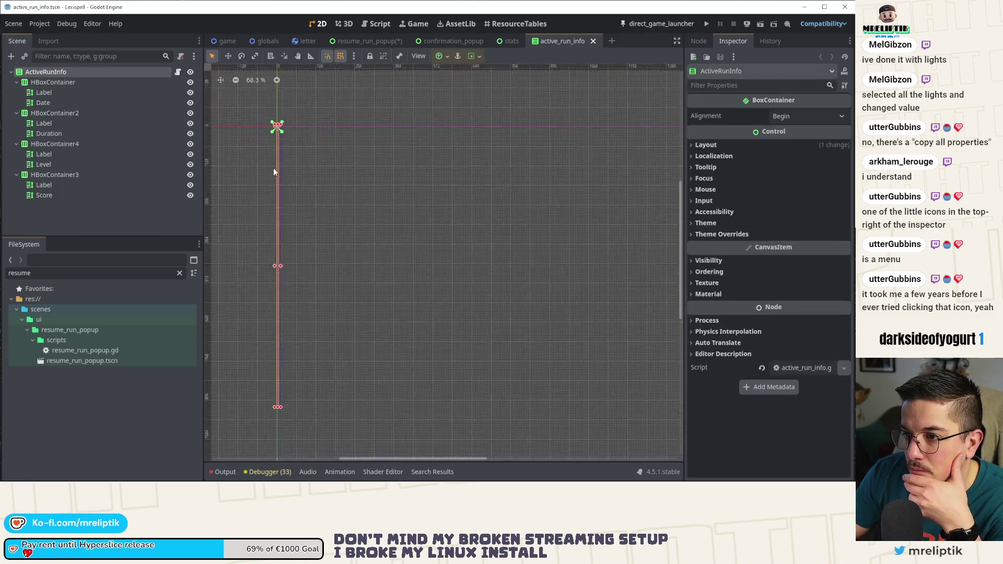
mouse_move(409, 252)
left_mouse_down()
mouse_move(391, 248)
mouse_move(402, 246)
left_mouse_up()
scroll(401, 297, "up", 6)
scroll(386, 282, "down", 1)
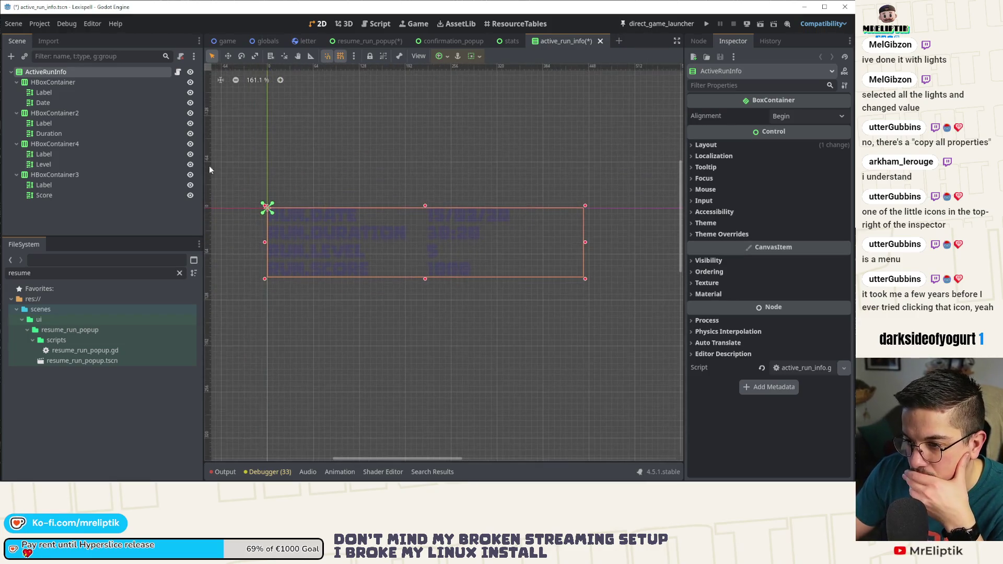
left_click(72, 216)
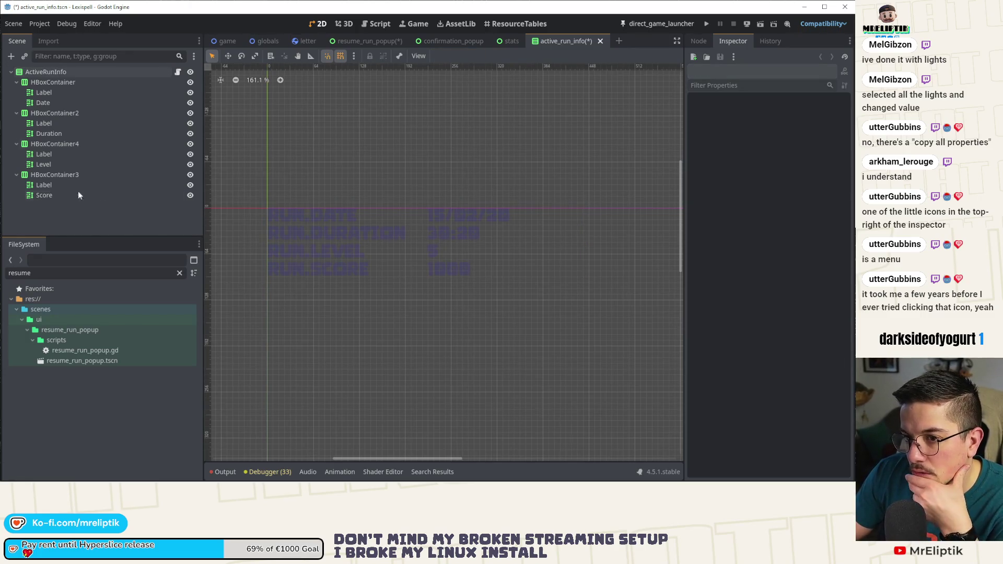
left_click(177, 71)
Paste the save lines into fill_in and delete the UPGRADES and CONSUMABLES lines.
left_click(424, 223)
key("Return")
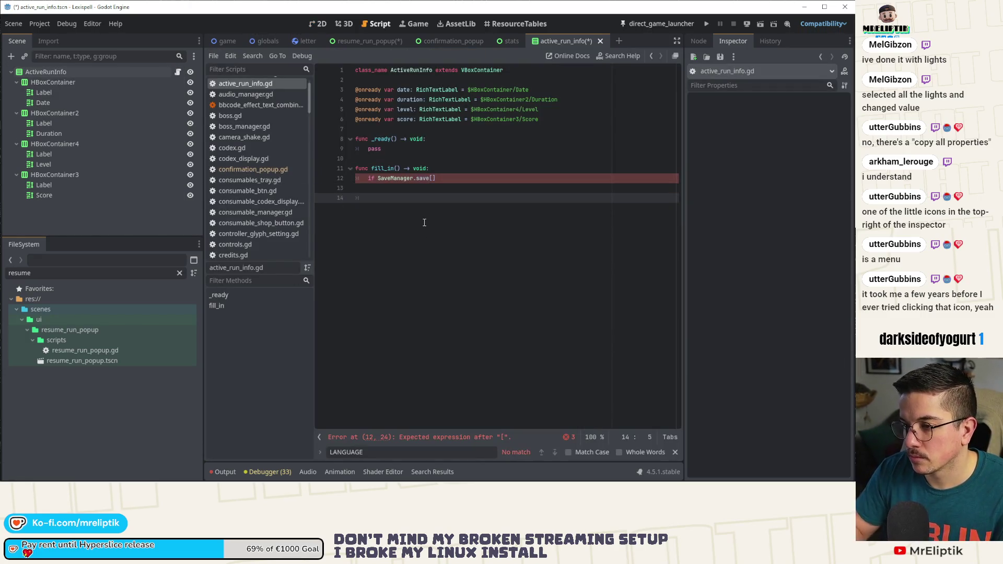
key("ctrl+v")
left_click(382, 199)
key("BackSpace")
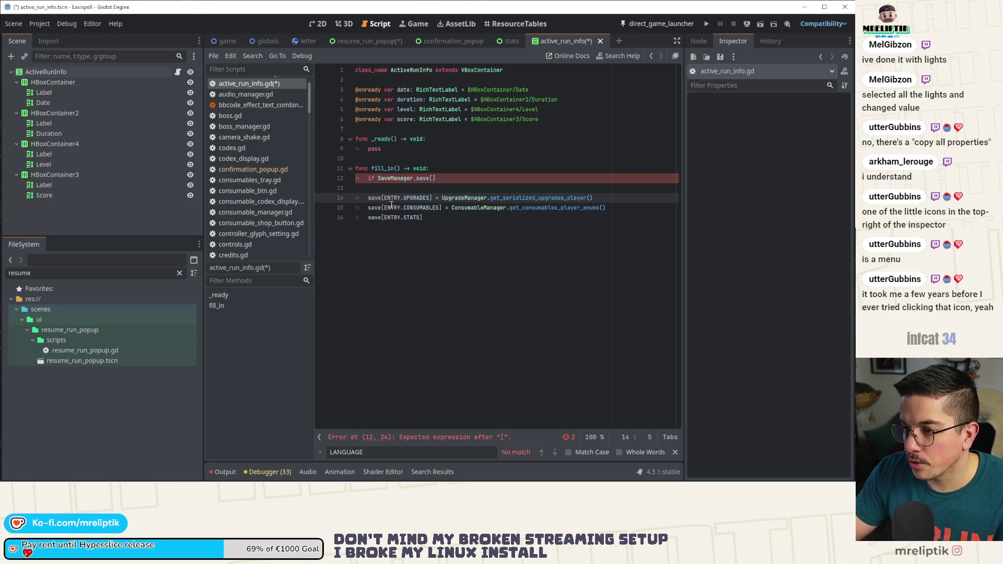
key("ctrl+x")
key("ctrl+x")
Turn line 12 into a plain SaveManager.save[...ENTRY.STATS] lookup, removing the if keyword.
key("shift+Home")
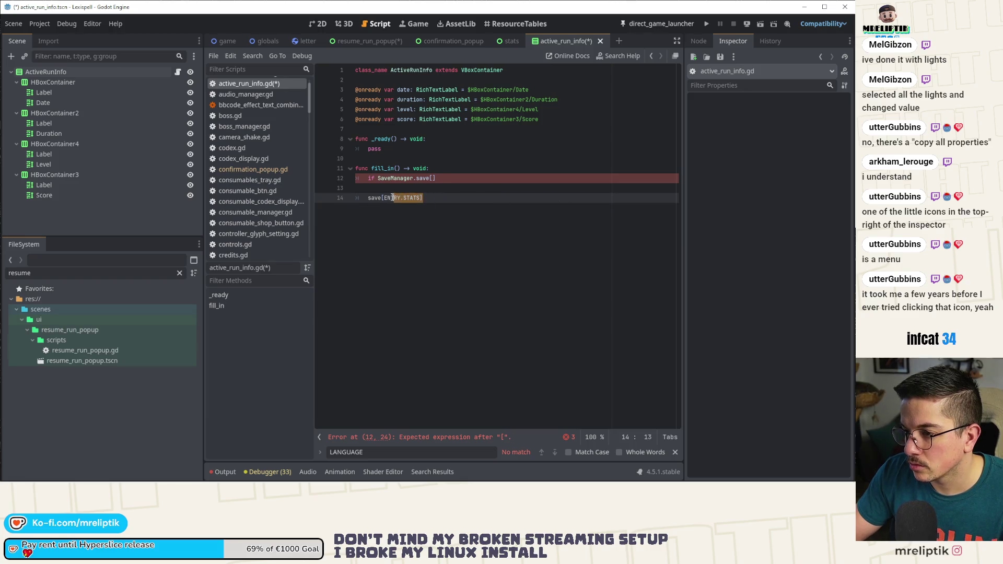
key("ctrl+x")
key("Up")
key("Up")
key("End")
key("Left")
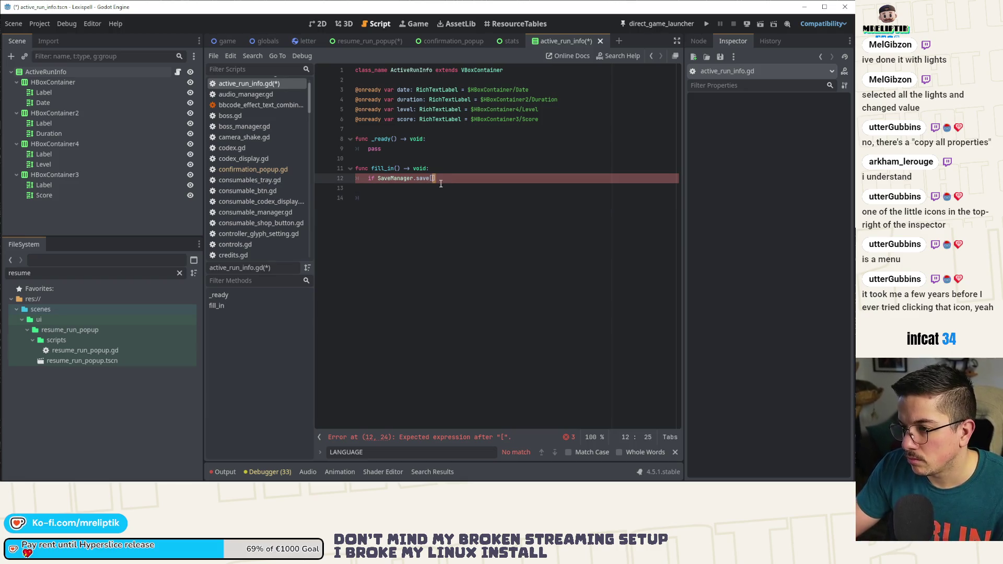
key("ctrl+v")
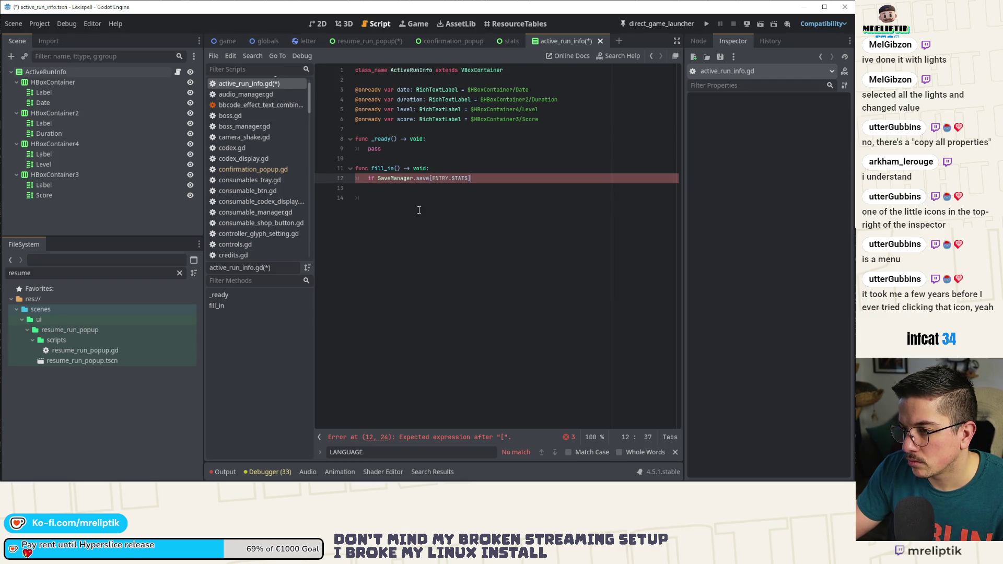
key("ctrl+Left")
key("ctrl+Left")
key("ctrl+Left")
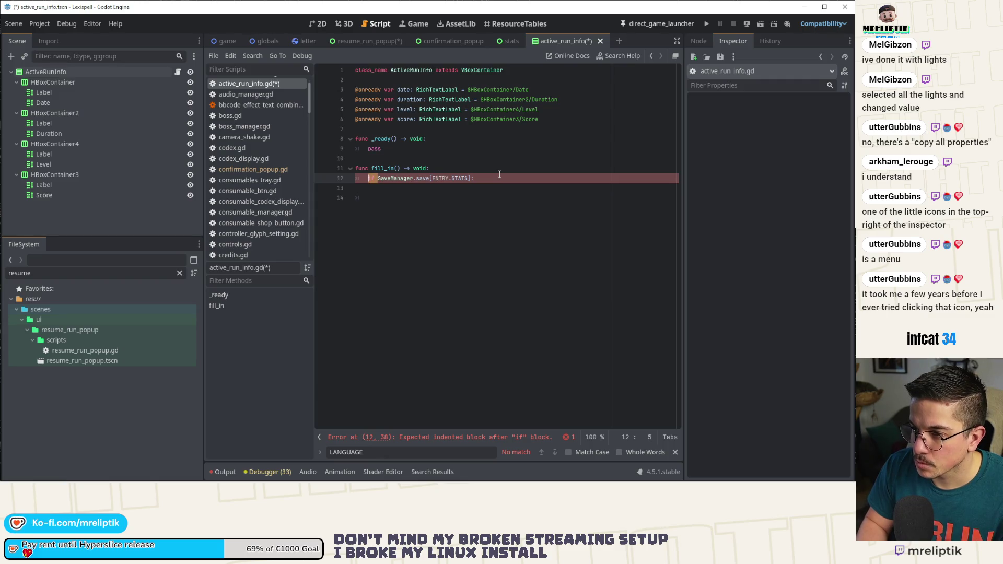
key("Delete")
key("Delete")
key("BackSpace")
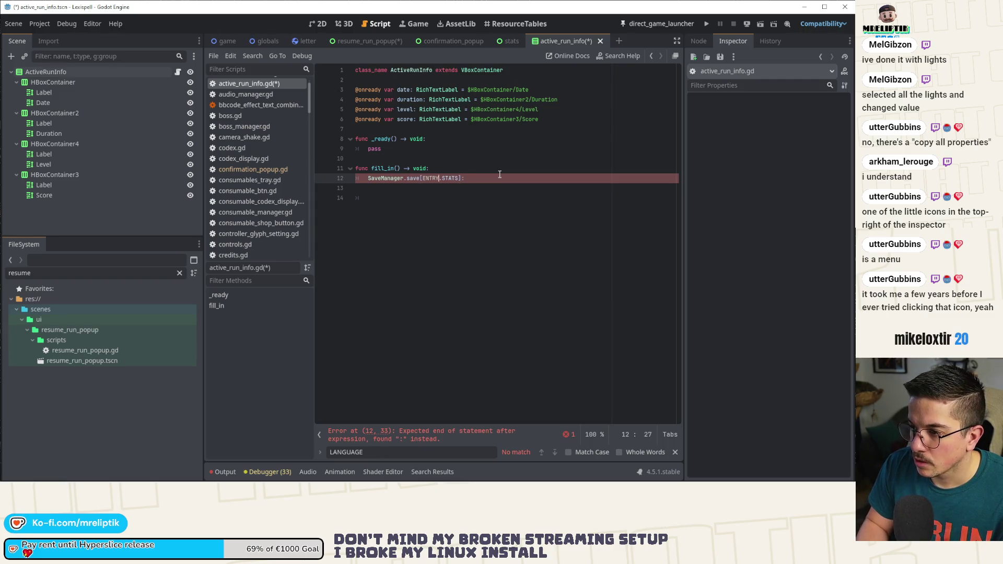
Add a SaveManager.save[SaveManager.ENTRY.GAME_STATS] line by duplicating the STATS line, and save.
key("ctrl+shift+d")
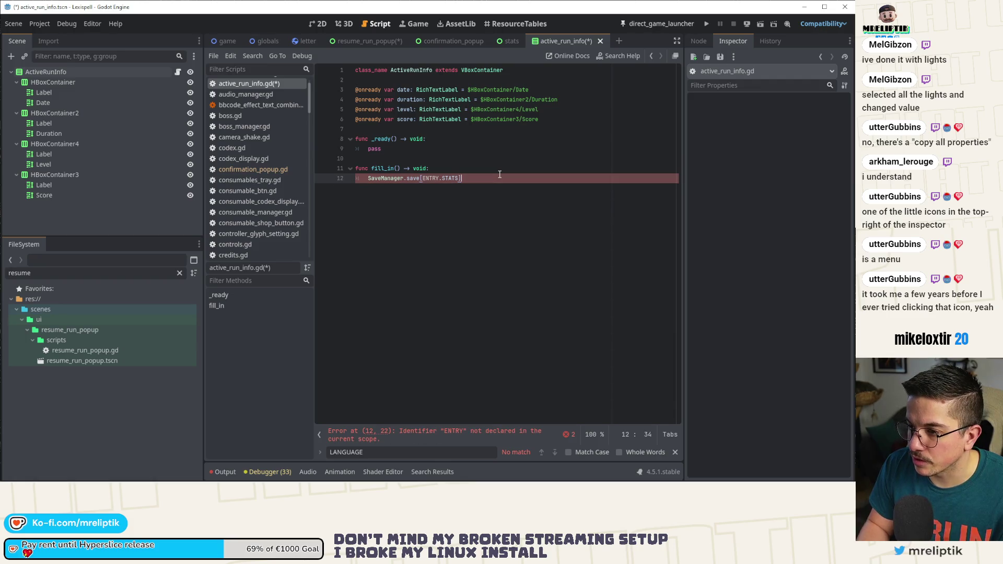
key("ctrl+shift+Left")
key("ctrl+shift+Left")
key("BackSpace")
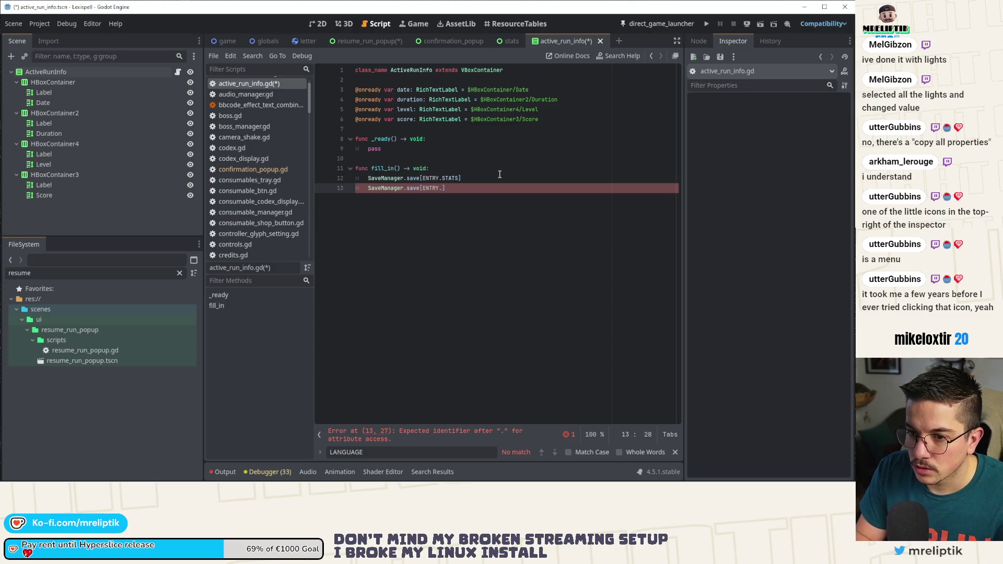
type("GAME")
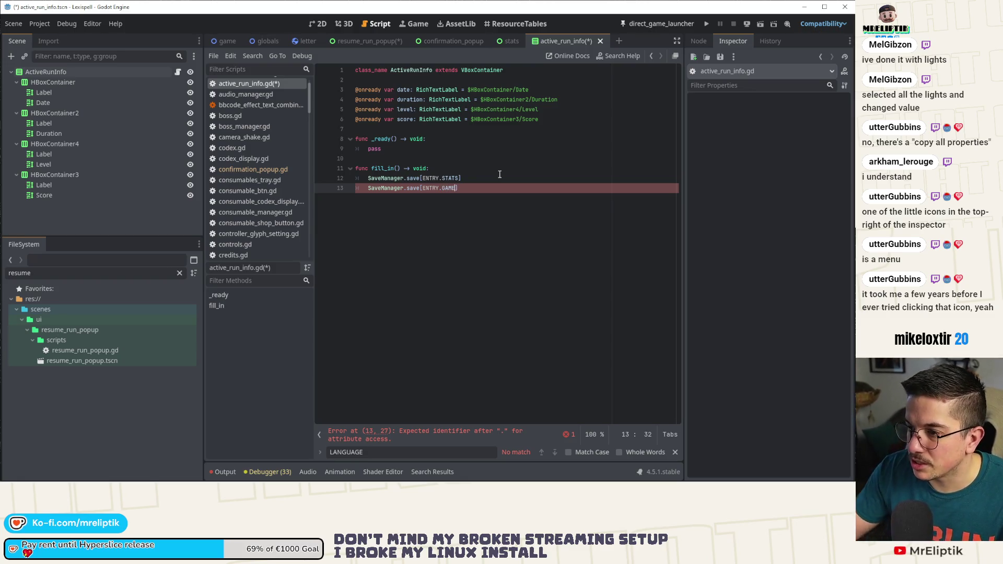
type("SaveManager.")
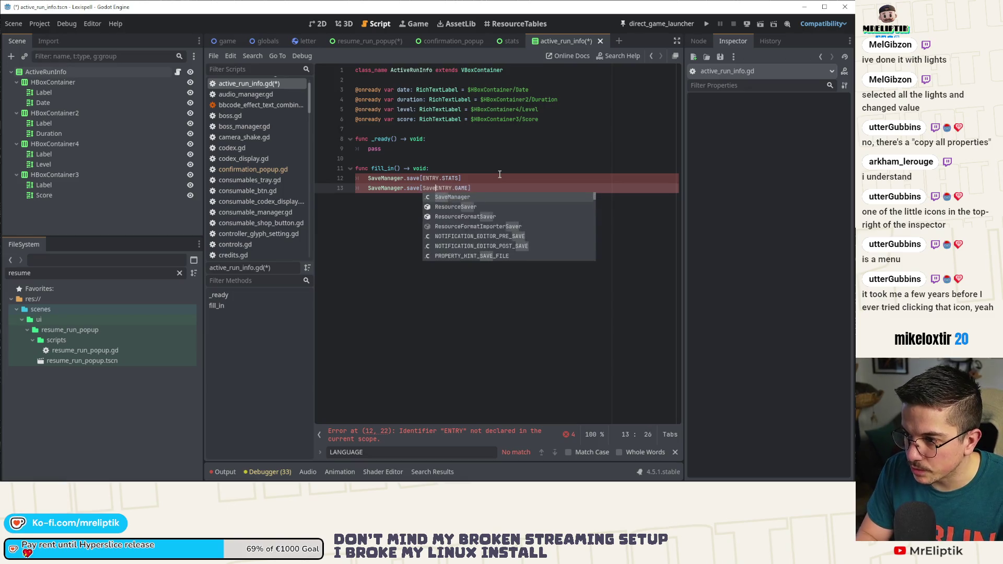
key("Right")
key("Right")
key("Right")
key("Delete")
key("Delete")
key("Delete")
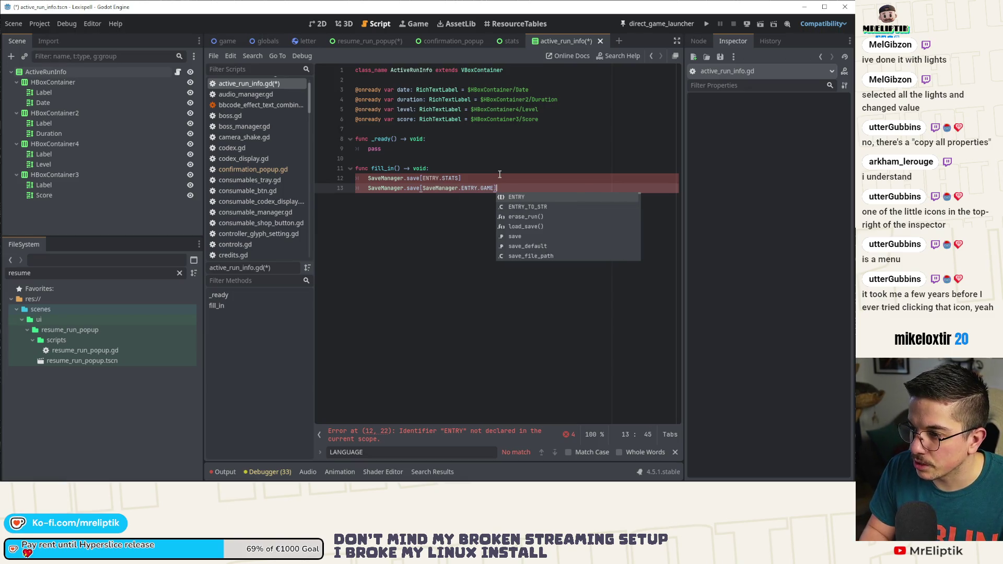
type(".G")
key("Return")
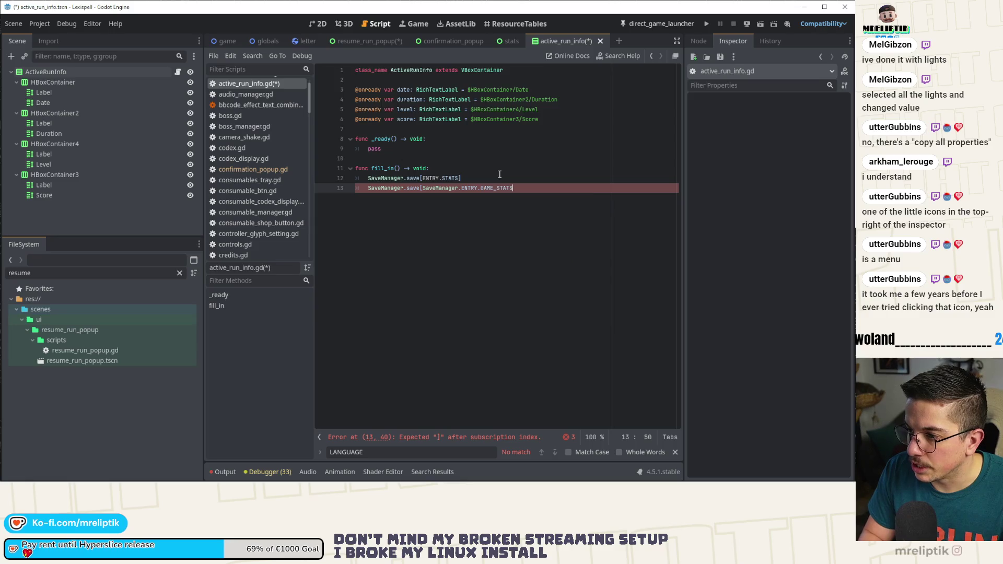
type("]")
key("ctrl+Left")
key("ctrl+Left")
key("ctrl+Left")
key("Up")
type("SaveManager.")
key("ctrl+shift+d")
key("ctrl+s")
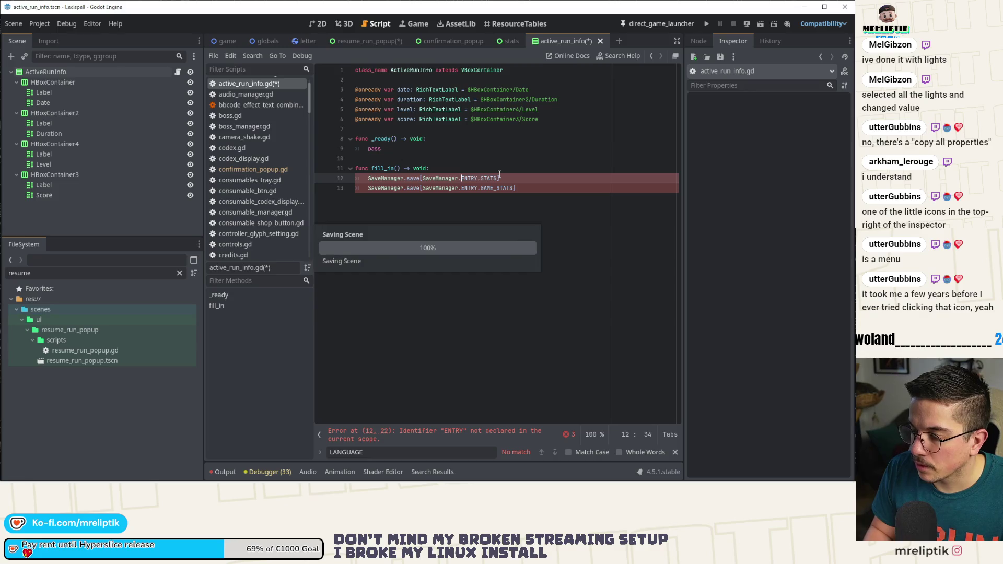
Change line 12's entry from STATS to LANG and save.
key("alt+Up")
key("ctrl+Right")
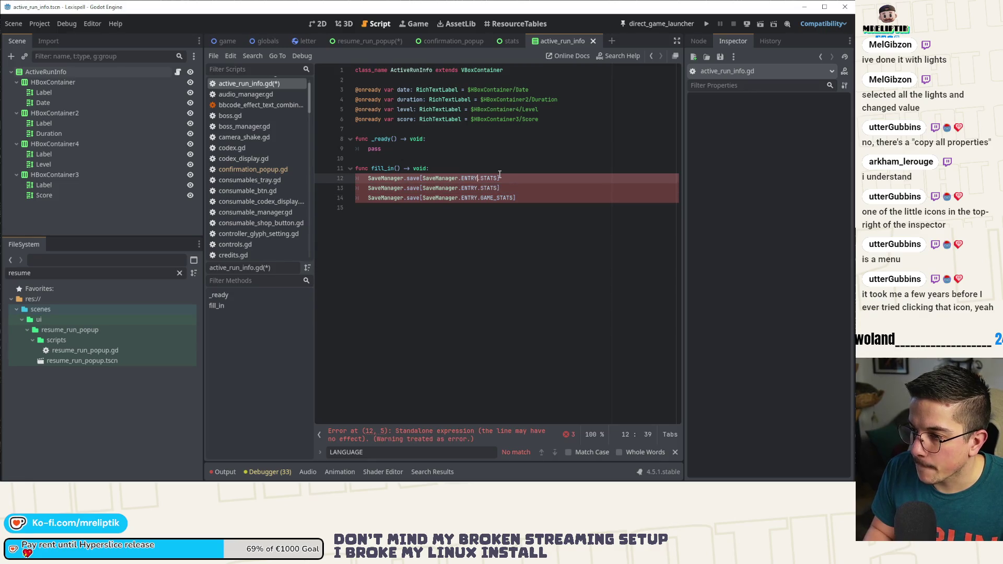
key("ctrl+BackSpace")
type("L")
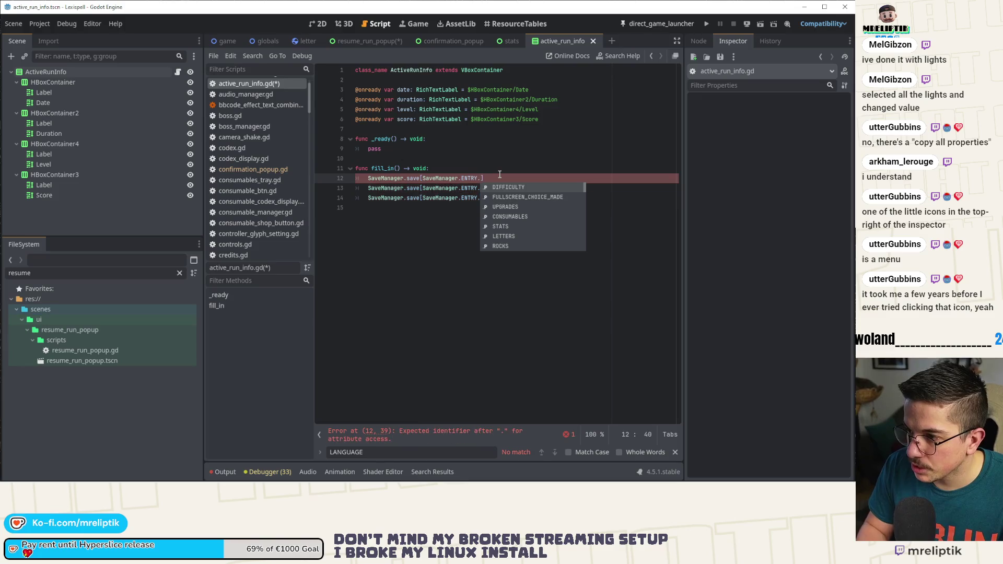
key("Down")
key("Return")
key("ctrl+s")
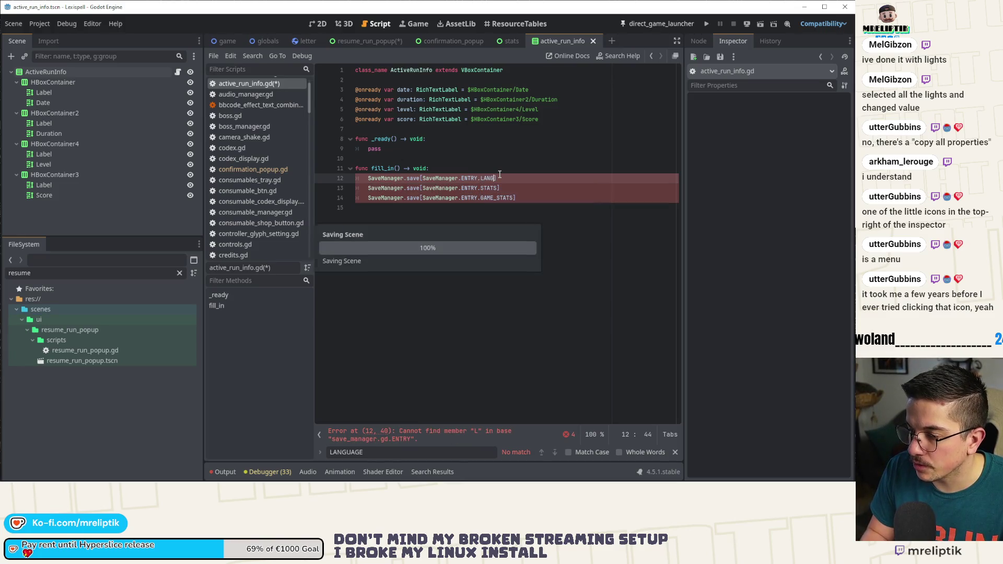
Duplicate the LANG line as a DIFFICULTY lookup, save, and return to the 2D view.
key("ctrl+shift+d")
key("ctrl+BackSpace")
type("DI")
key("Return")
key("ctrl+s")
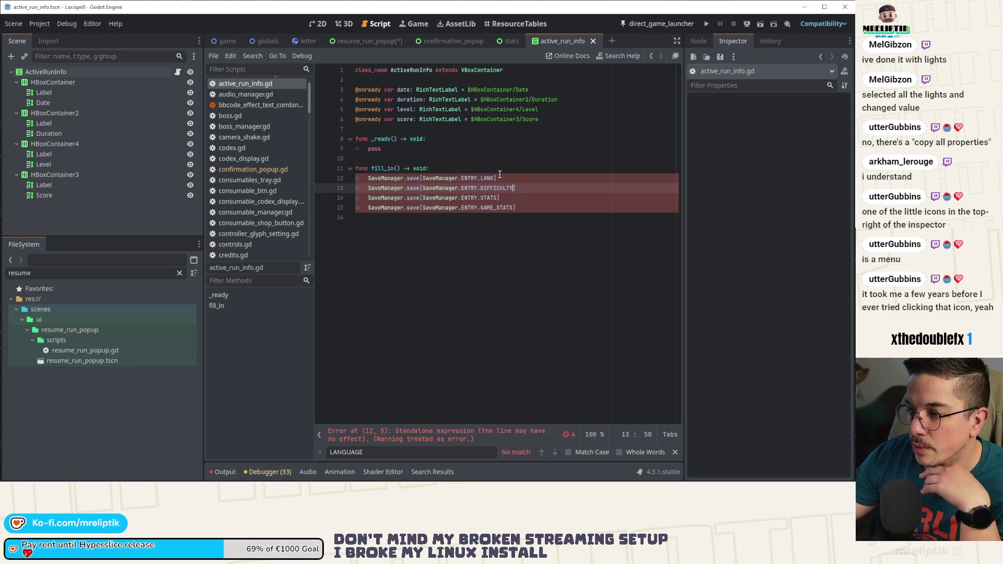
left_click(388, 162)
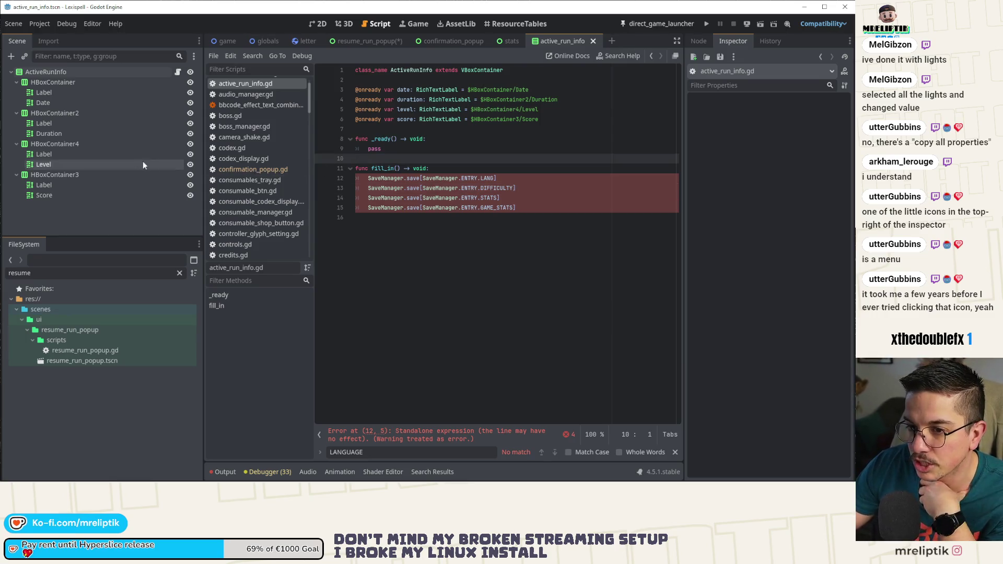
left_click(319, 24)
Inspect the RUN.DATE, RUN.DURATION and RUN.LEVEL labels in the run info scene.
scroll(432, 213, "up", 2)
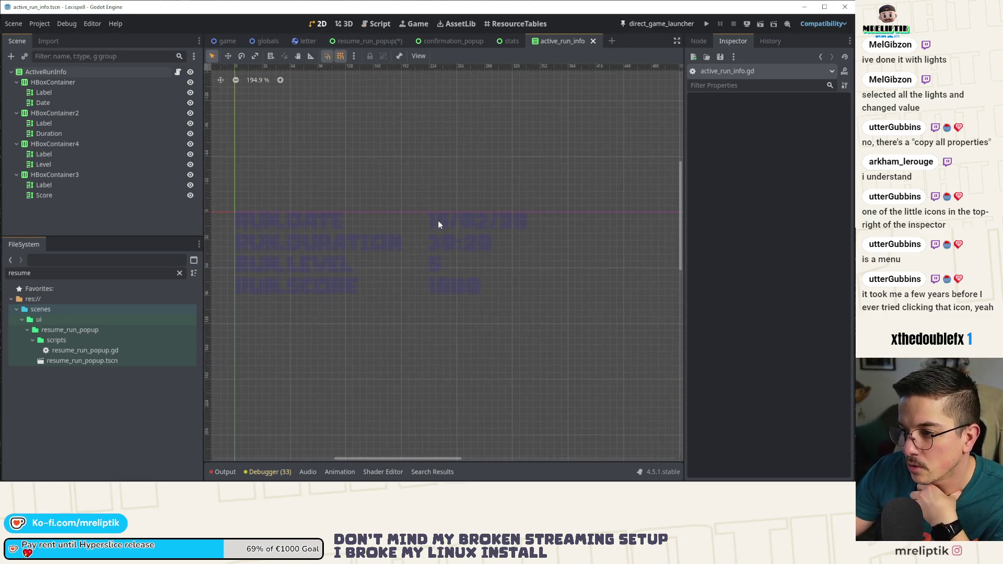
left_click(290, 223)
left_click(301, 257)
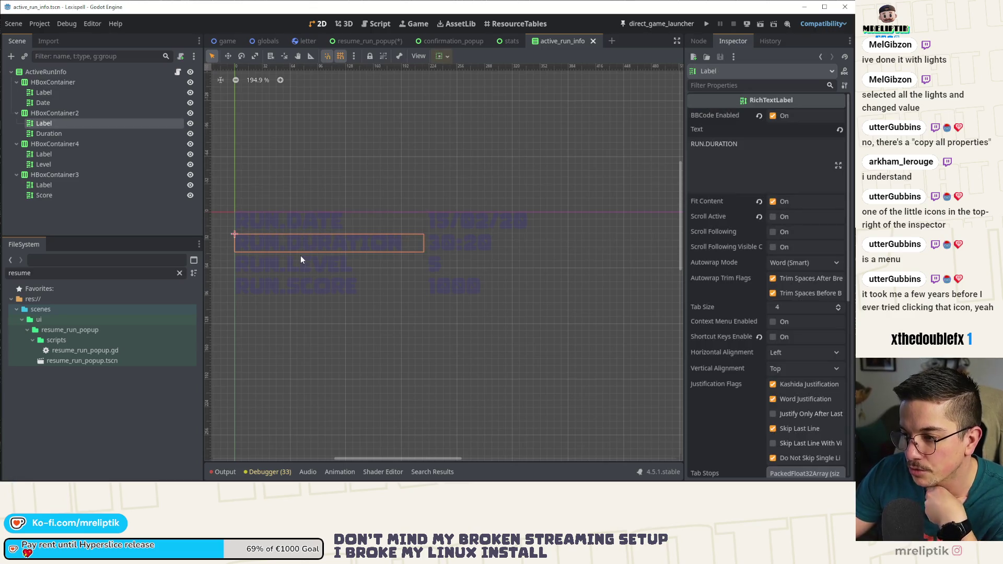
left_click(296, 266)
left_click(307, 242)
left_click(309, 230)
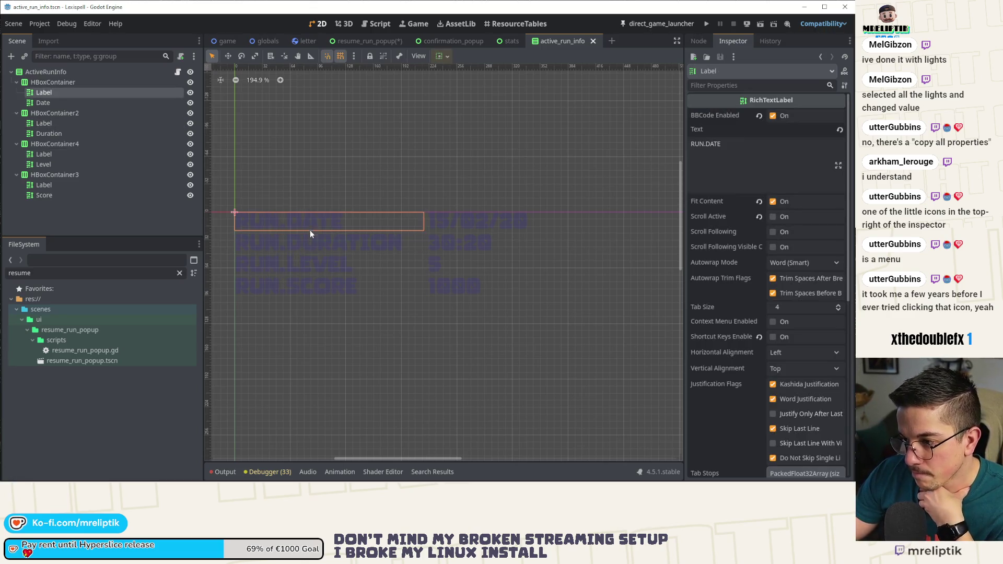
left_click(306, 243)
left_click(298, 225)
Duplicate the duration row and move the copy up beside the date row, undoing an accidental reparent.
left_click(73, 113)
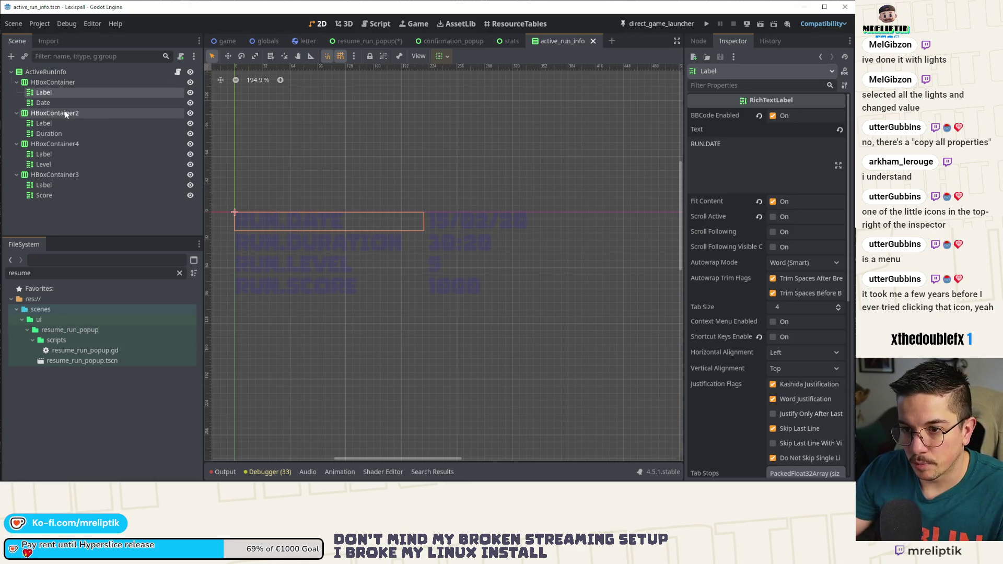
key("ctrl+d")
key("ctrl+s")
mouse_move(54, 142)
left_mouse_down()
mouse_move(52, 106)
mouse_move(59, 112)
mouse_move(45, 74)
mouse_move(20, 147)
mouse_move(53, 135)
left_mouse_up()
double_click(64, 131)
left_click(53, 133)
left_click(47, 122, "shift")
key("ctrl+z")
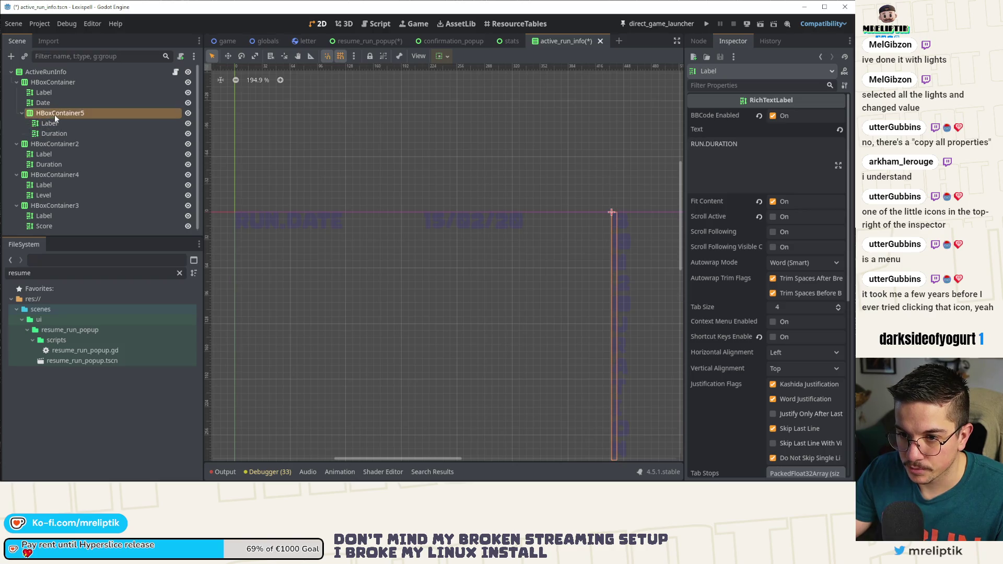
Rename the duplicated Duration node to Language and save the scene.
double_click(61, 133)
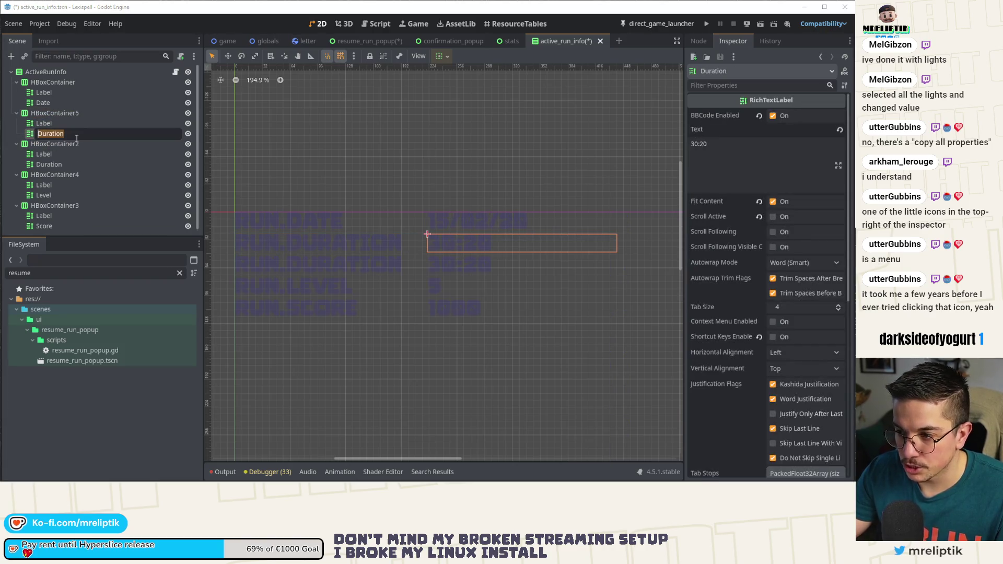
type("L")
type("ana")
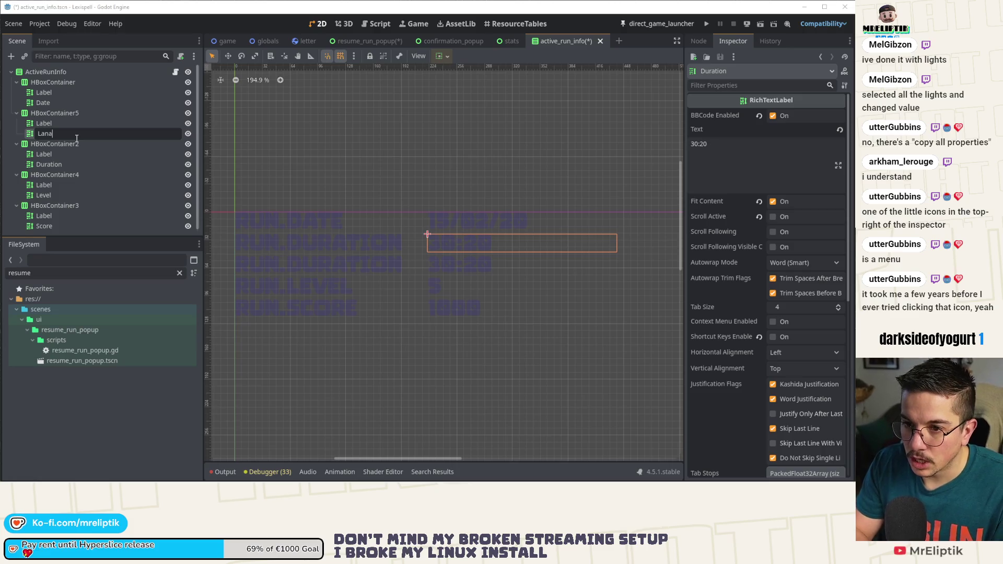
type("uage")
key("Return")
key("ctrl+s")
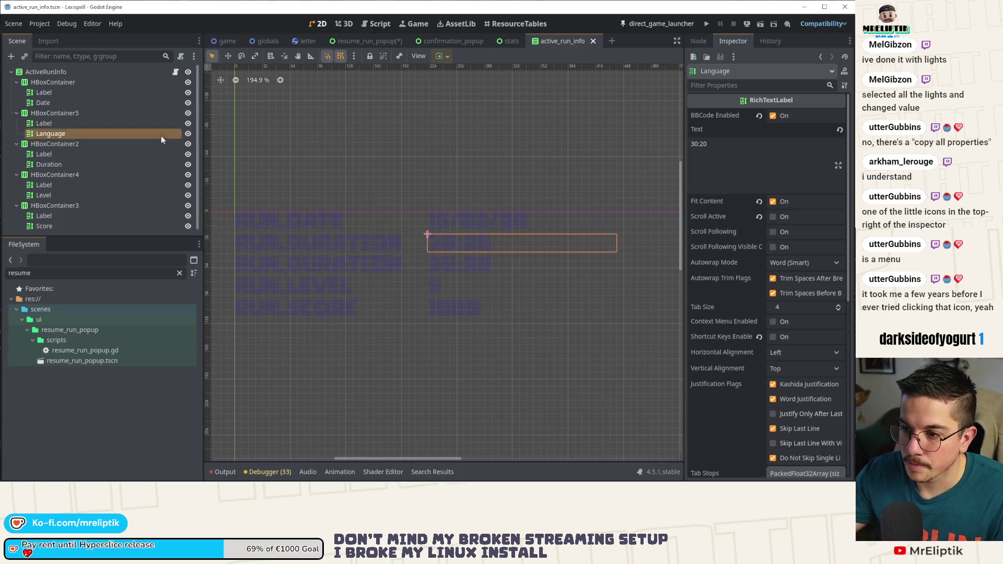
Select the new row's RUN.DURATION label, glance at resume_run_popup, then select the Language value node.
left_click(330, 241)
double_click(725, 156)
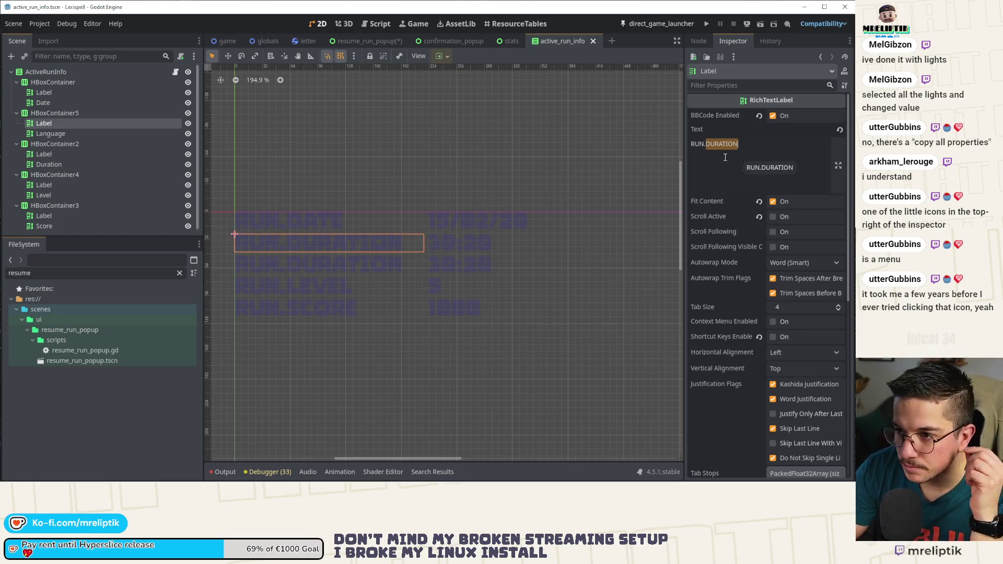
left_click(377, 42)
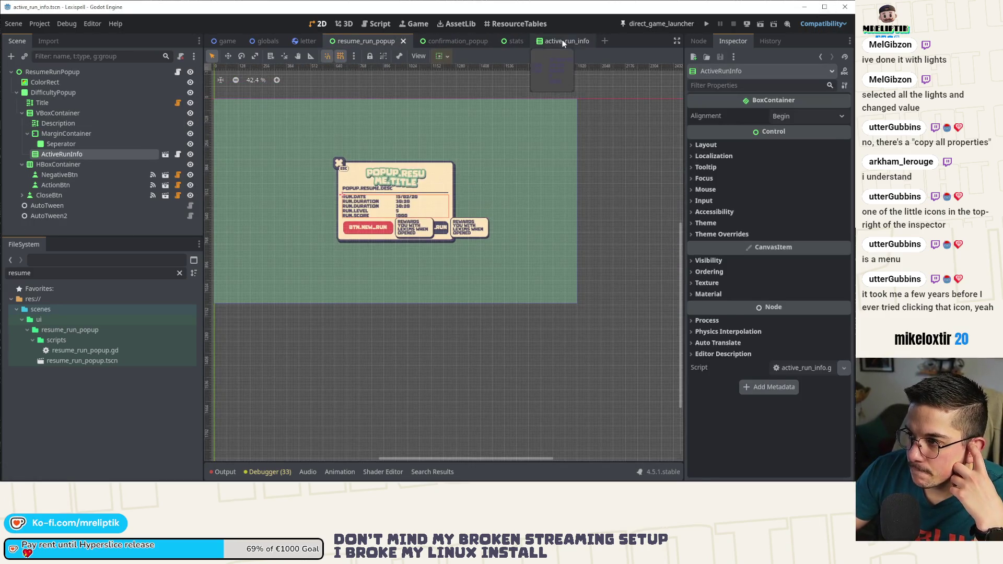
left_click(562, 41)
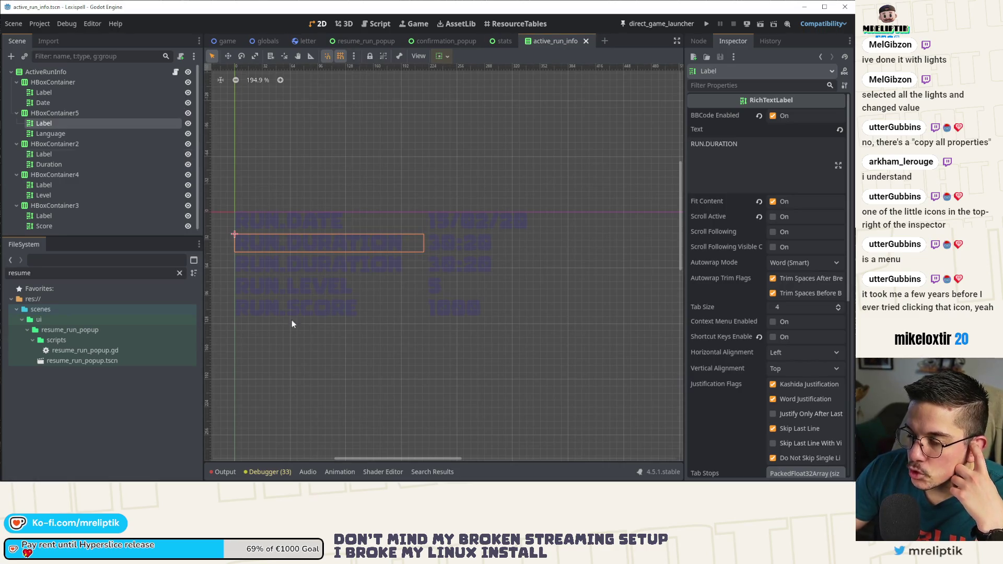
scroll(329, 220, "down", 5)
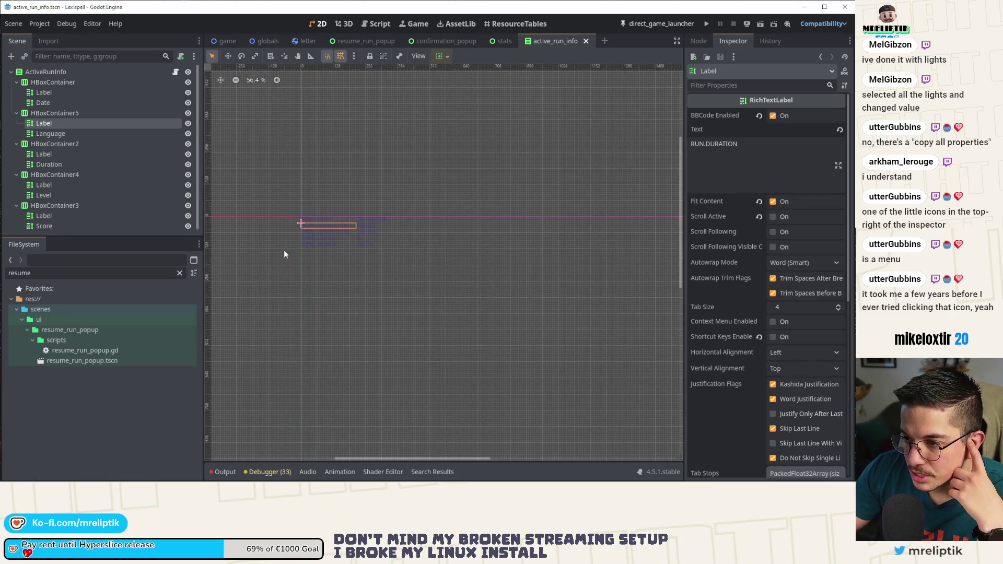
scroll(312, 229, "up", 7)
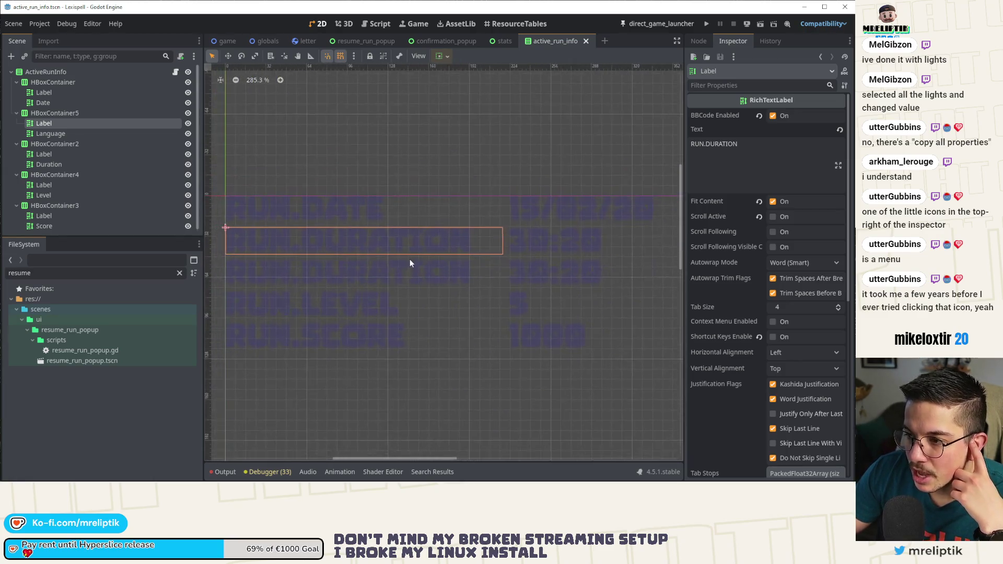
scroll(435, 260, "down", 3)
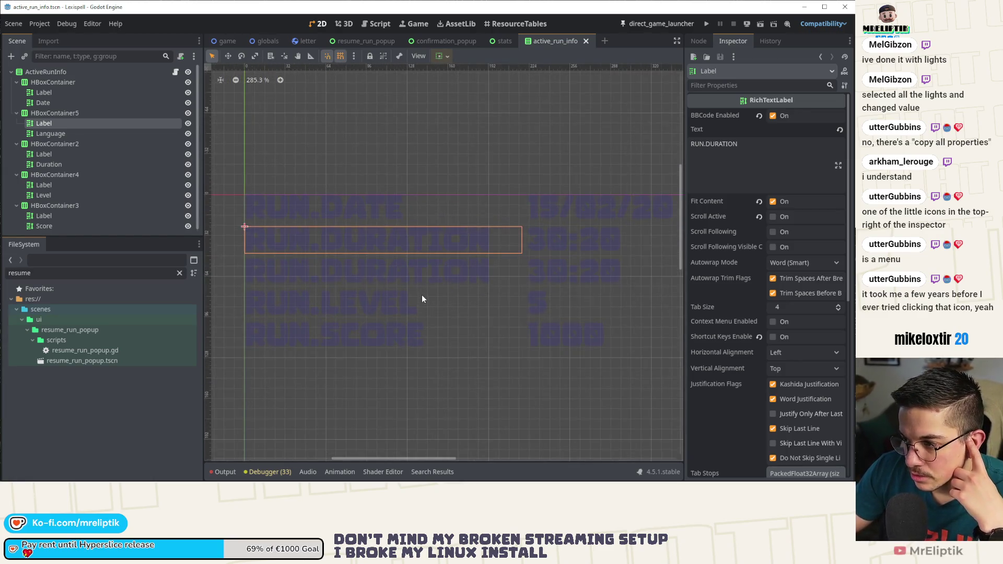
left_click(525, 253)
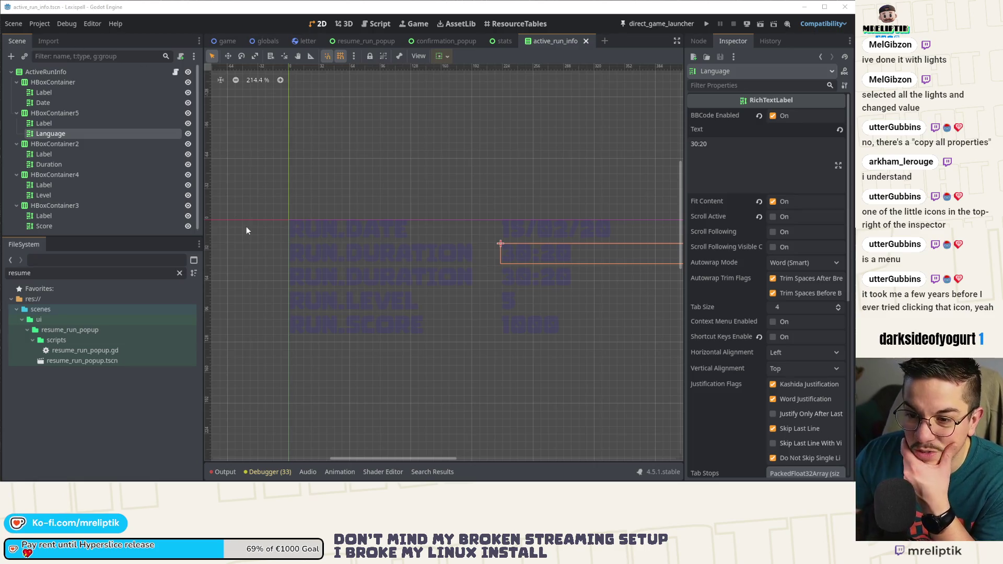
Change the new row's label text from RUN.DURATION to RUN.LANGUAGE and save.
scroll(351, 273, "down", 2)
left_click(407, 315)
left_click(474, 237)
left_click(392, 242)
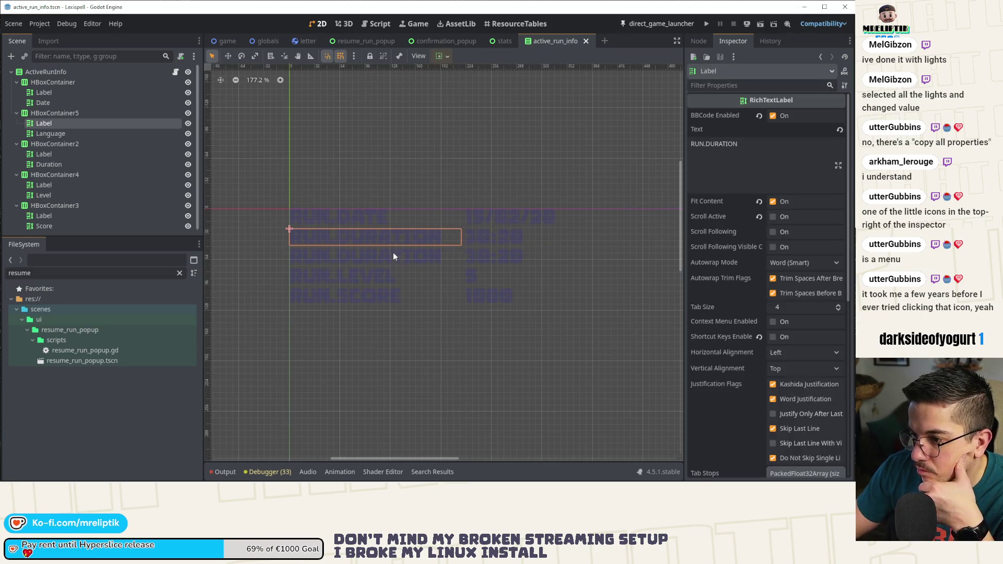
double_click(756, 155)
type("LANGU")
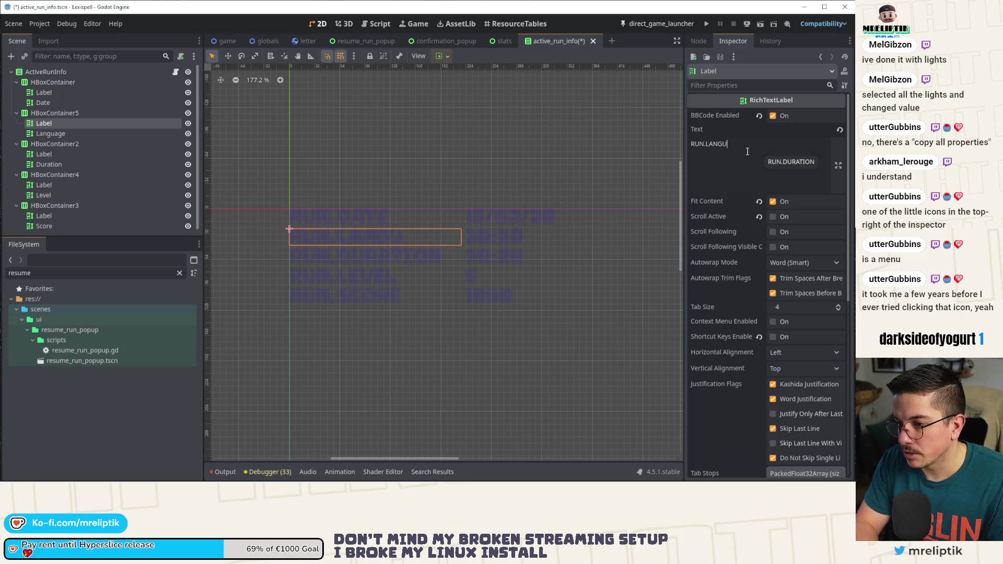
key("ctrl+s")
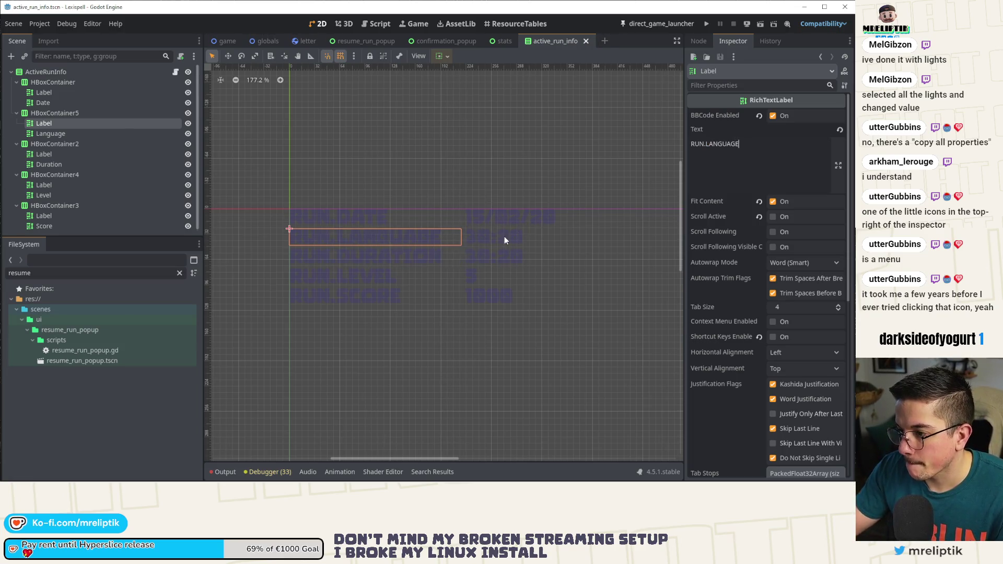
Replace the Language value's old 30:20 text with English and save.
left_click(503, 236)
double_click(747, 165)
key("ctrl+a")
type("EN")
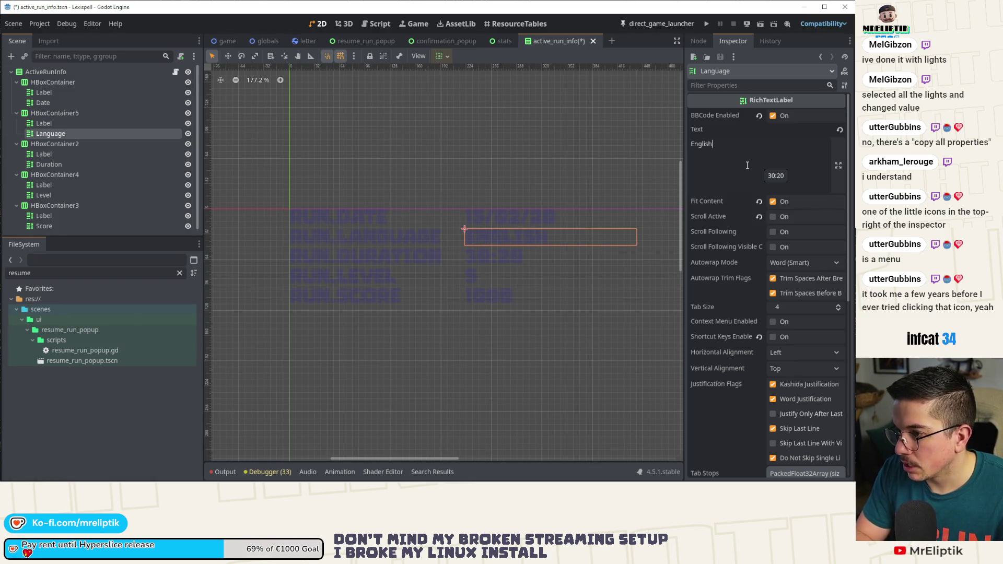
key("ctrl+s")
After a brief look at the ActiveRunInfo script, duplicate the language row.
left_click(446, 309)
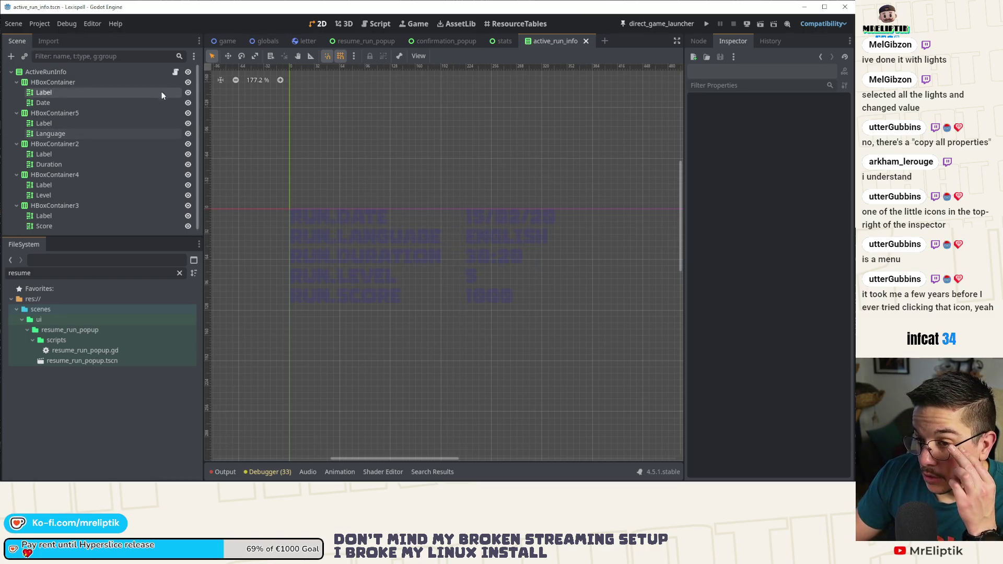
left_click(177, 74)
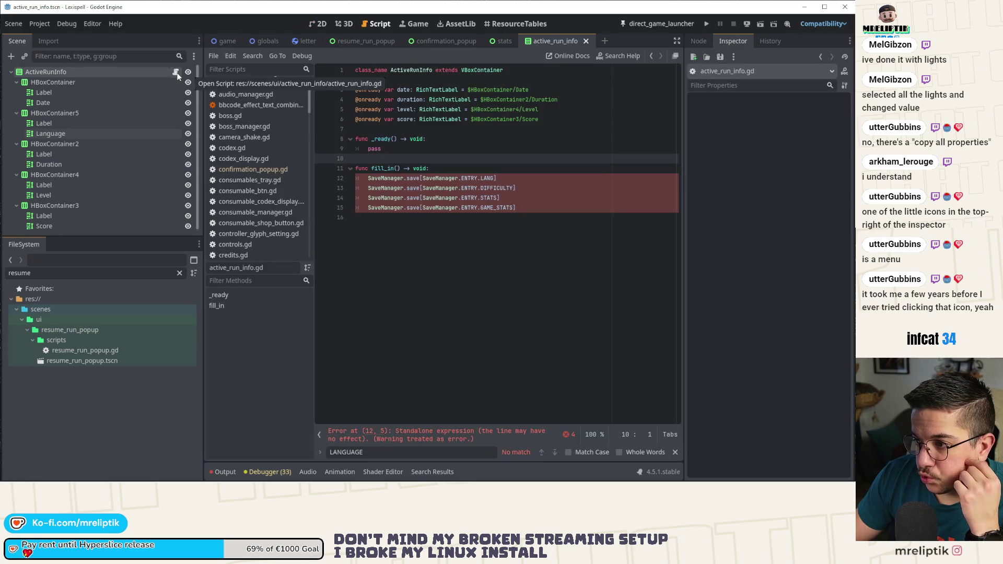
left_click(315, 24)
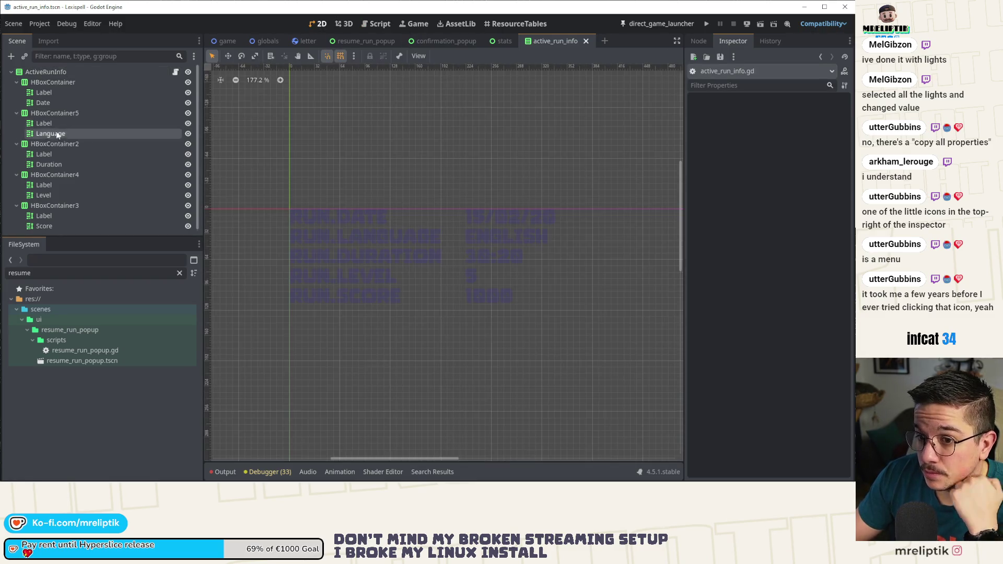
left_click(62, 114)
key("ctrl+d")
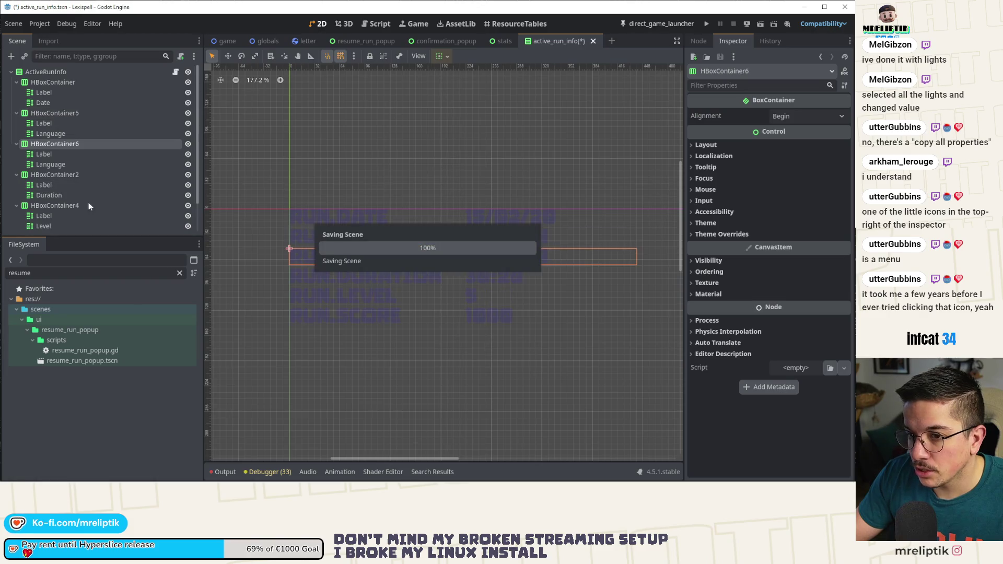
Set the duplicated row to RUN.DIFFICULTY with value x1.0 and save the scene.
left_click(53, 154)
left_click_drag(706, 144, 762, 148)
type("DIFFICULTY")
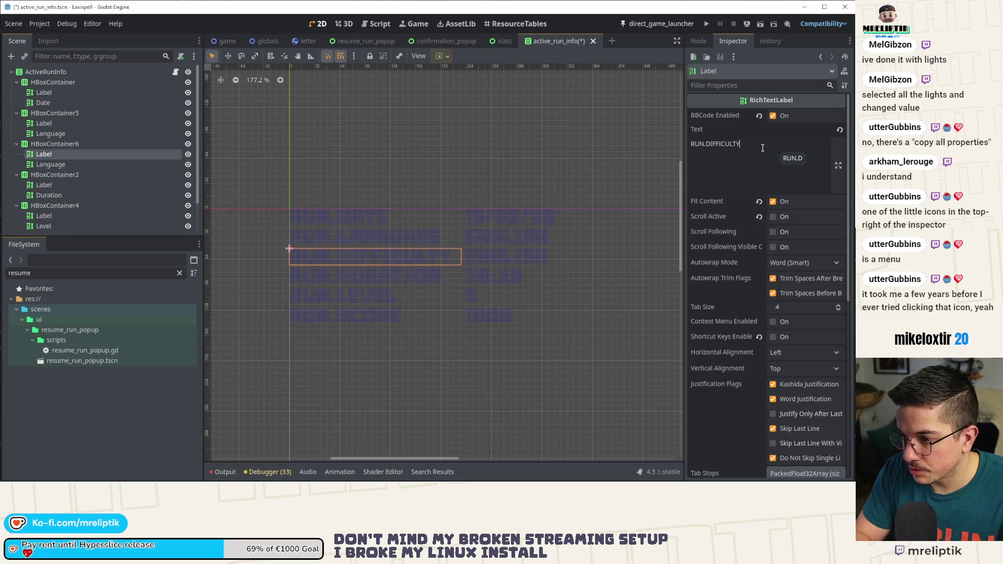
key("ctrl+s")
left_click(549, 256)
left_click_drag(693, 144, 764, 145)
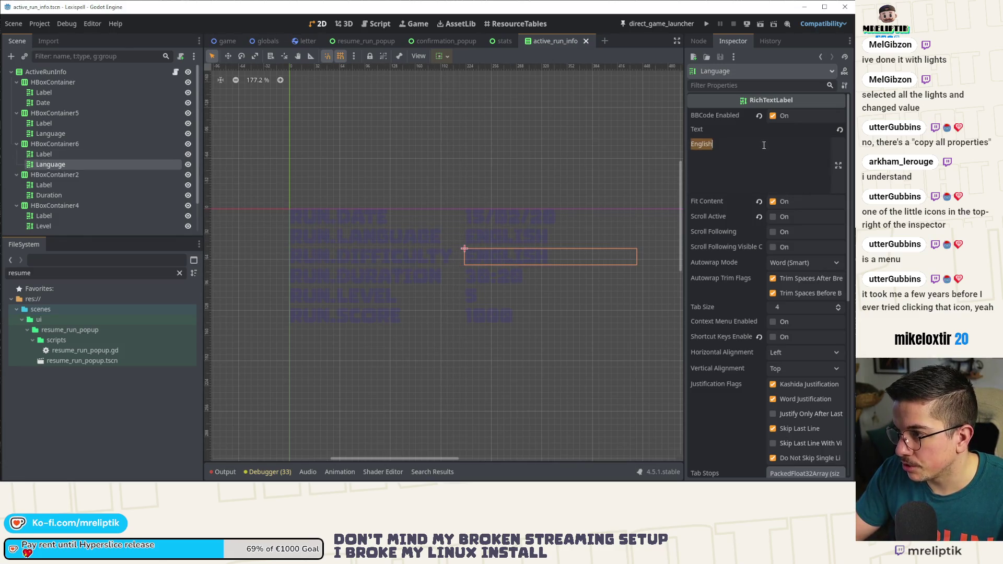
type("x1.0")
key("ctrl+s")
scroll(573, 256, "down", 2)
key("ctrl+s")
In resume_run_popup, make the DifficultyPopup panel taller so all rows fit.
left_click(361, 40)
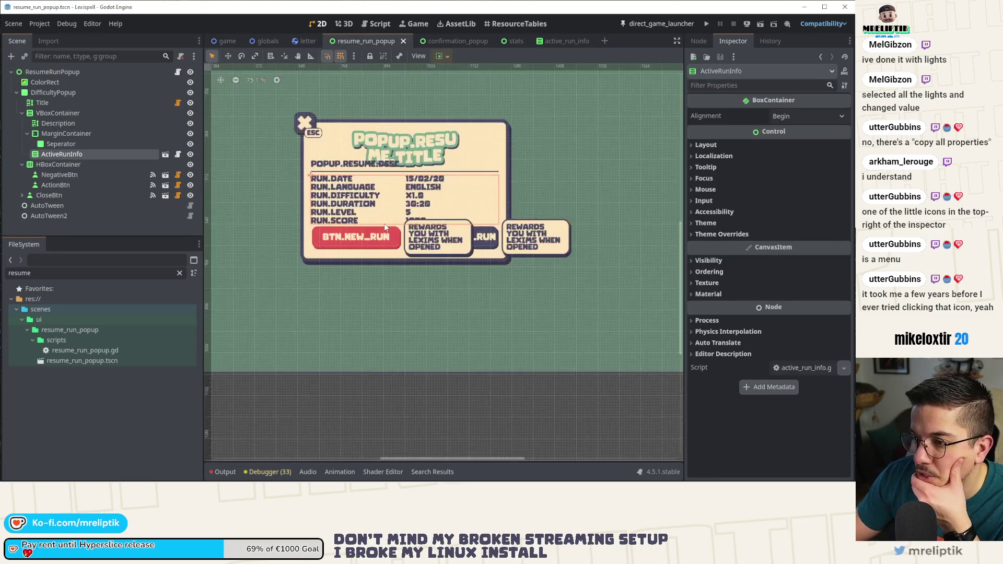
left_click(366, 233)
scroll(389, 209, "down", 1)
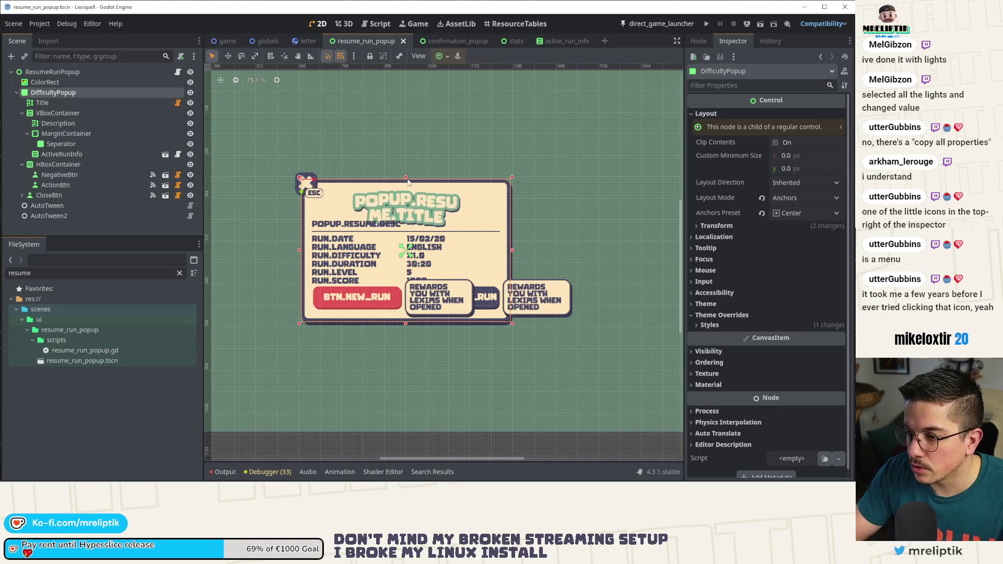
left_click_drag(406, 177, 407, 166)
right_click(362, 221)
scroll(363, 222, "up", 3)
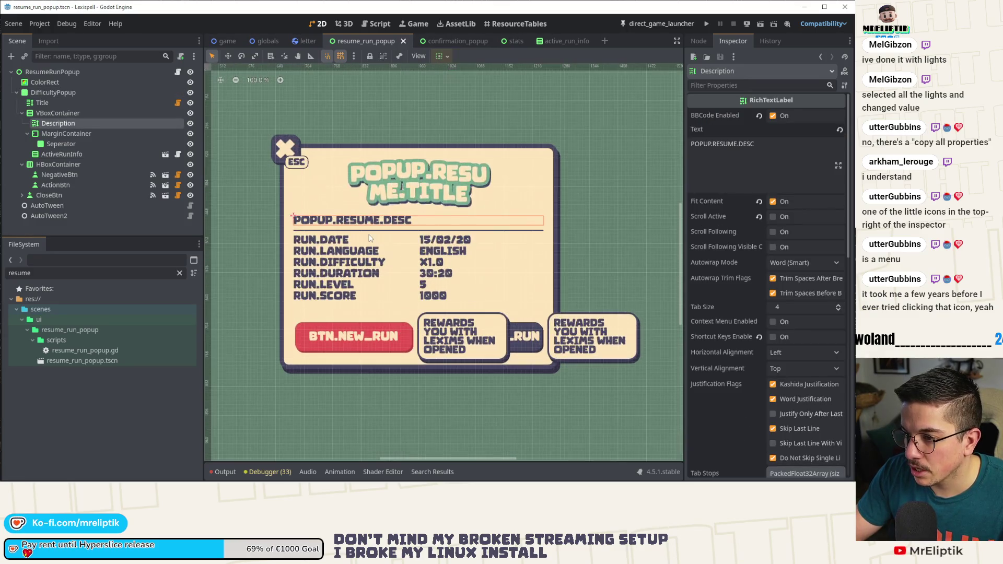
Enlarge the VBoxContainer by raising its top edge and extending its bottom edge, then save.
left_click(76, 112)
scroll(359, 220, "up", 1)
left_click_drag(408, 209, 408, 201)
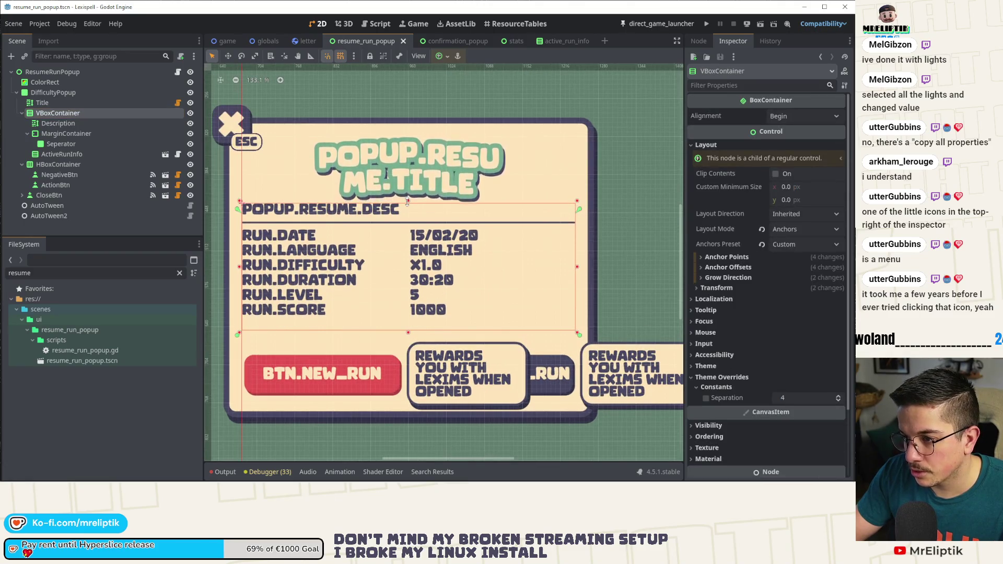
left_click(53, 92)
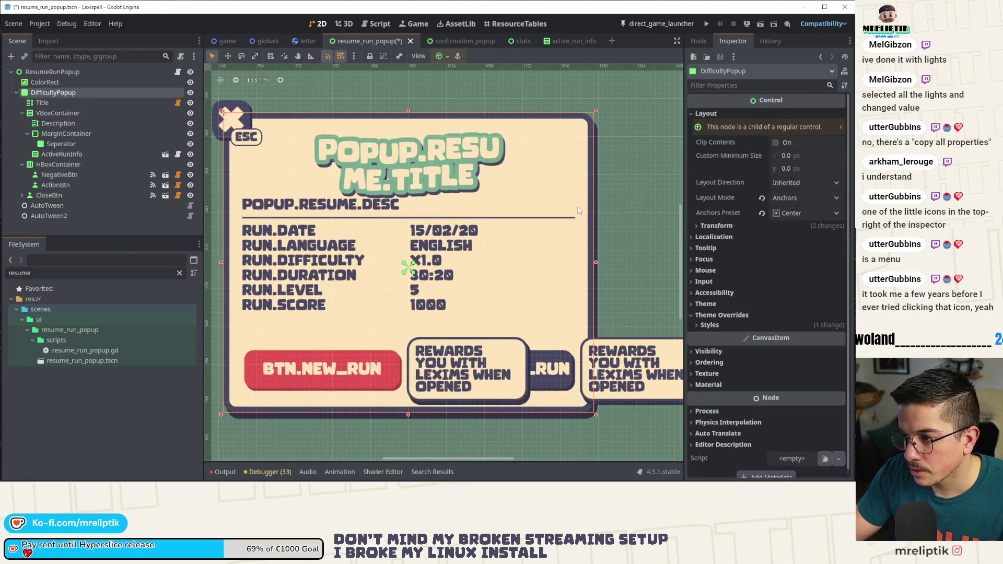
left_click(55, 113)
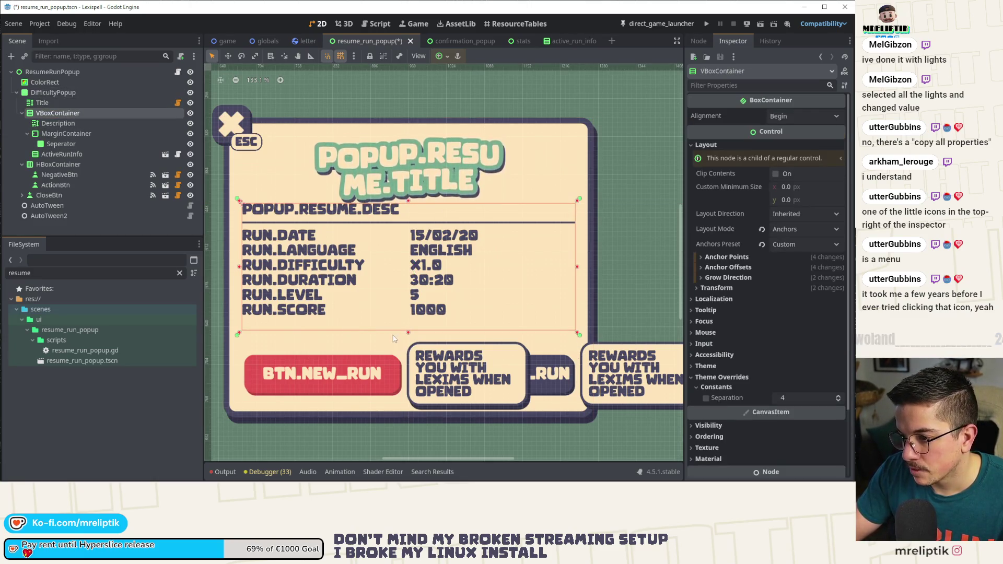
left_click_drag(408, 334, 408, 343)
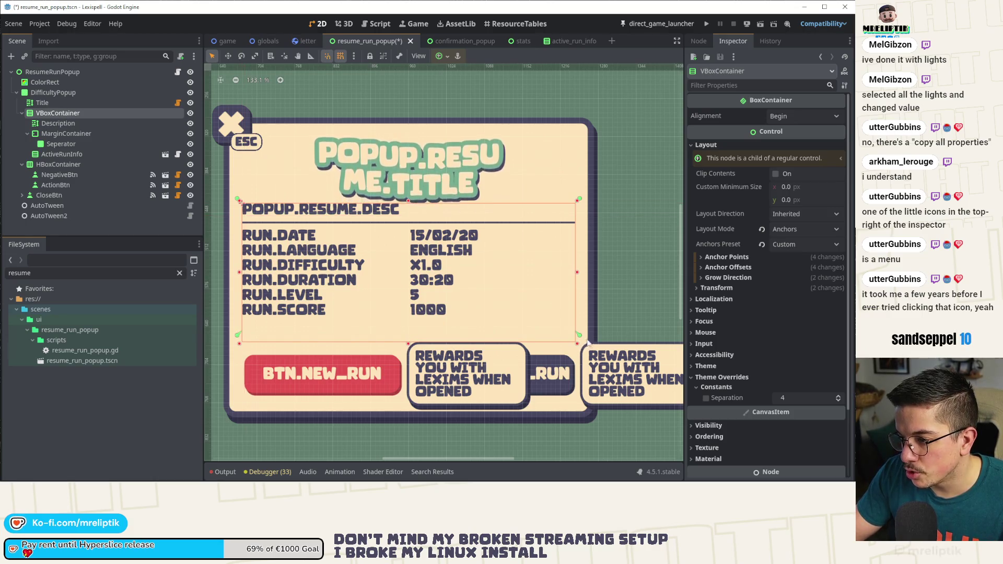
scroll(524, 294, "down", 8)
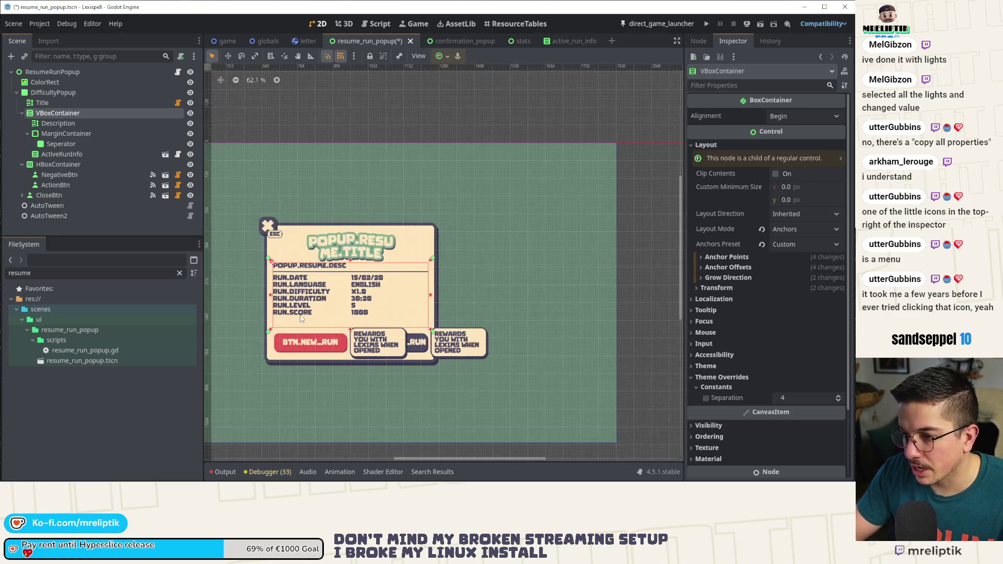
key("ctrl+s")
left_click(524, 294)
scroll(356, 255, "up", 1)
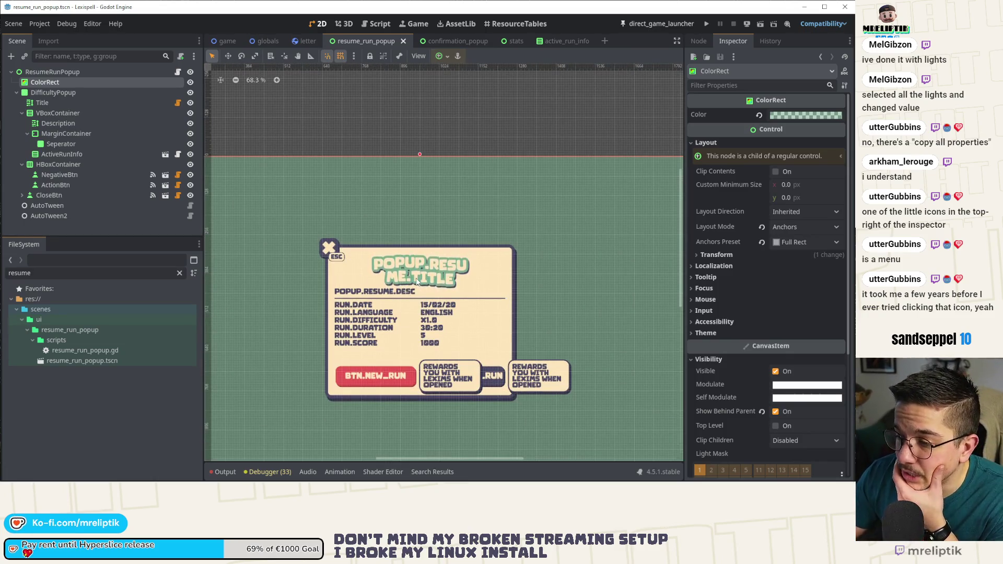
Close the confirmation_popup and stats scene tabs and bring up active_run_info.
left_click(450, 37)
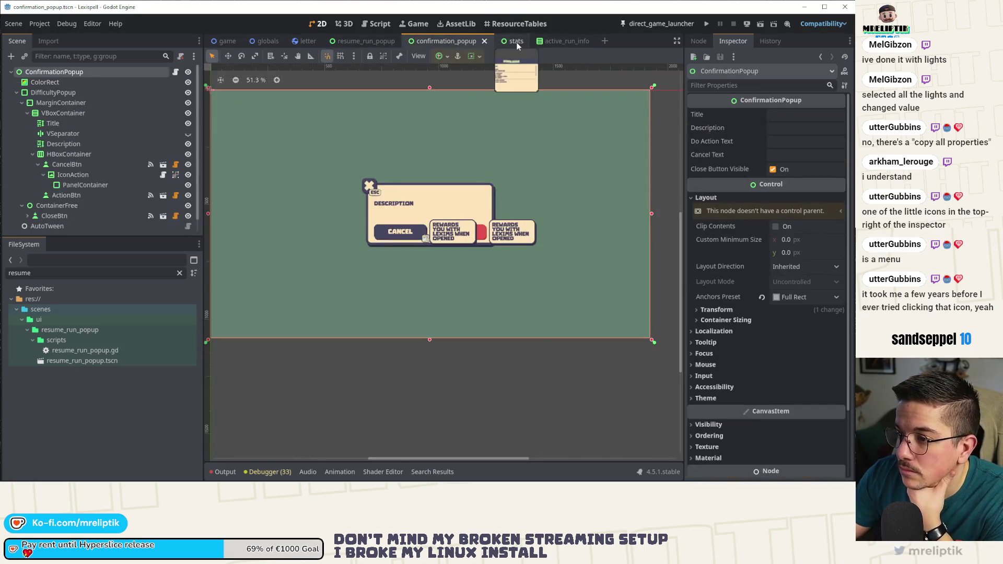
middle_click(438, 42)
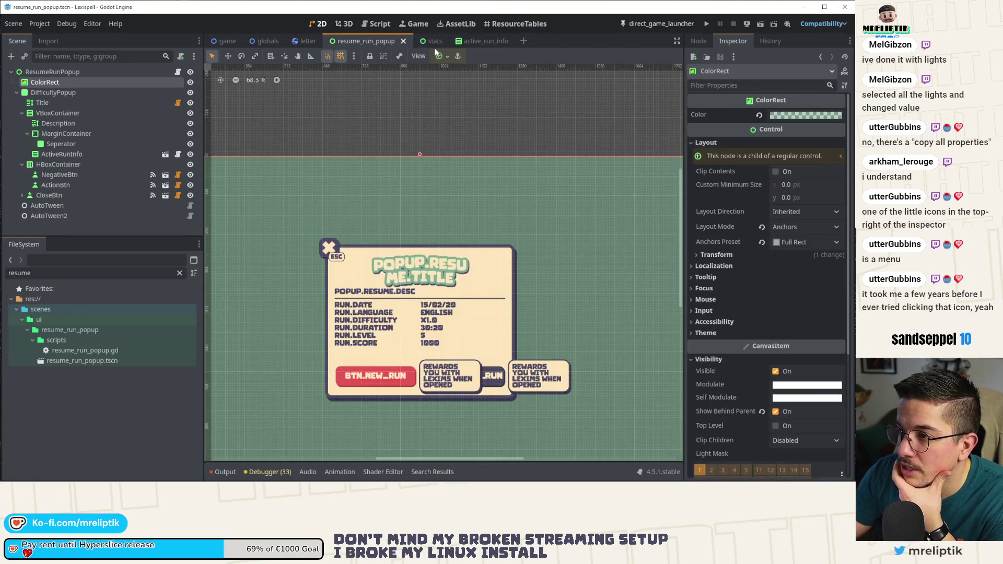
left_click(428, 43)
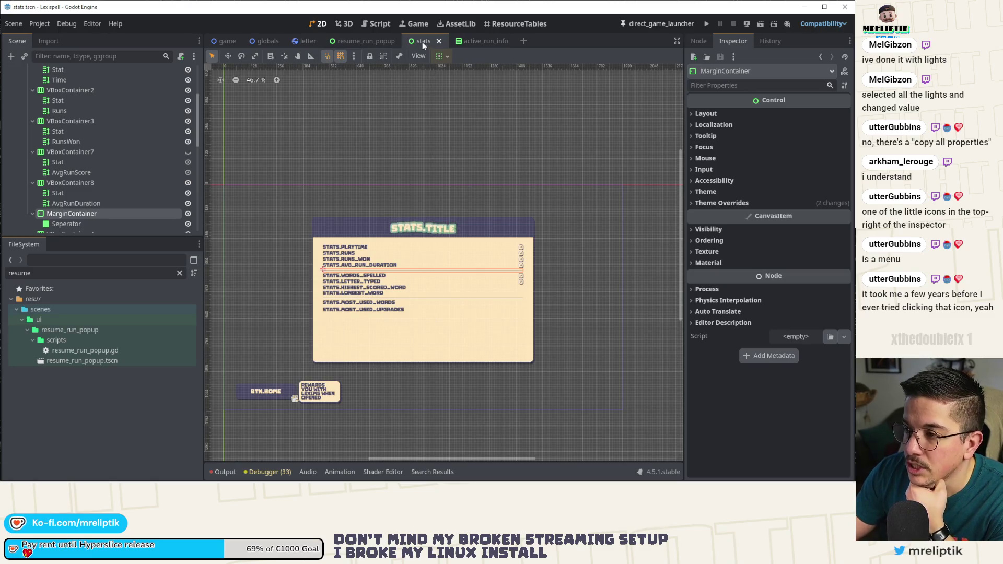
middle_click(422, 41)
left_click(434, 43)
scroll(453, 258, "up", 3)
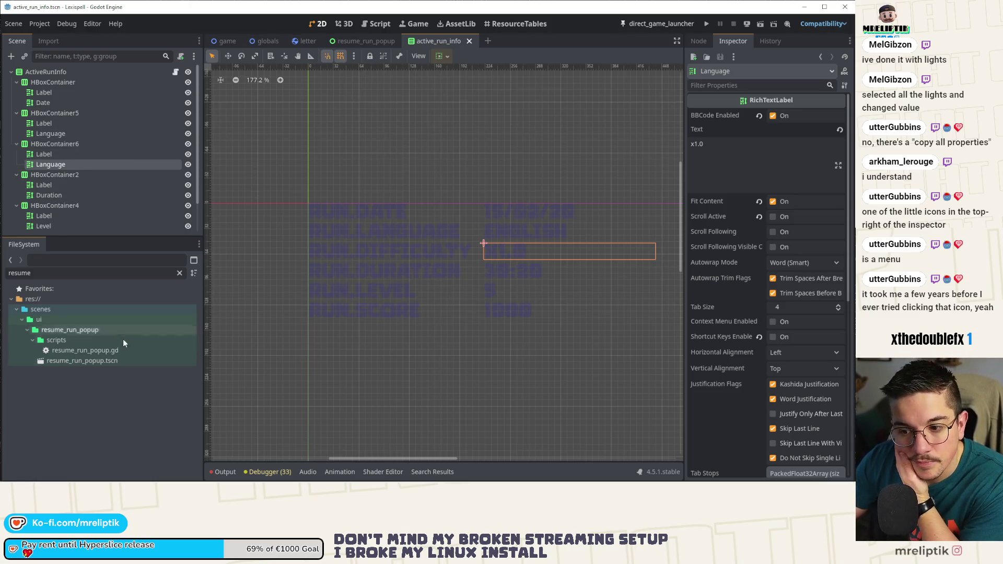
In active_run_info.gd, duplicate the LANG save line as a DATE line and save.
left_click(175, 72)
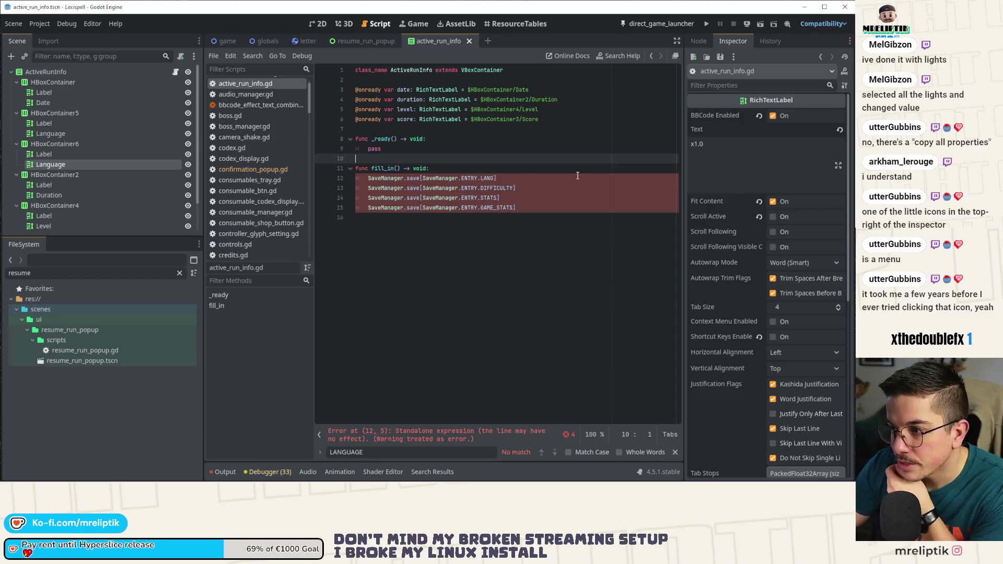
left_click(509, 181)
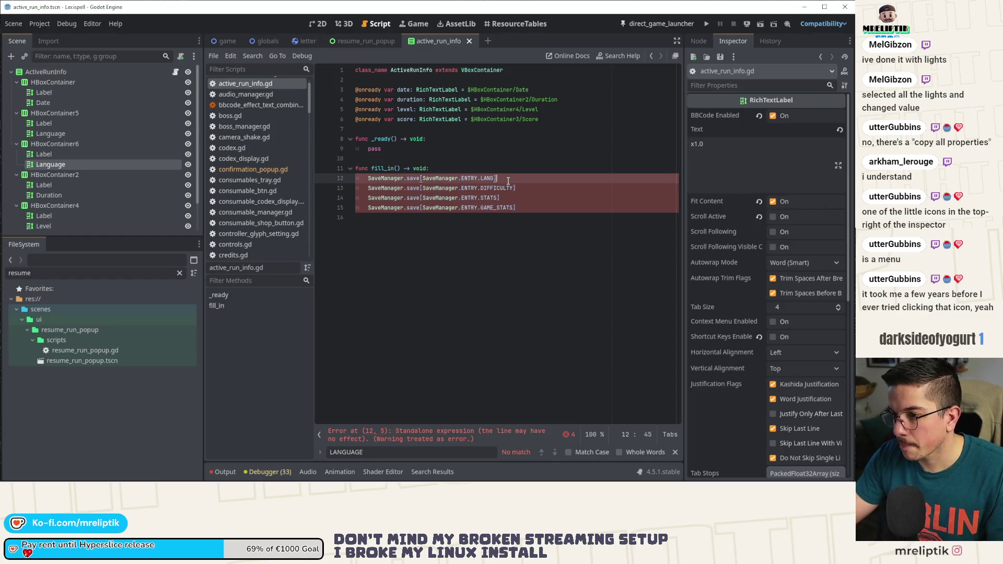
key("ctrl+shift+d")
double_click(493, 180)
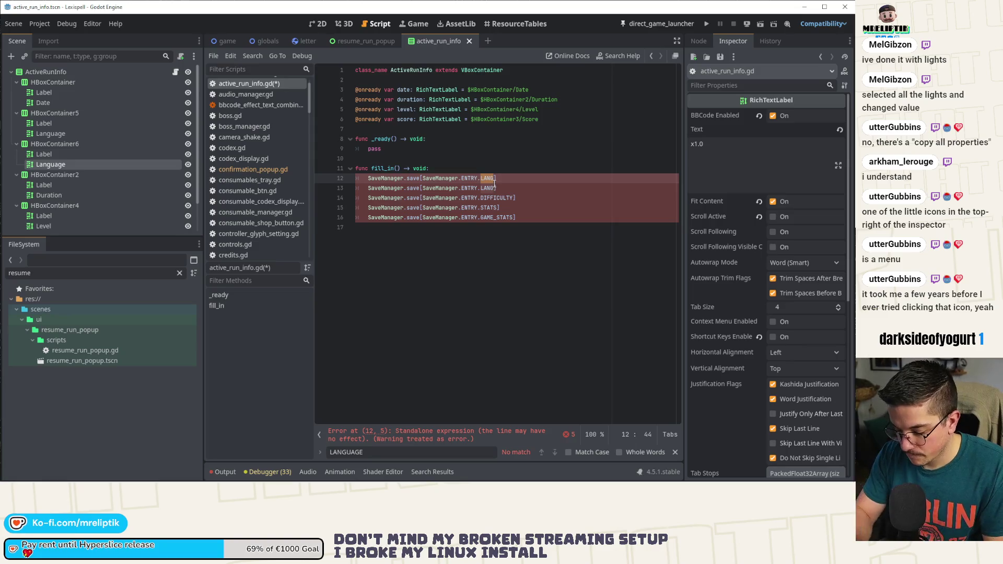
type("DATE")
key("ctrl+s")
left_click(490, 178)
Add DATE=43 after GAME_STATS=42 in save_manager.gd's ENTRY enum and save.
left_click(469, 181, "ctrl")
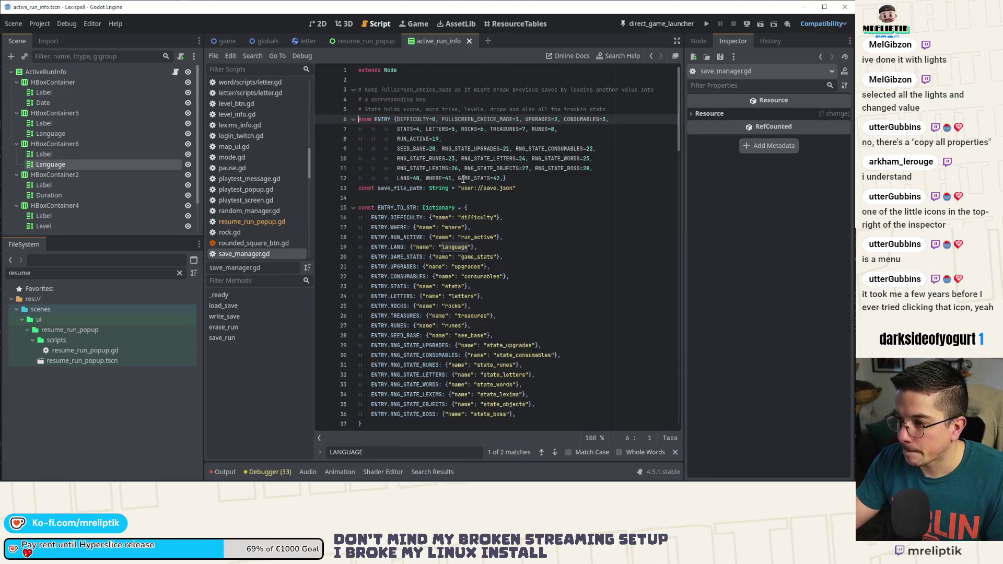
left_click(504, 178)
type("ATE=")
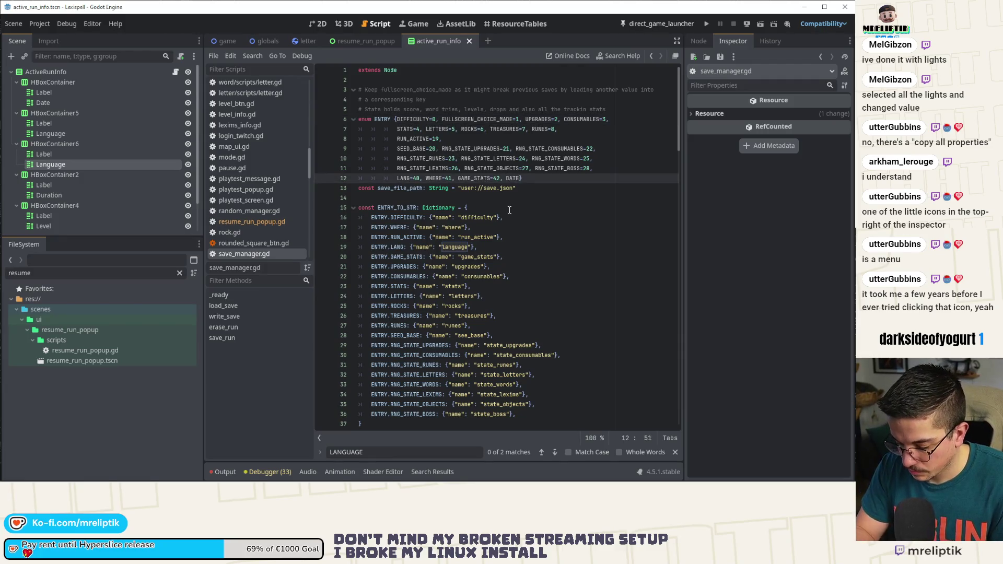
type("43,")
key("ctrl+s")
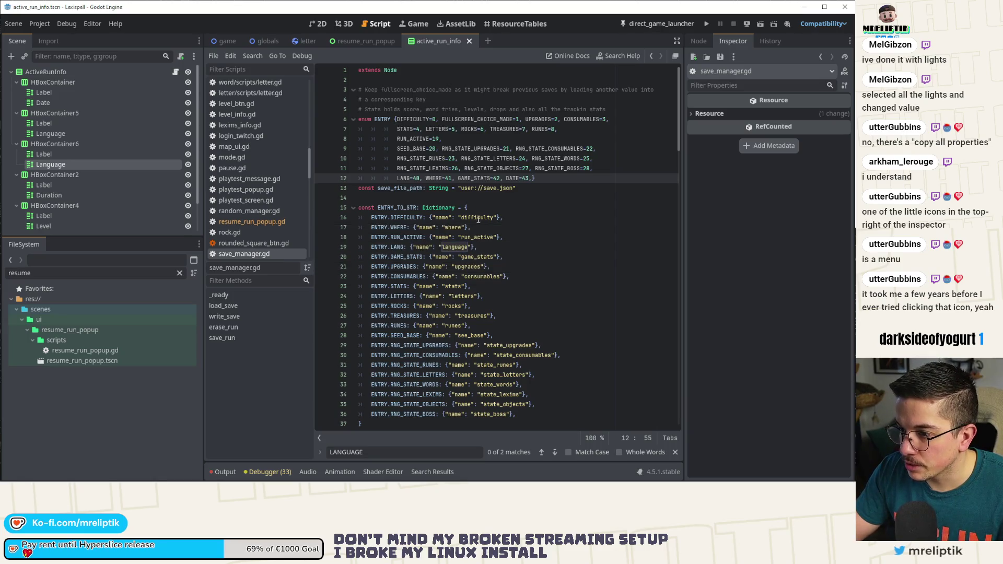
Duplicate the DIFFICULTY name mapping into an ENTRY_TO_STR entry for DATE.
left_click(483, 217)
key("ctrl+shift+d")
double_click(413, 218)
type("DATA")
key("BackSpace")
type("E")
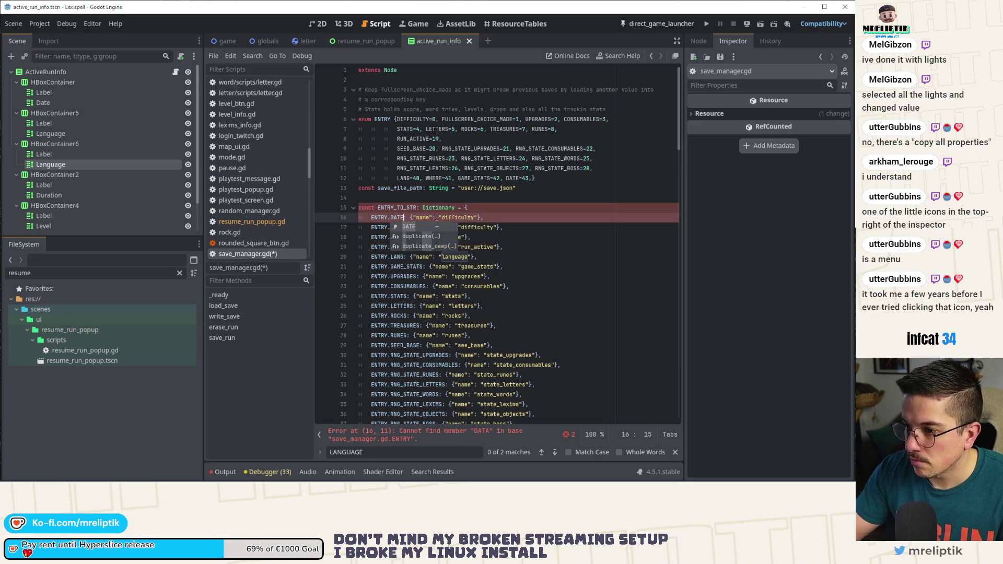
double_click(509, 179)
scroll(489, 227, "down", 1)
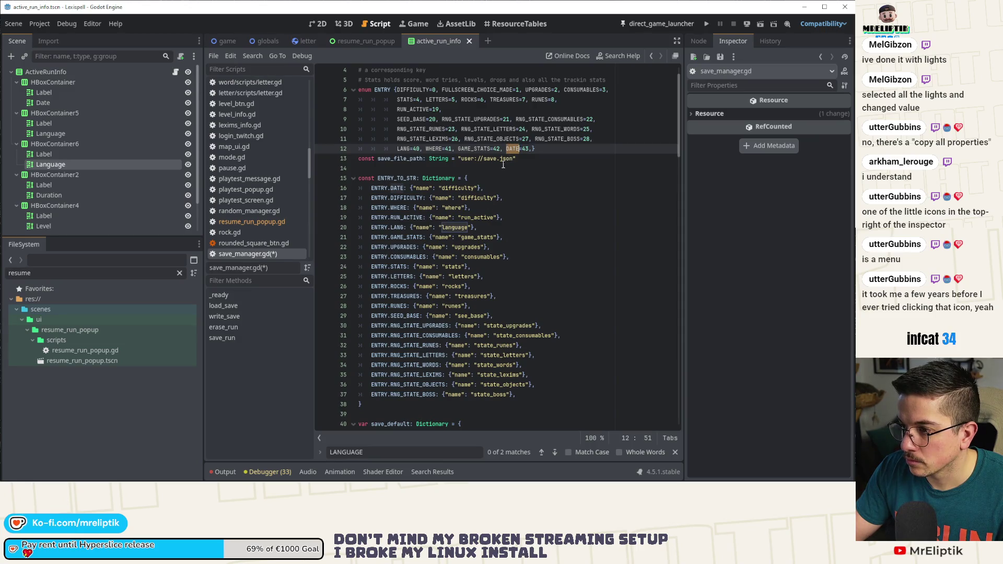
double_click(460, 189)
type("d")
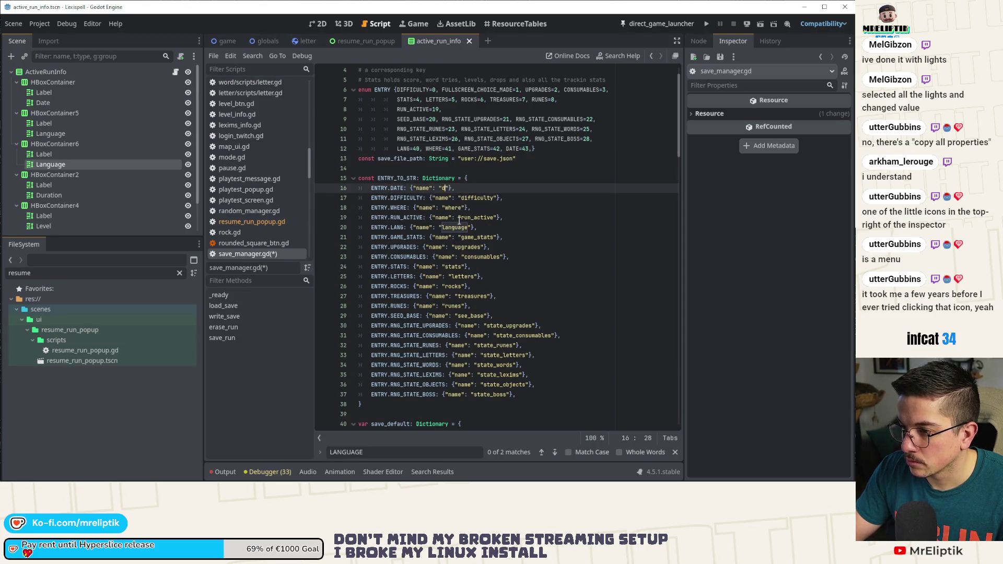
key("Escape")
Add an ENTRY.DATE default of "" to save_default, copied from the DIFFICULTY line.
scroll(467, 256, "down", 6)
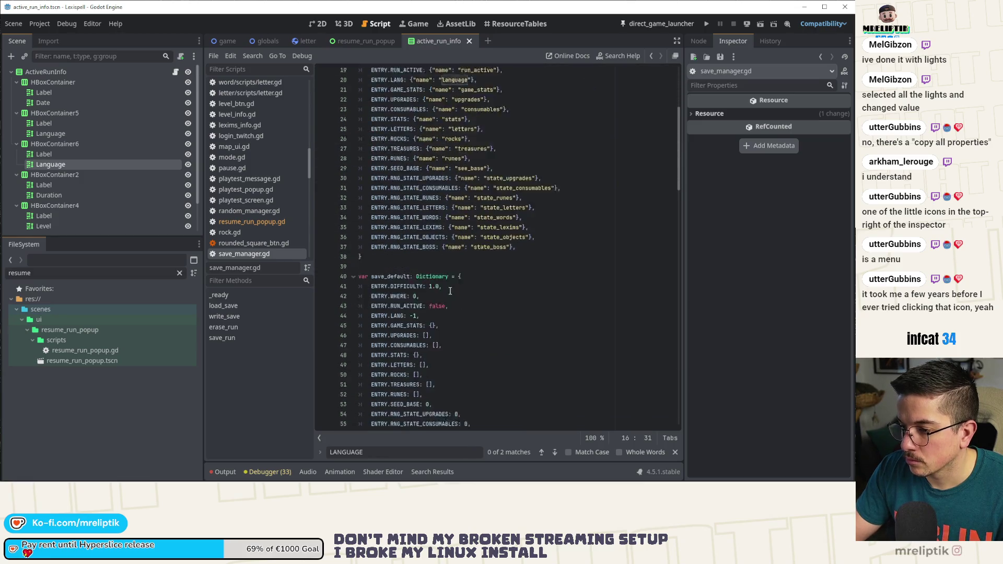
left_click(466, 255)
key("ctrl+shift+d")
double_click(421, 256)
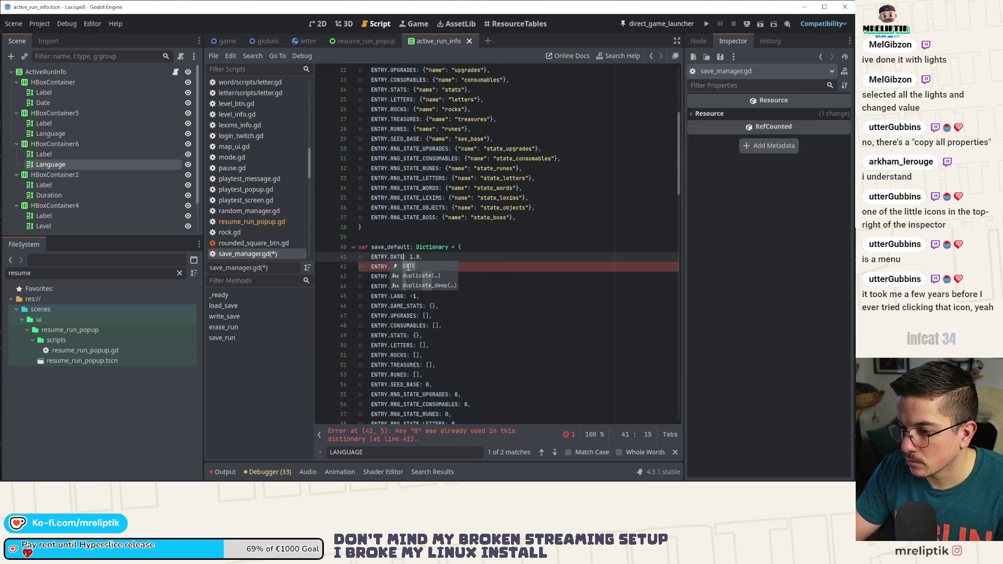
type("d")
key("ctrl+s")
type(": 1")
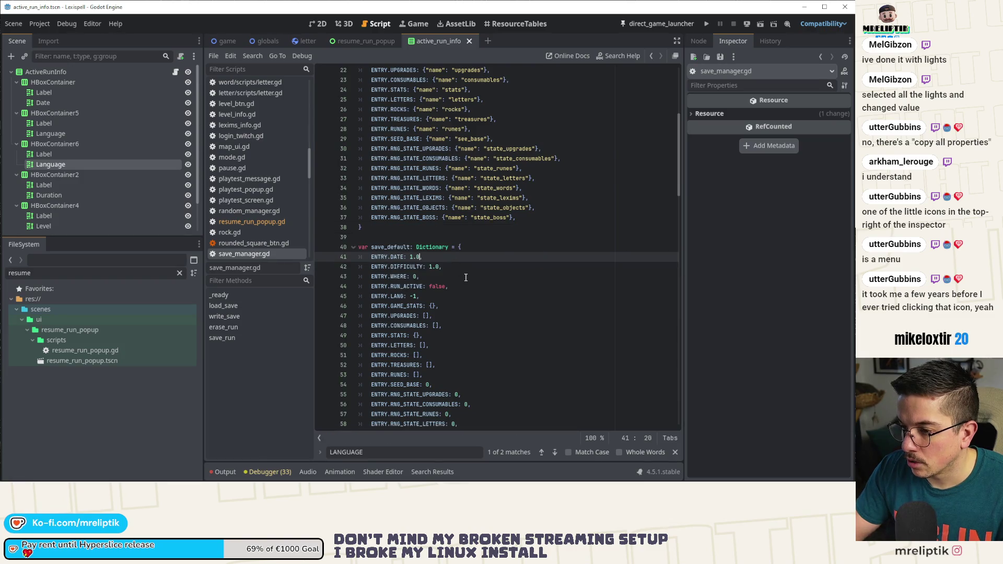
key("BackSpace")
type("\"")
key("Escape")
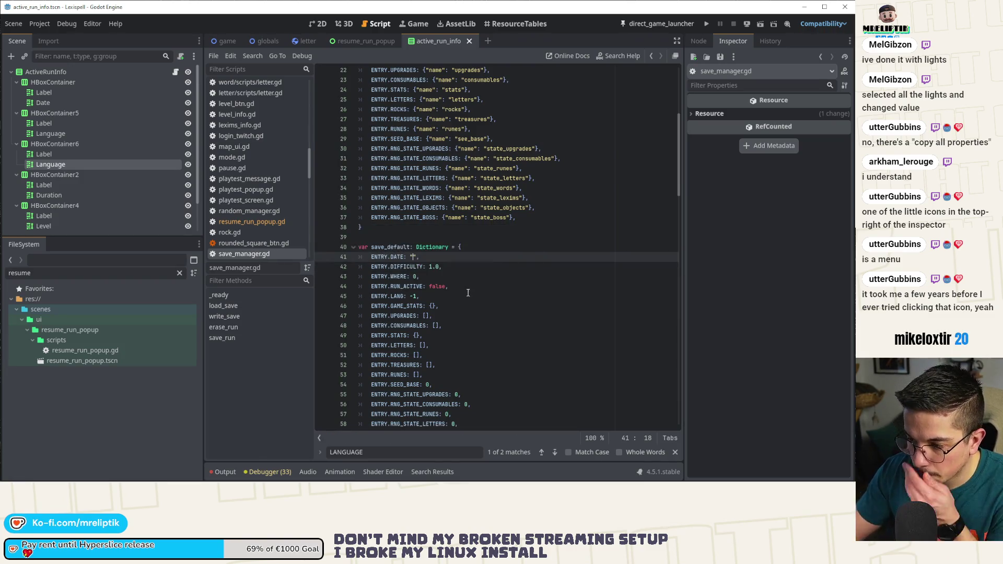
scroll(463, 296, "down", 8)
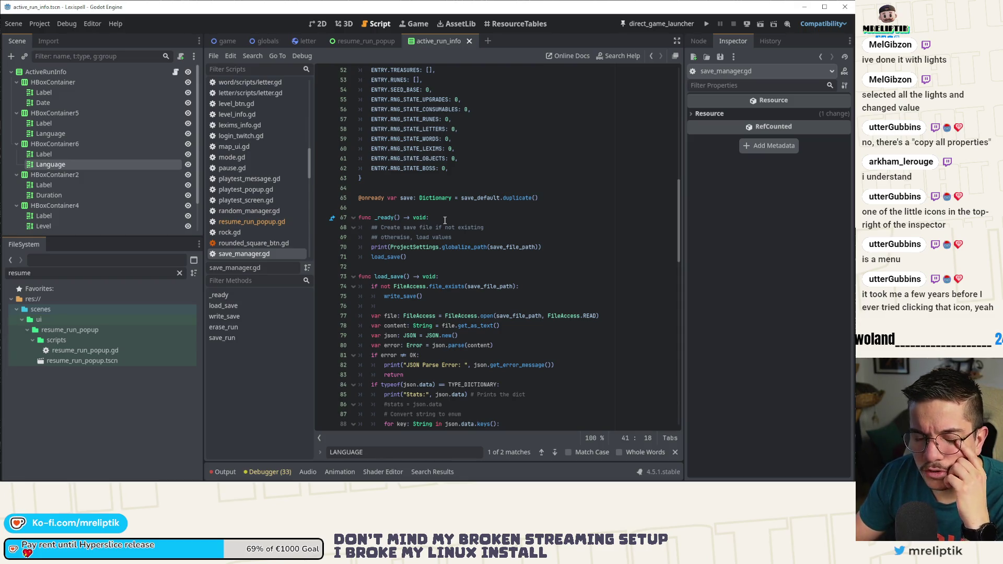
Add save[ENTRY.DATE] = Time.get_datetime_string_from_system() on a new line below RUN_ACTIVE.
scroll(445, 220, "down", 15)
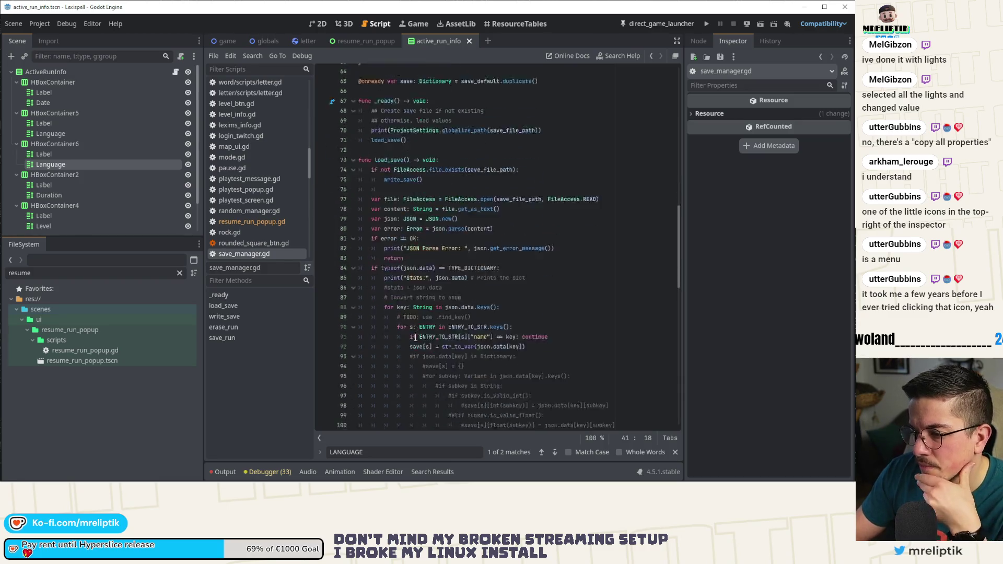
left_click(486, 268)
key("Return")
type("save[E")
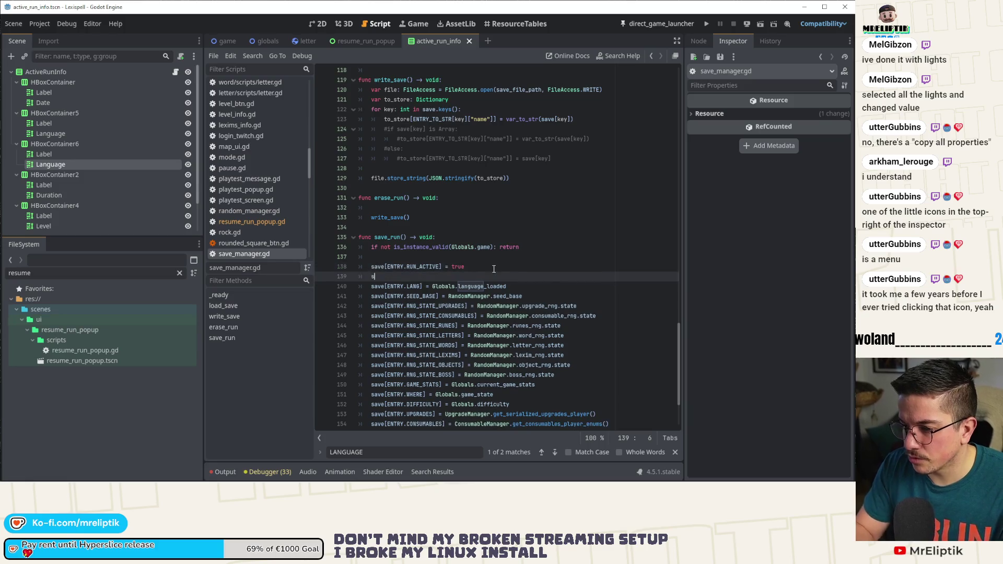
type("NTRY.DATE]")
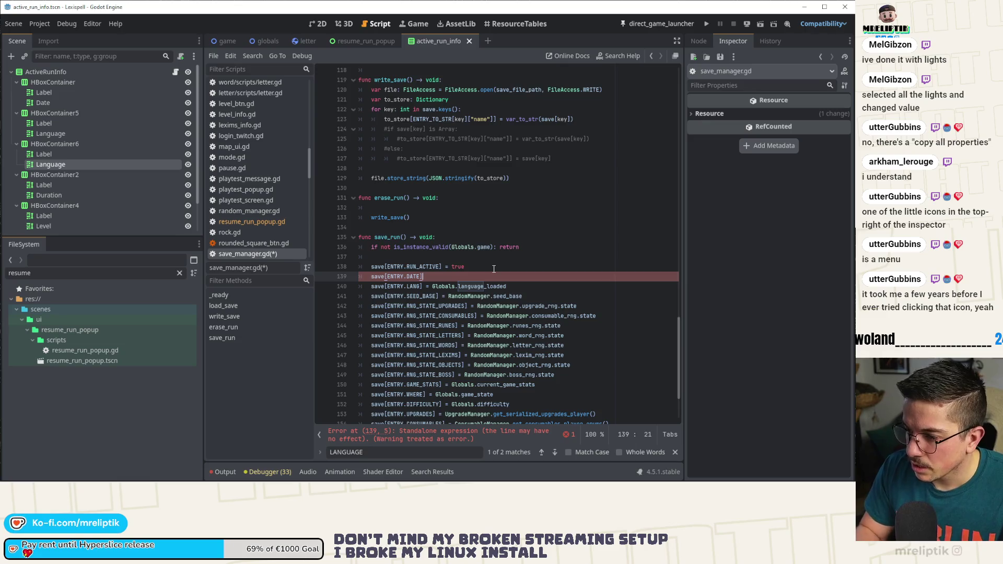
type(" = Time.get_")
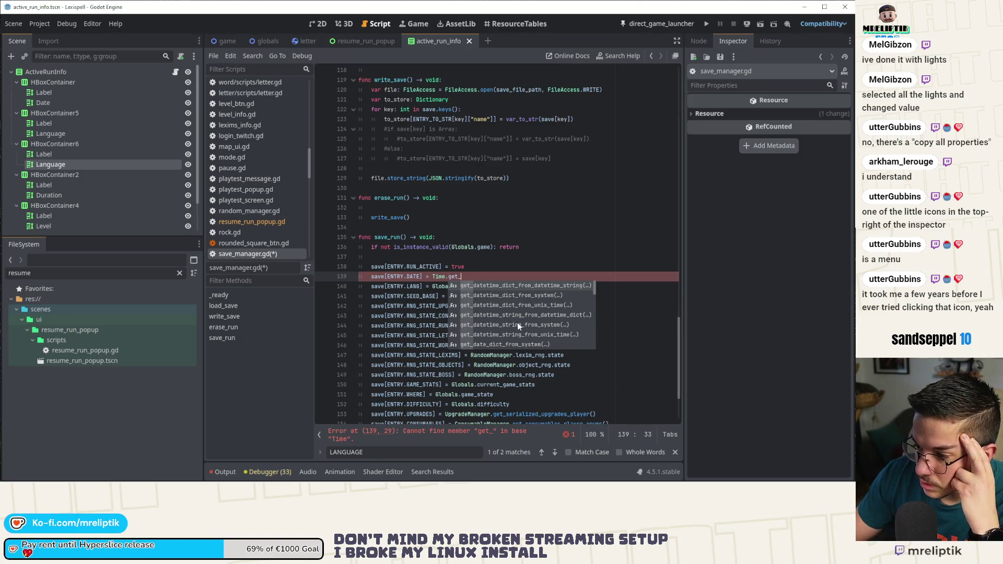
left_click(518, 324)
Read the Time.get_datetime_string_from_system documentation in a widened panel, then return to save_manager.gd.
left_click(513, 277, "ctrl")
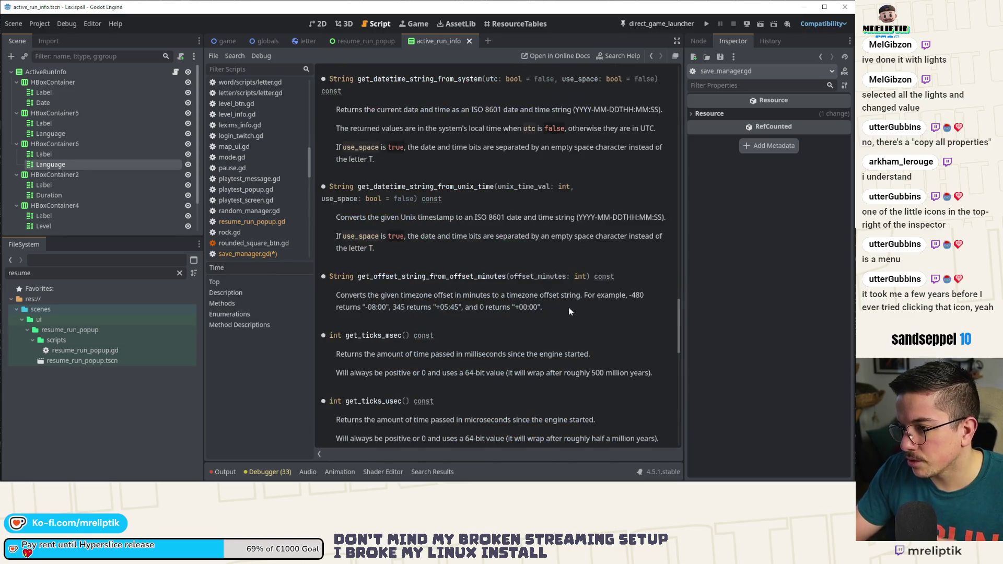
left_click_drag(685, 156, 769, 159)
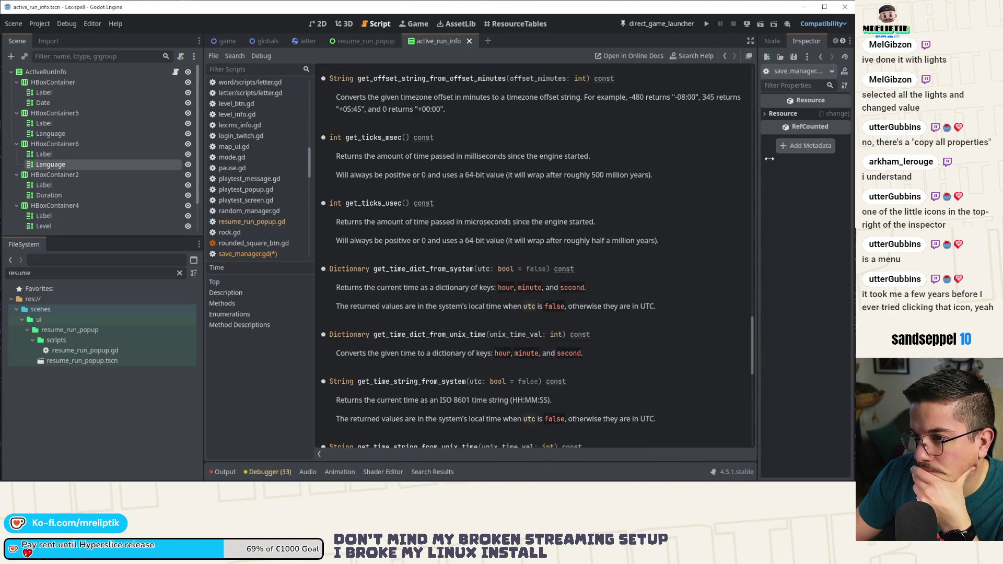
scroll(573, 178, "up", 3)
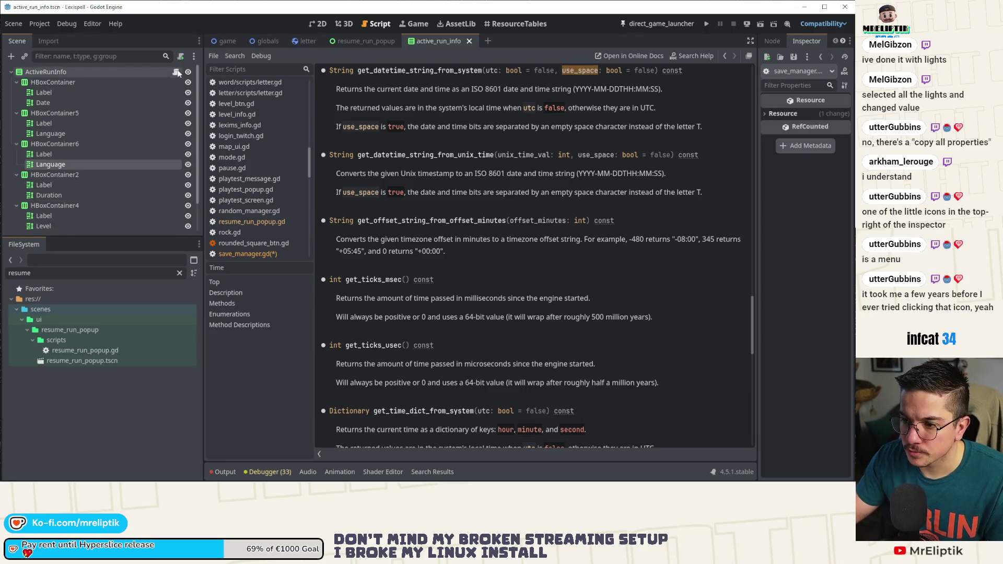
left_click(261, 253)
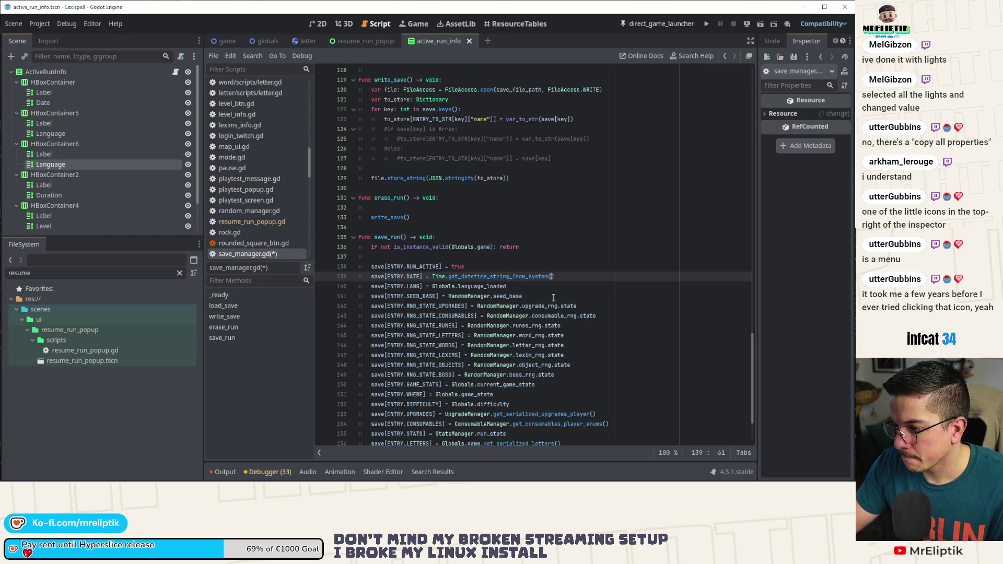
Give the date-string call the arguments false, true, fixing the 'fasle' typo, and save.
type("true")
key("ctrl+s")
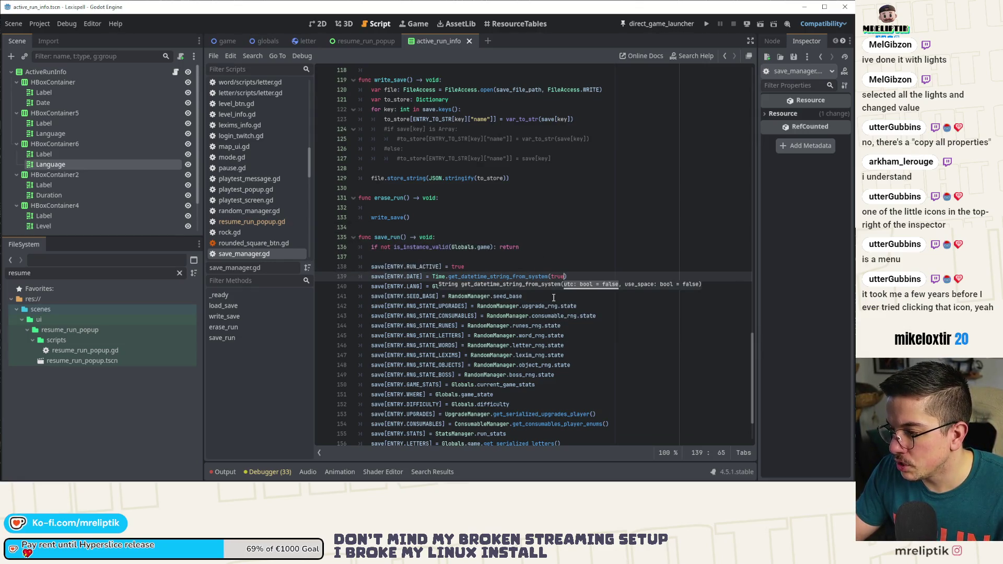
key("BackSpace")
key("BackSpace")
key("BackSpace")
type("fasle, t")
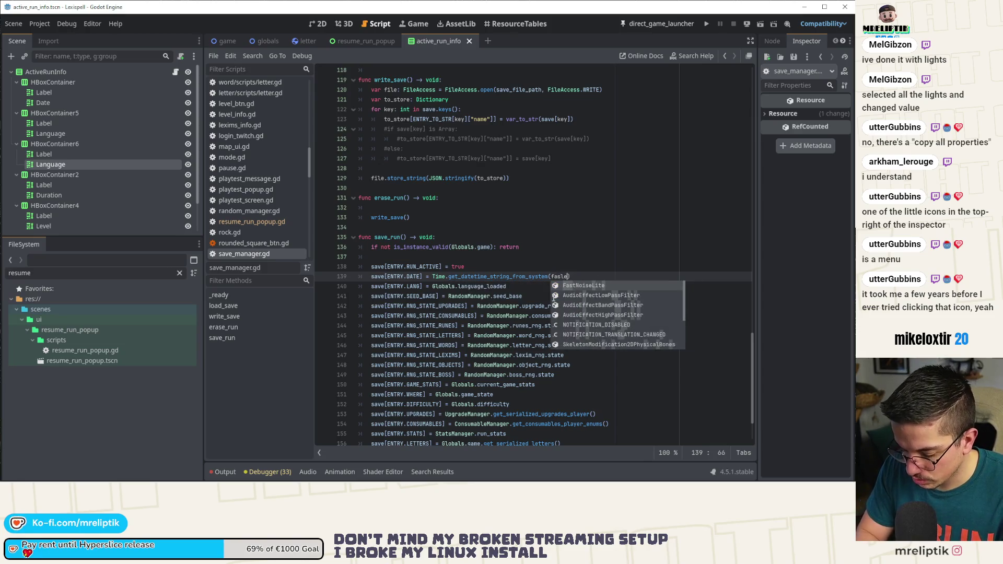
type("rue")
key("ctrl+Left")
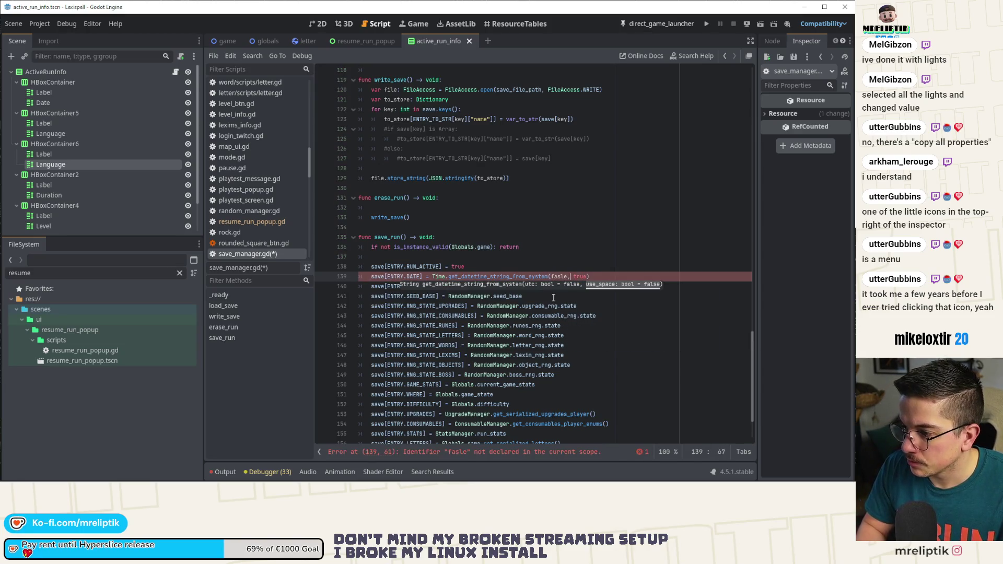
double_click(558, 276)
type("false")
key("ctrl+s")
Check the get_datetime_string_from_system docs on line 139, then reopen active_run_info.gd.
left_click(474, 276)
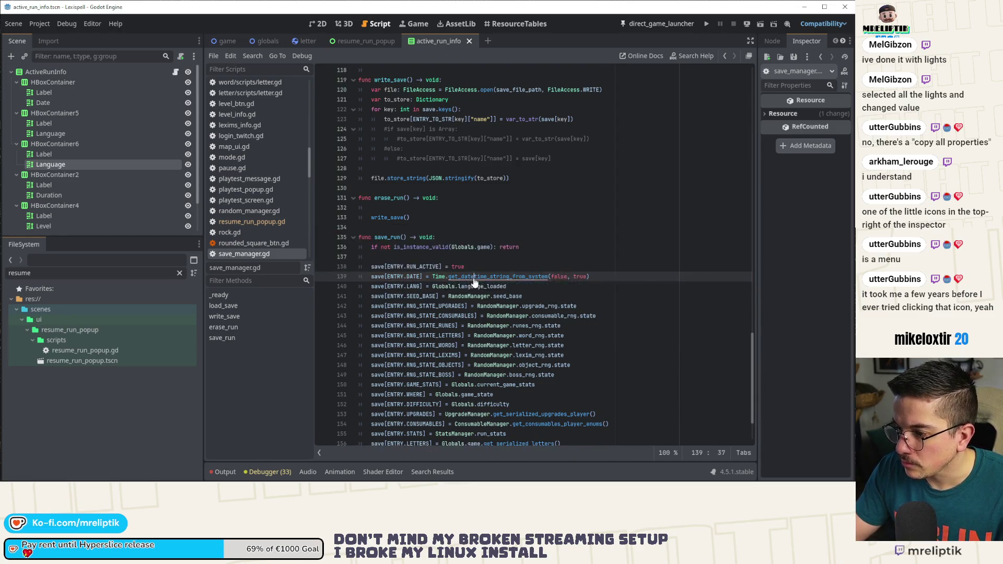
left_click(474, 280, "ctrl")
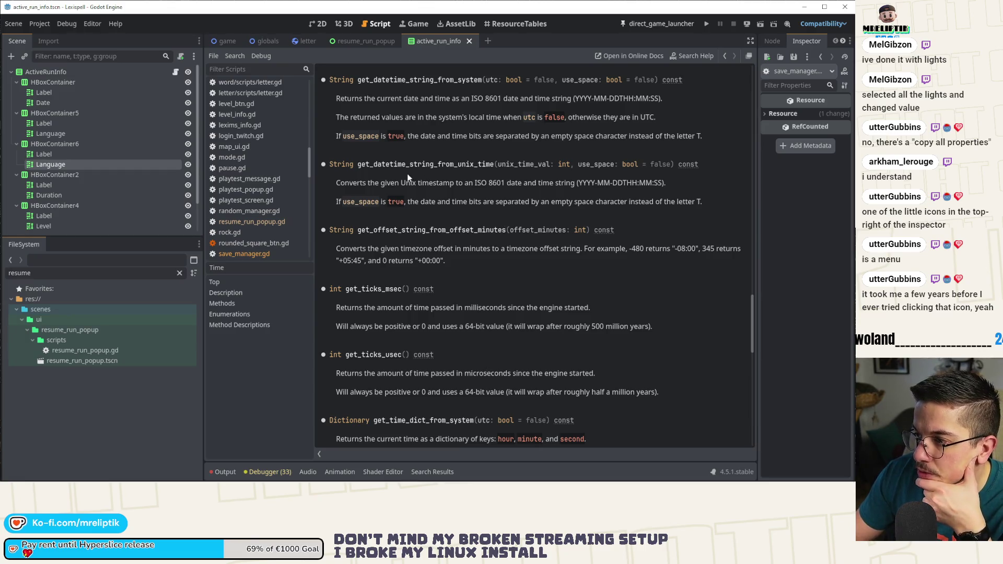
left_click(176, 72)
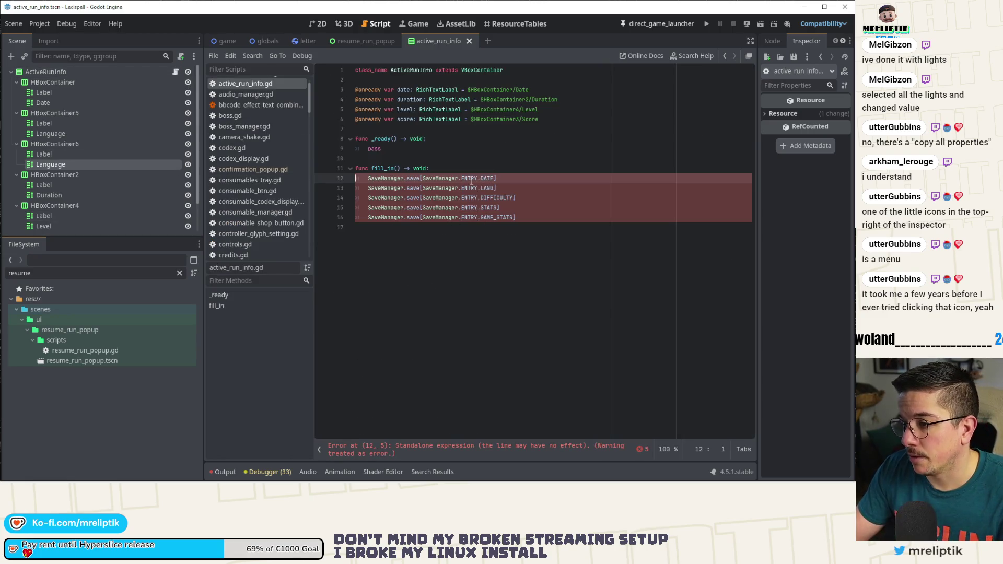
Review save_manager.gd's date call to get_datetime_string_from_system and the language_loaded declaration.
left_click(451, 184, "ctrl")
scroll(511, 282, "down", 20)
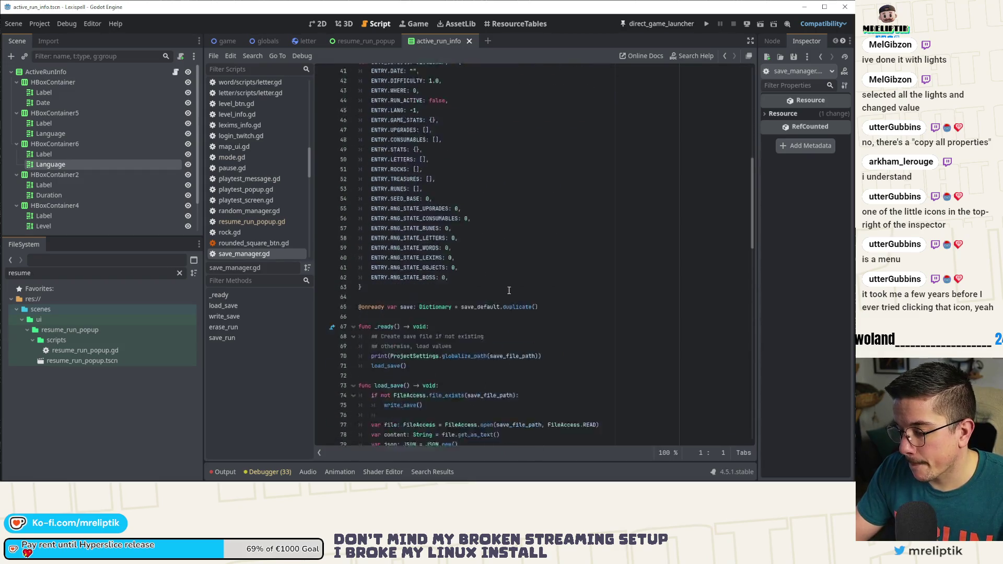
scroll(509, 290, "down", 5)
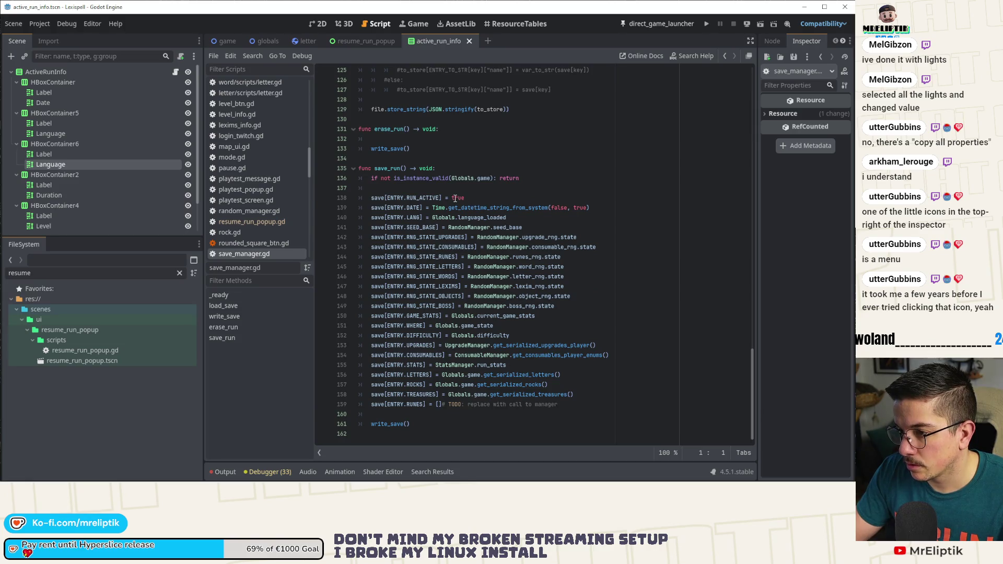
left_click(439, 208)
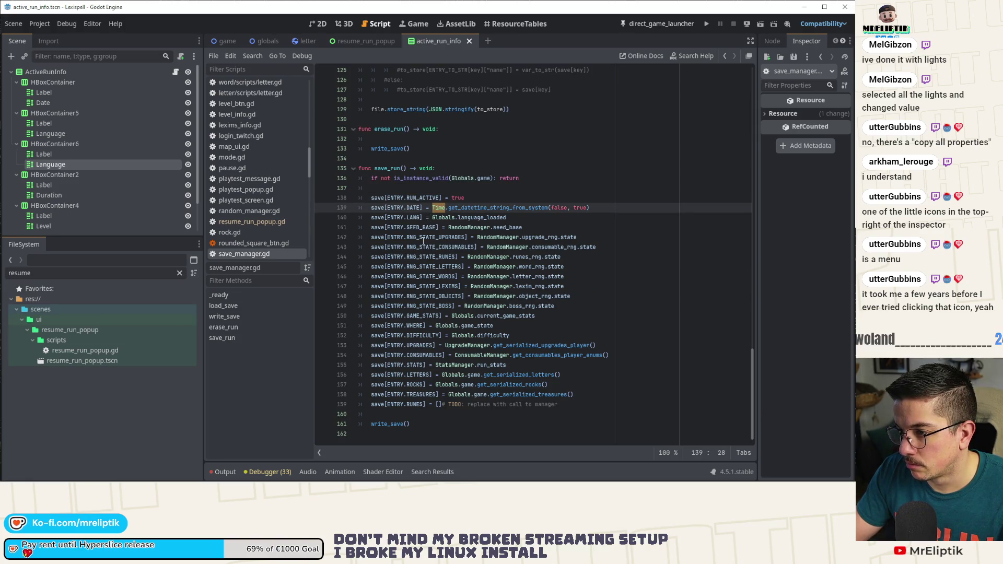
double_click(479, 210)
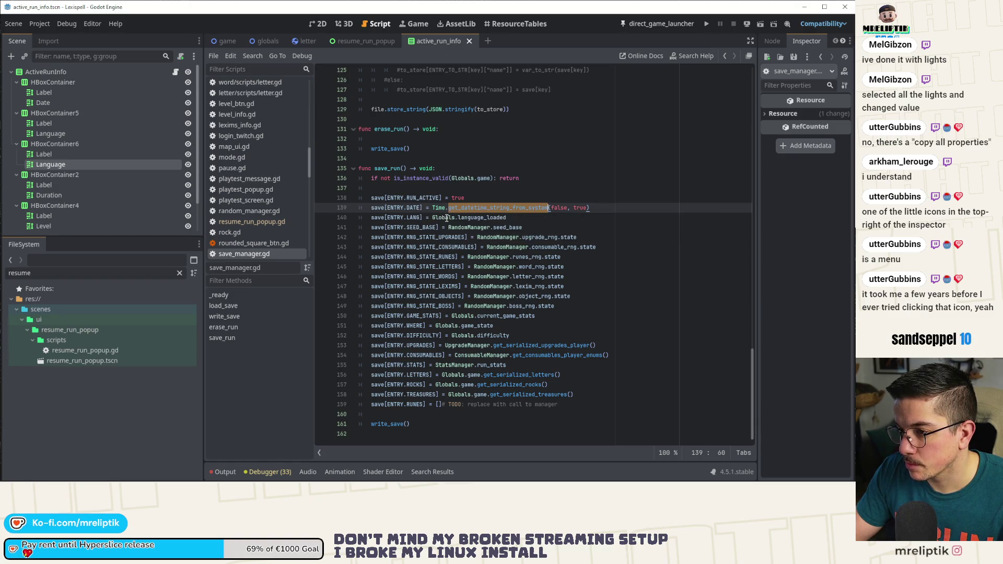
left_click(484, 218, "ctrl")
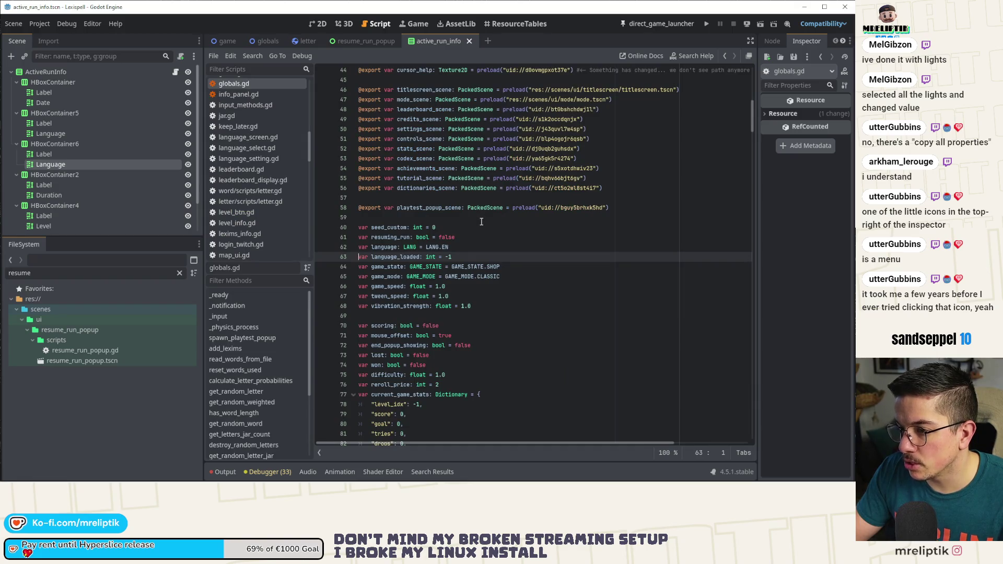
left_click(176, 72)
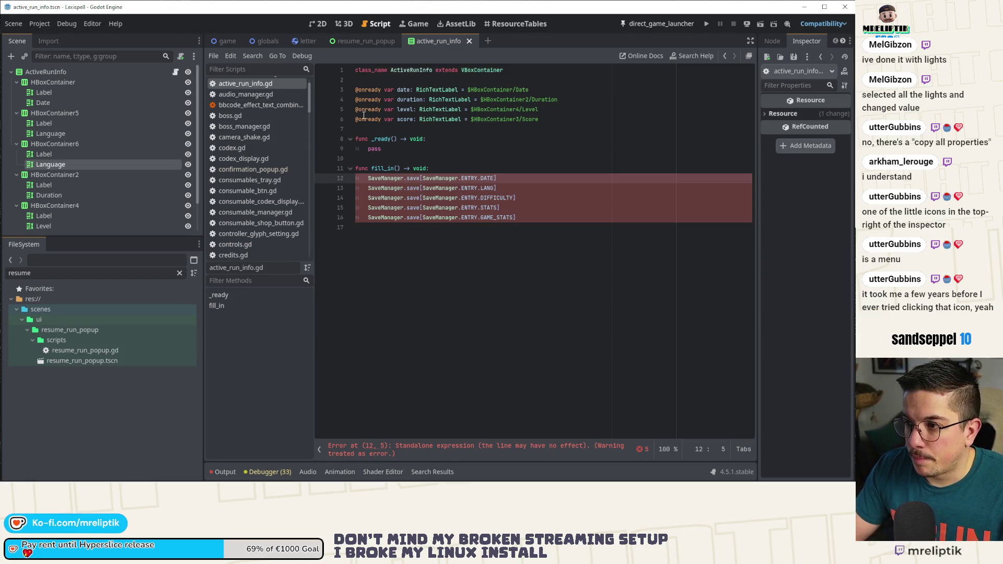
scroll(114, 165, "down", 3)
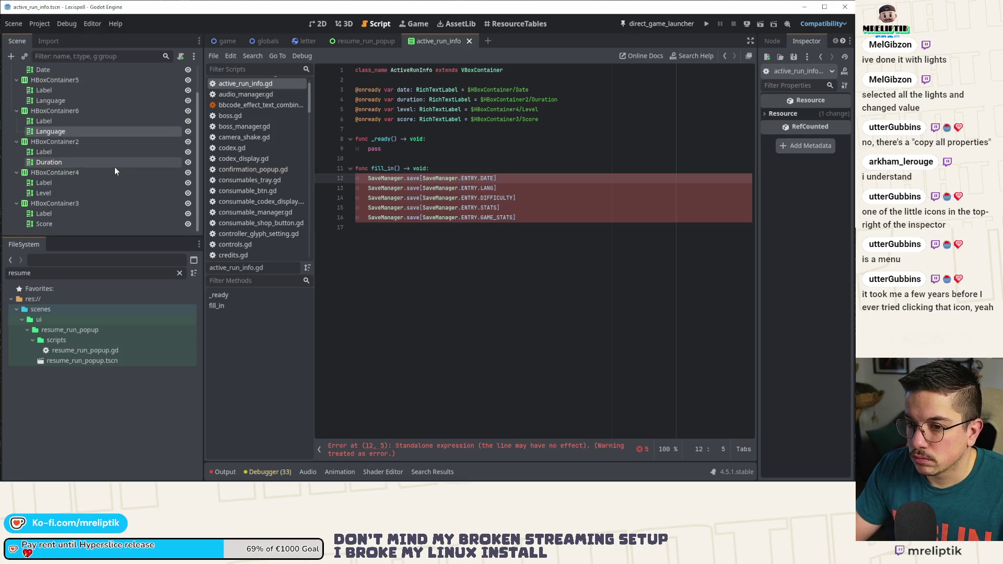
scroll(115, 173, "up", 3)
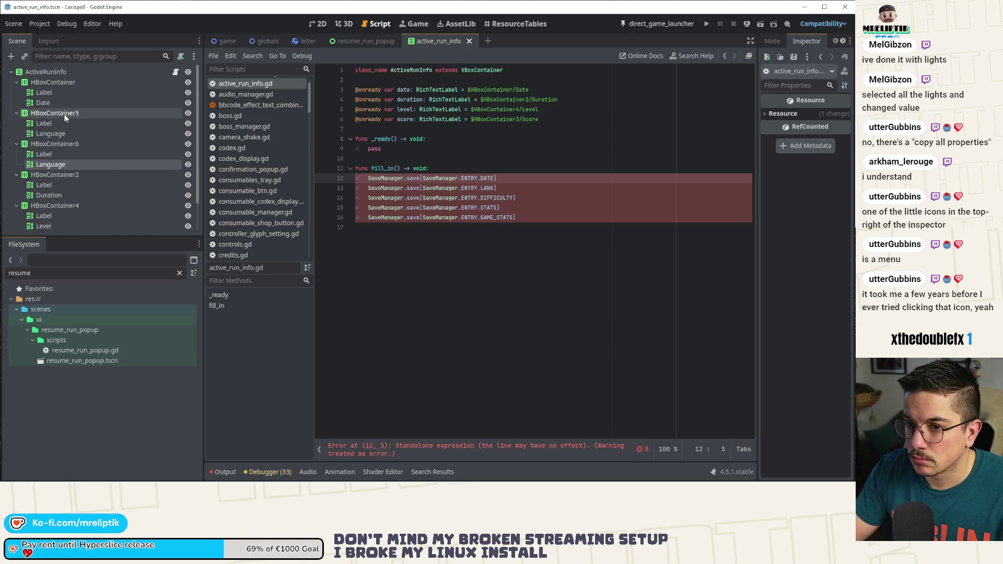
left_click(558, 97)
left_click(559, 90)
key("Return")
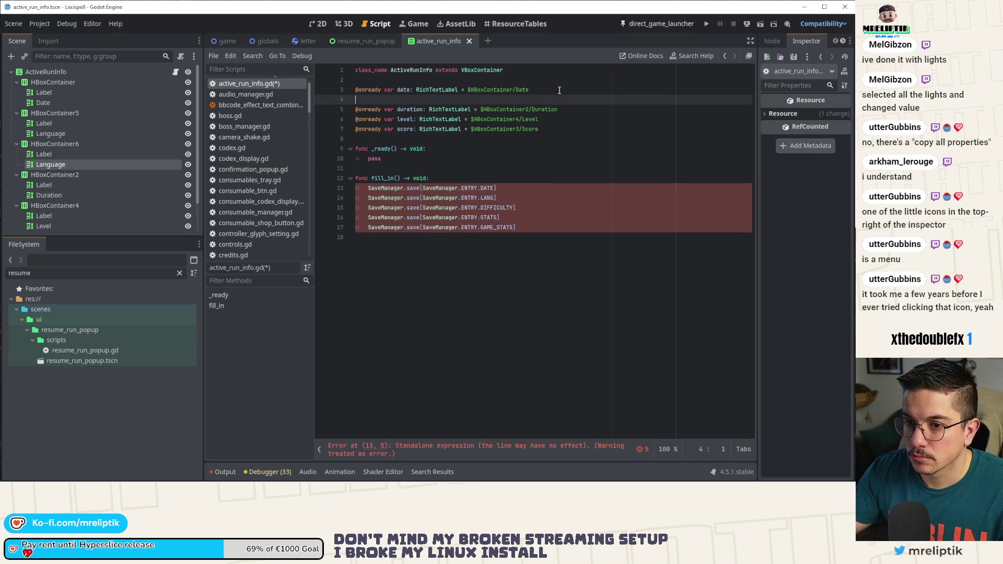
Rename HBoxContainer5's Language label node to Difficulty.
left_click(52, 134)
left_click(318, 23)
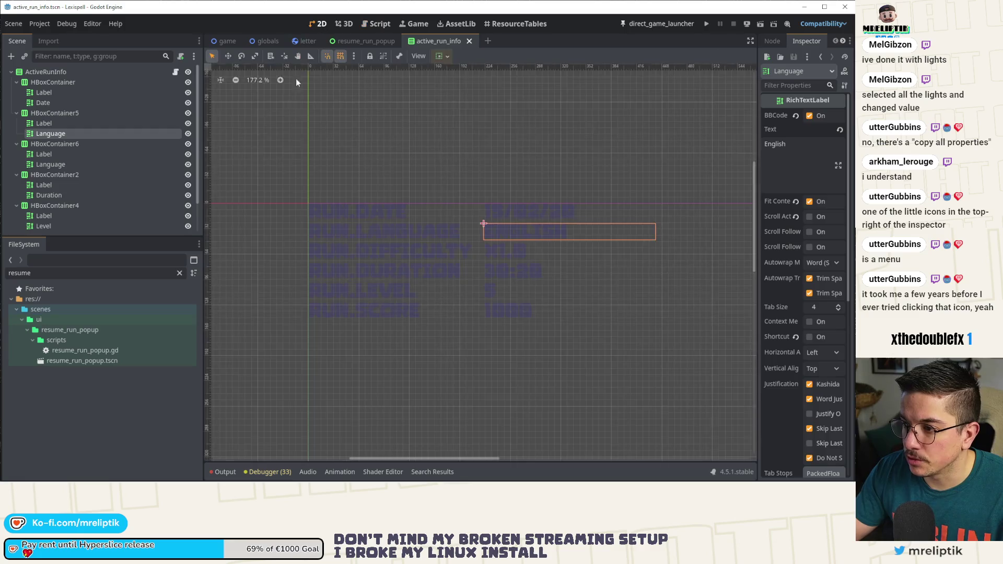
left_click(144, 135)
double_click(68, 134)
type("Difficulty")
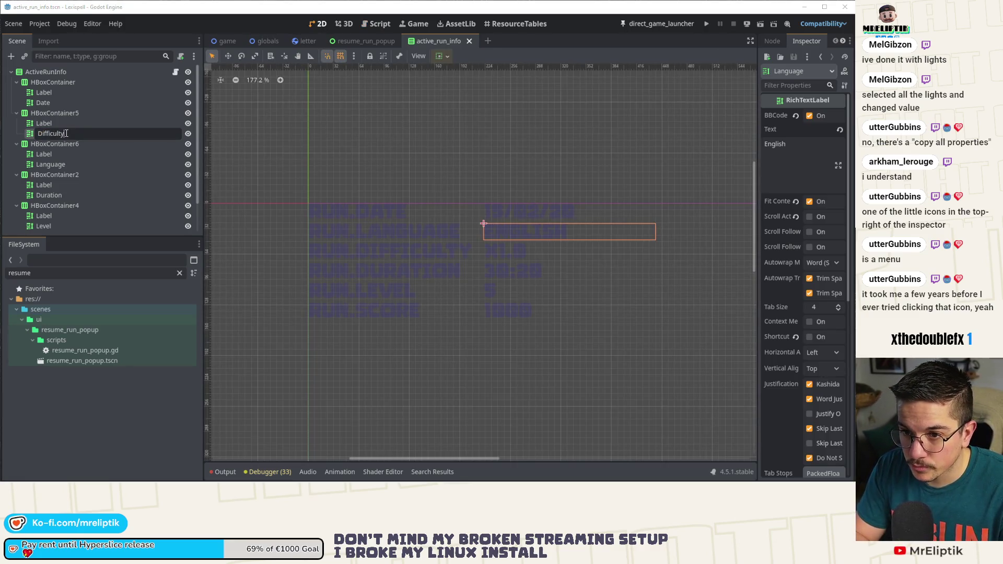
key("Return")
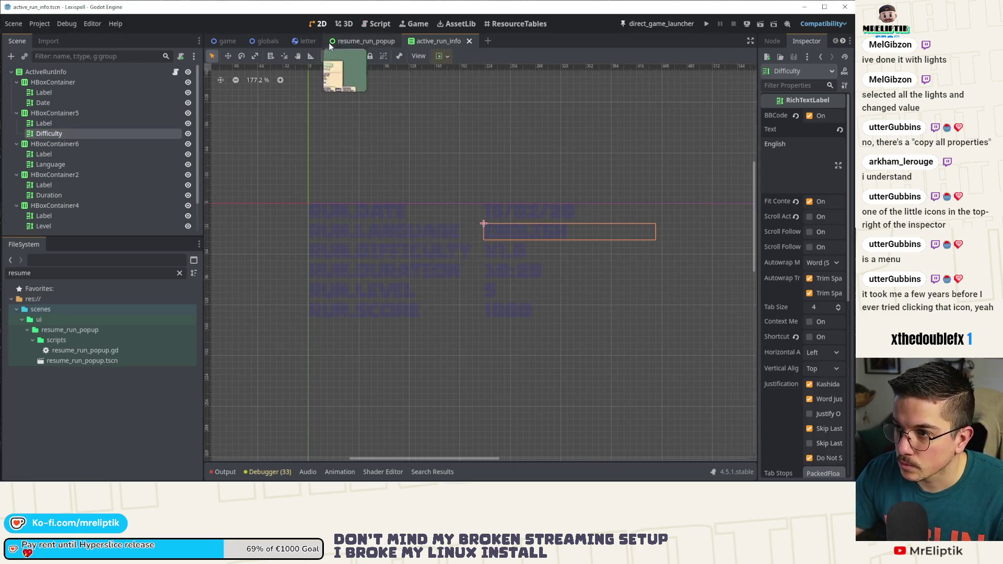
left_click(177, 74)
left_click(115, 103)
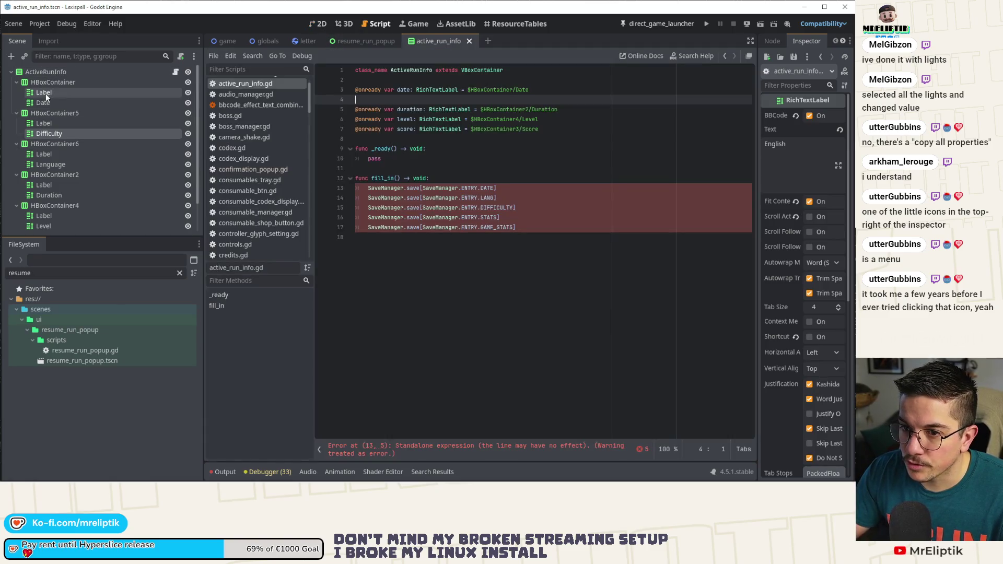
left_click(56, 135)
left_click(53, 164, "ctrl")
left_click_drag(65, 134, 380, 101)
key("ctrl+s")
Assign the saved date to date.text in fill_in and save.
left_click(364, 197)
type("date.text =")
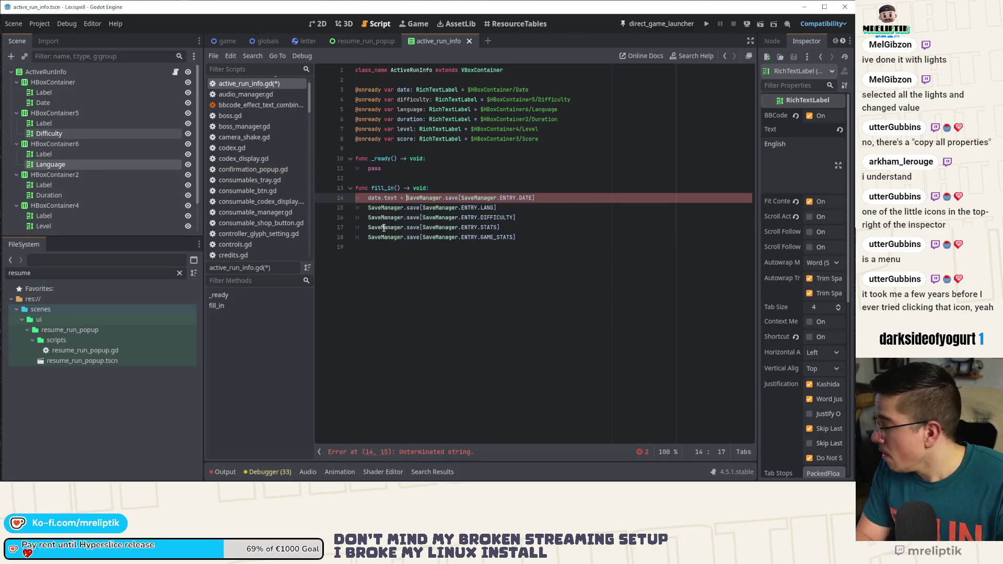
key("ctrl+s")
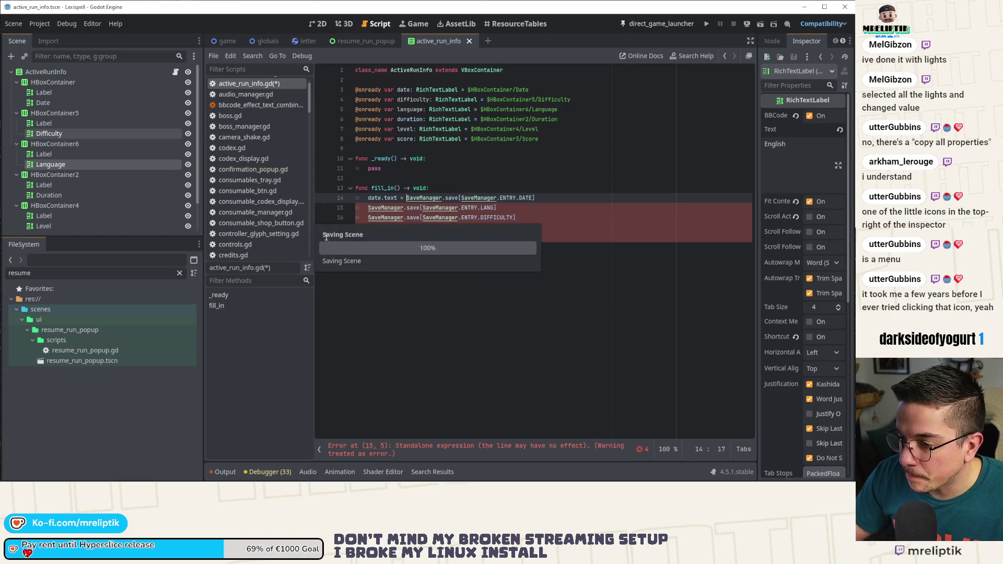
Move the DIFFICULTY line above the LANG line.
left_click(367, 207)
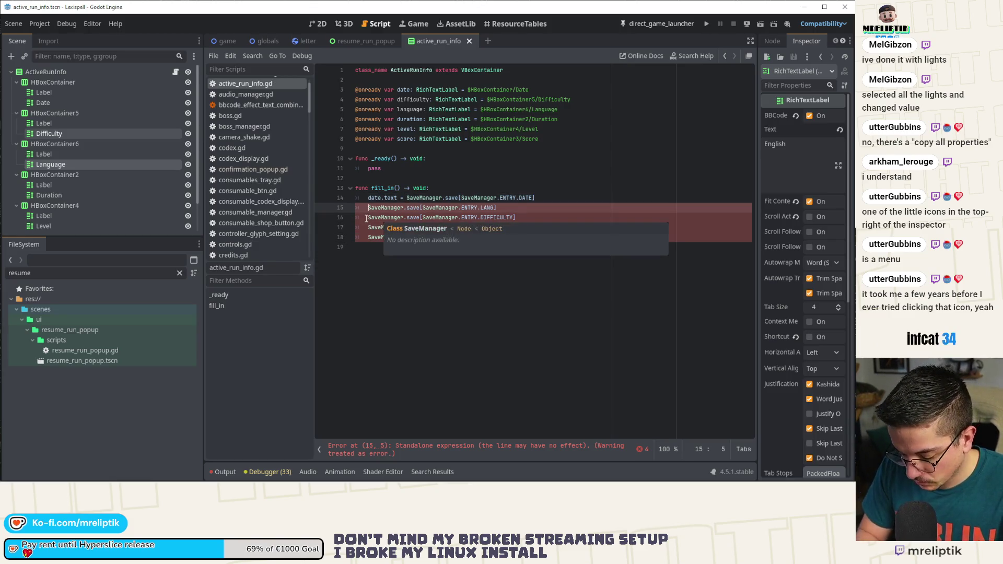
type("difficulty.tex")
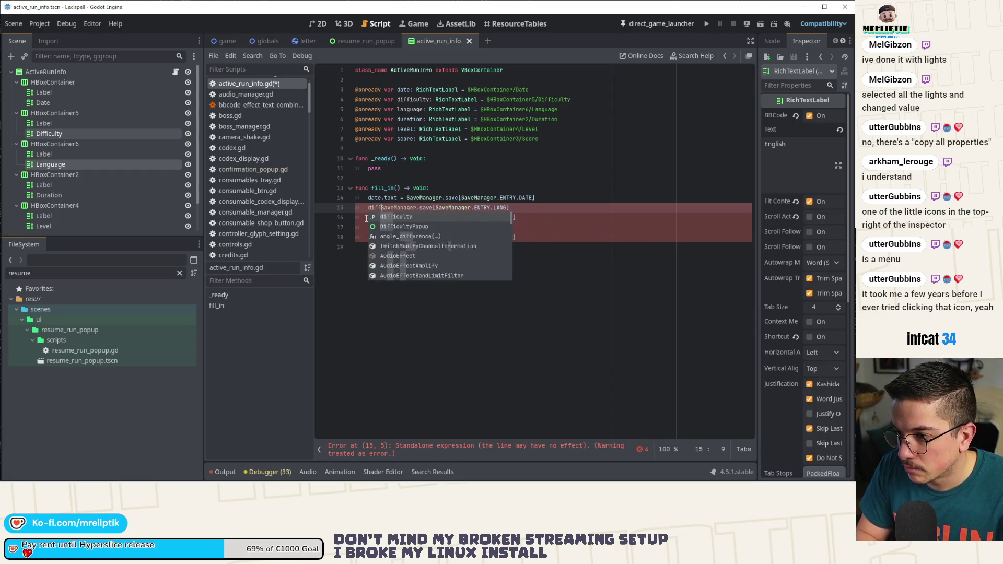
key("BackSpace")
key("BackSpace")
key("BackSpace")
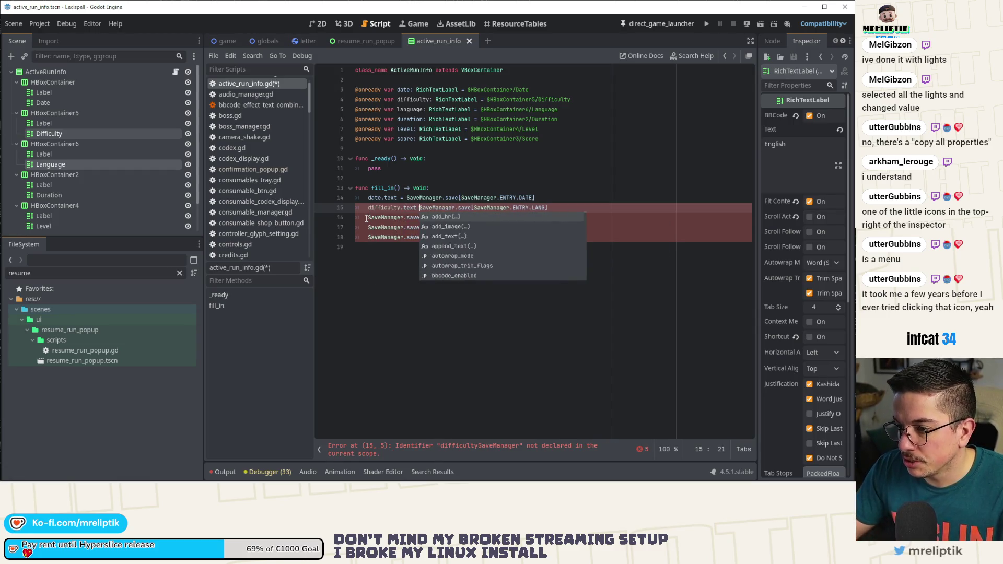
left_click(366, 219)
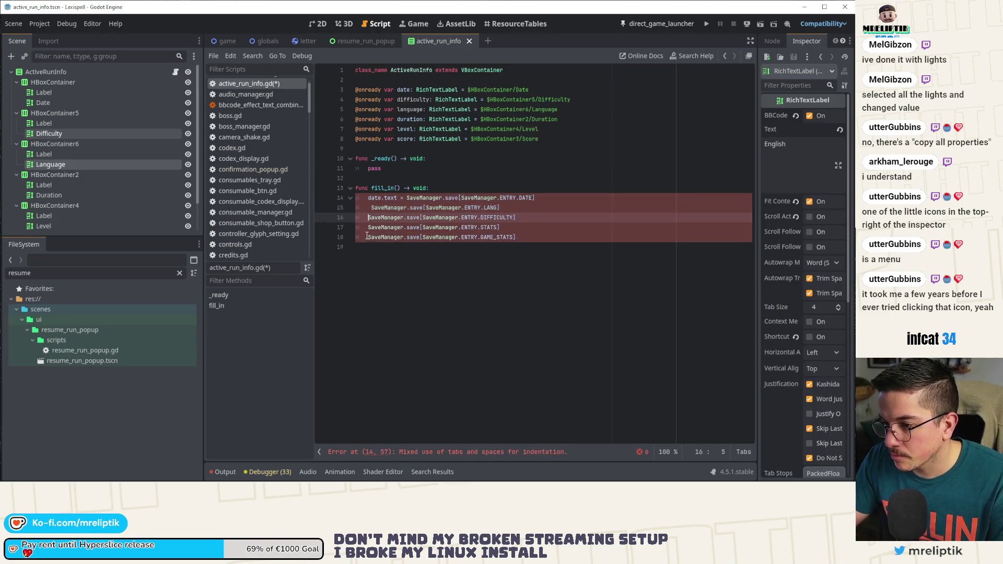
key("alt+Up")
Set difficulty.text to the saved difficulty formatted with one decimal via %, and save.
type("difficulty.text ")
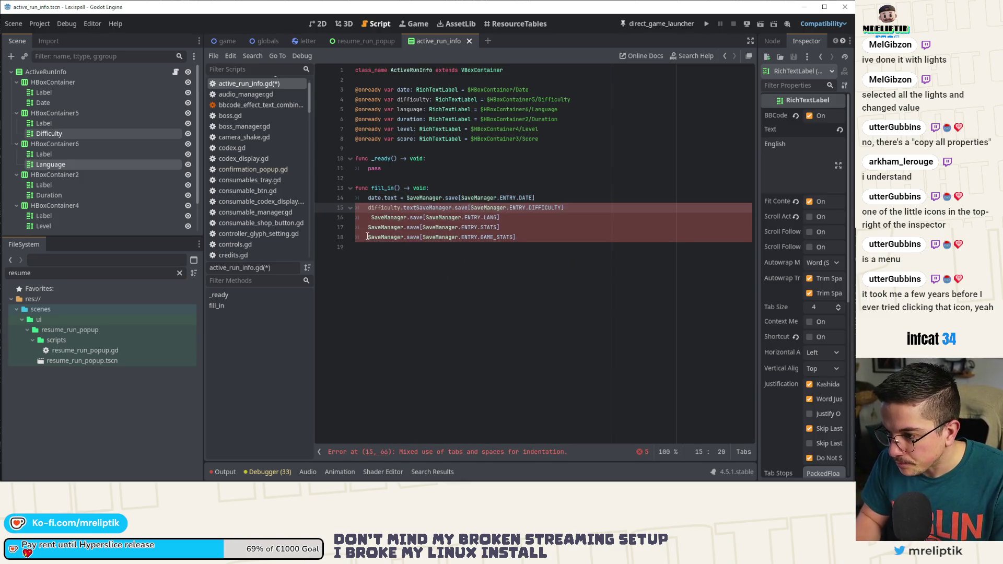
type("\"")
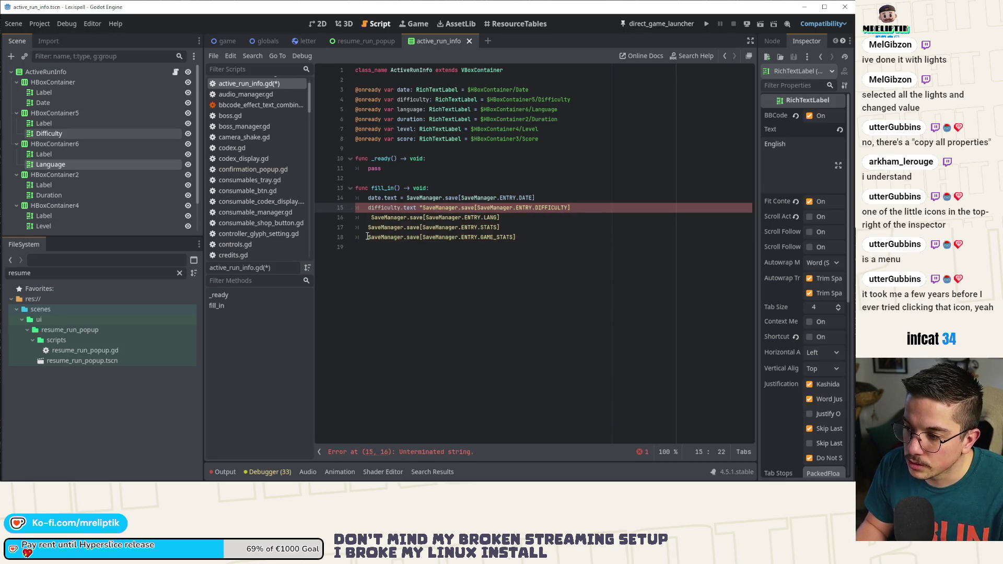
type("\"")
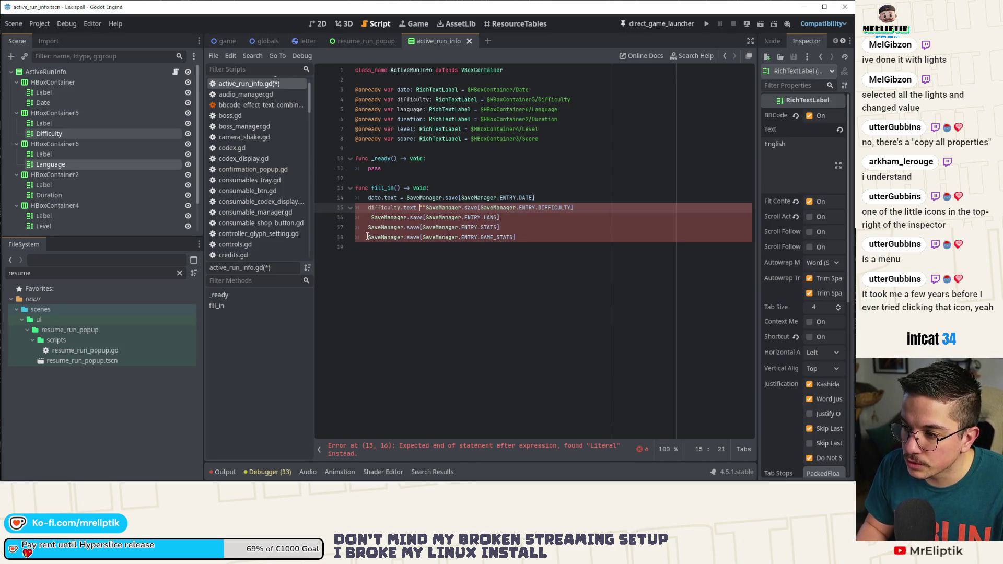
type("= x")
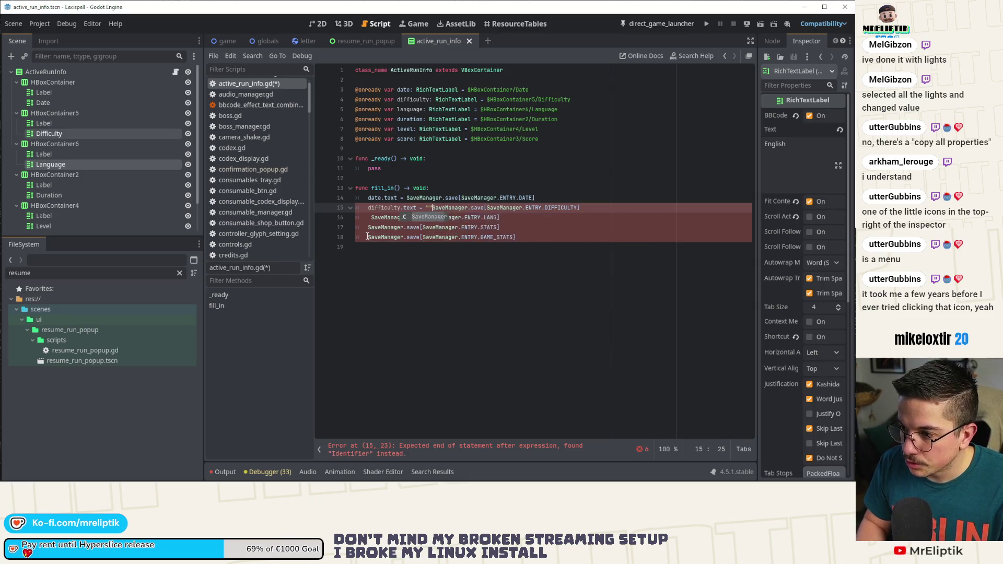
key("BackSpace")
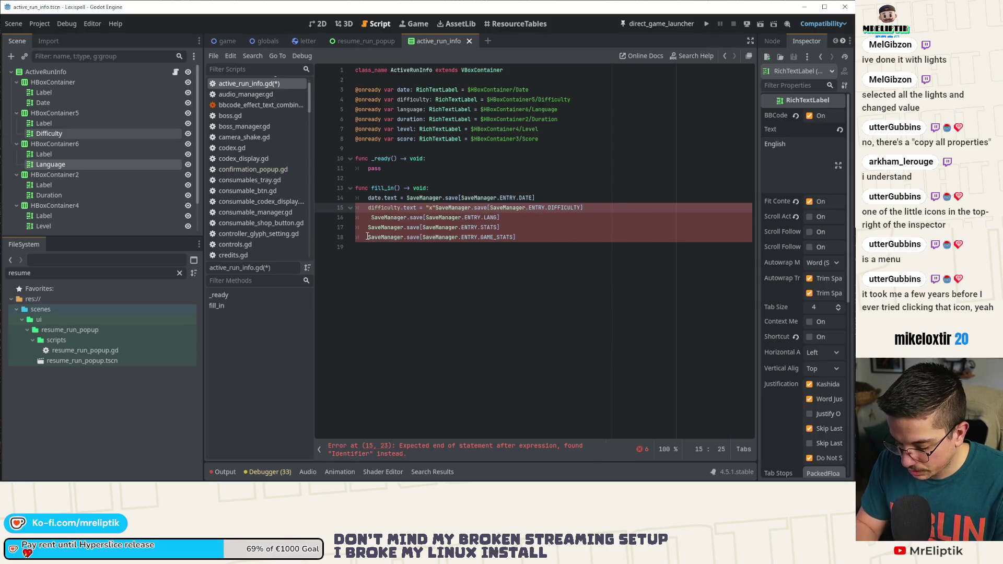
type("\"x.1.0")
key("BackSpace")
key("BackSpace")
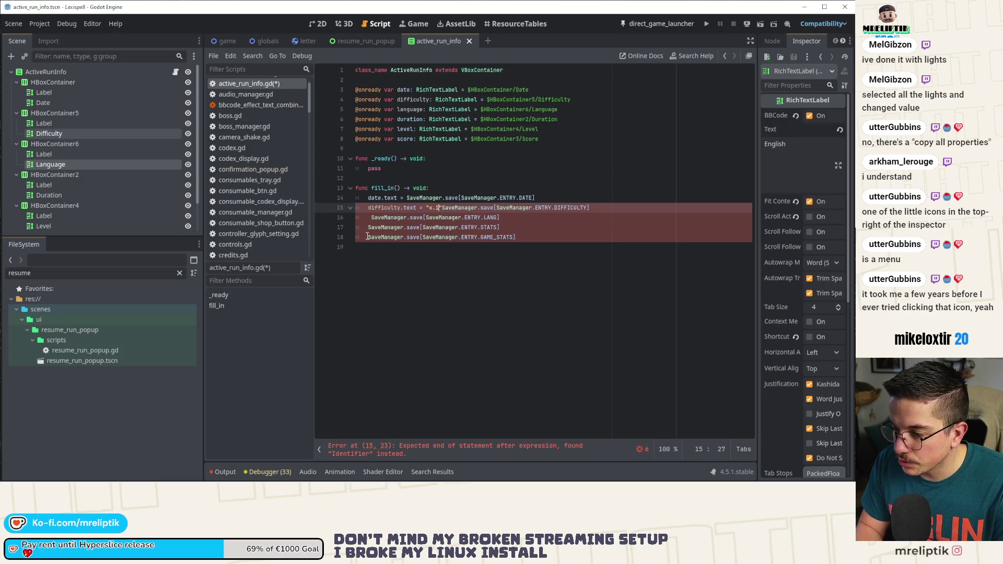
type("F")
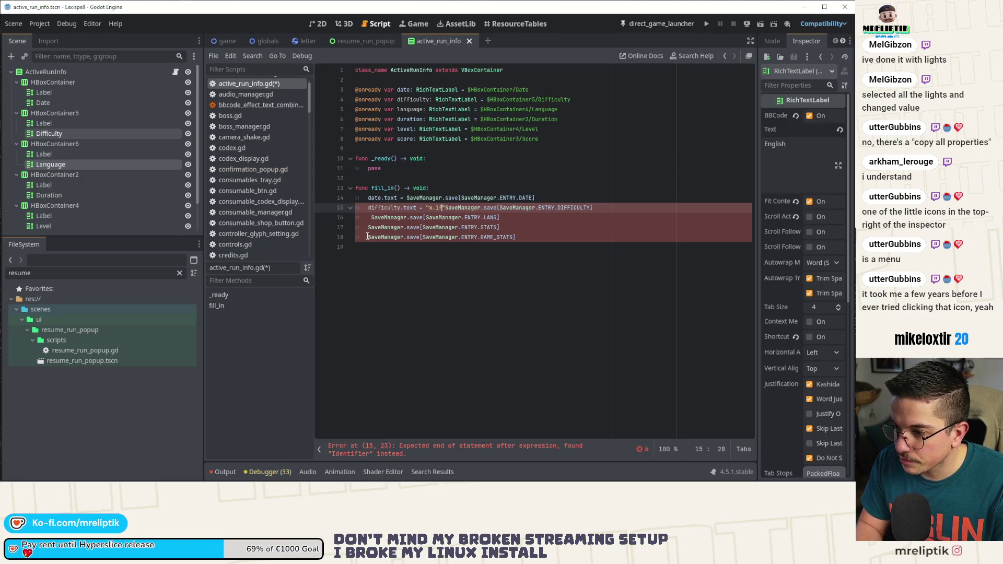
key("Right")
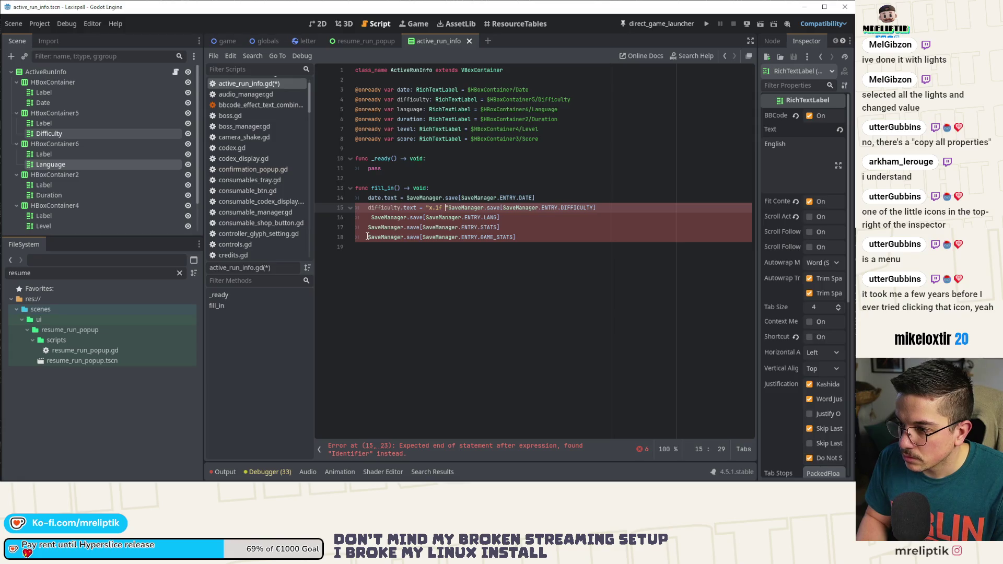
type("%")
key("ctrl+s")
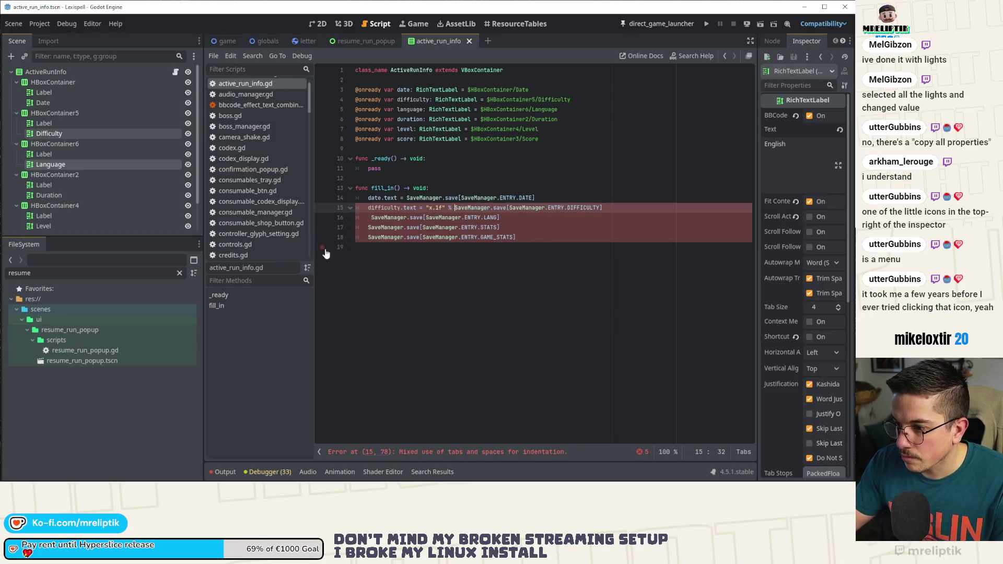
double_click(374, 209)
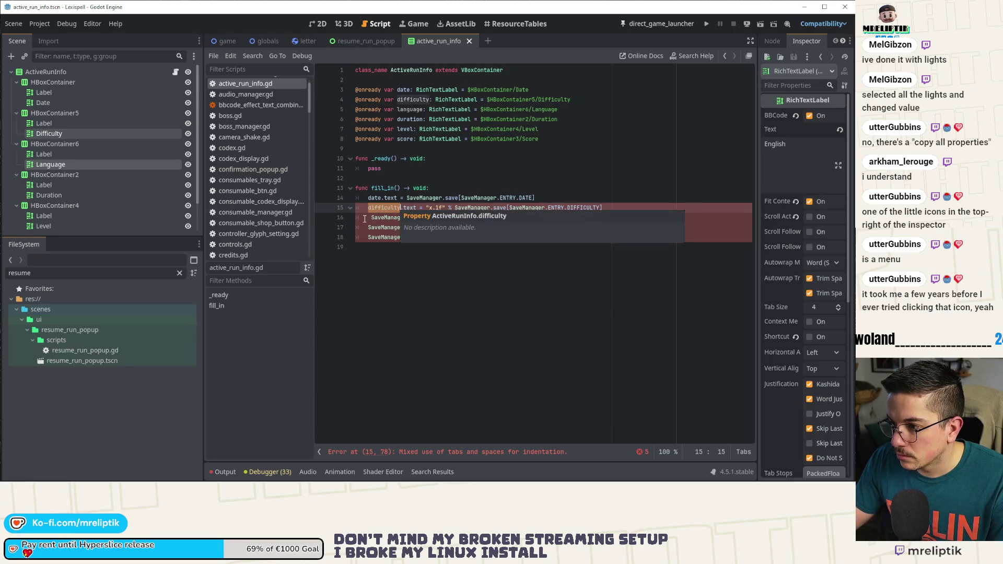
Set language.text to Globals.LANG_TO_STR_LONG[SaveManager.save[SaveManager.ENTRY.LANG]] and save.
left_click(371, 218)
key("BackSpace")
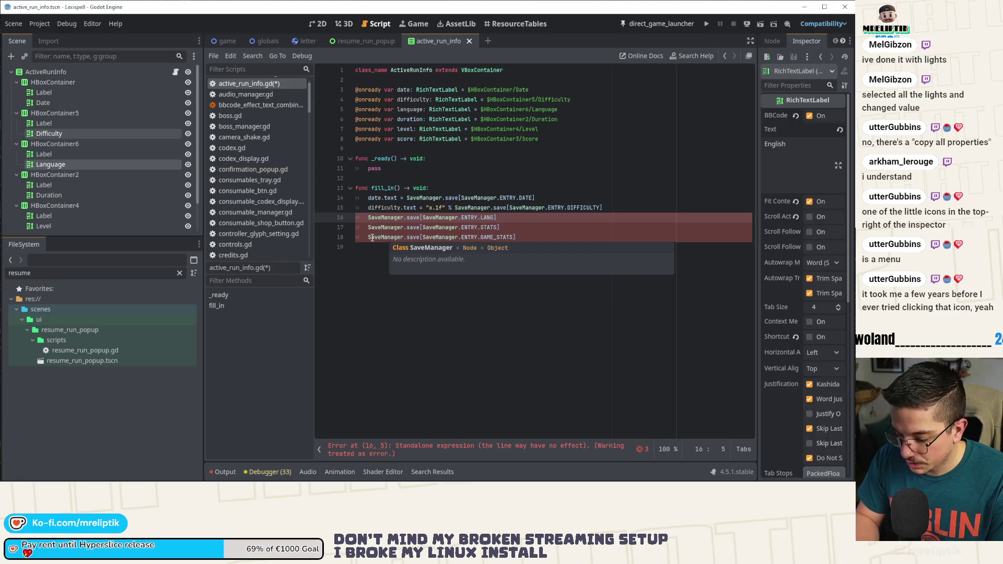
type("lan")
type("guage.text ")
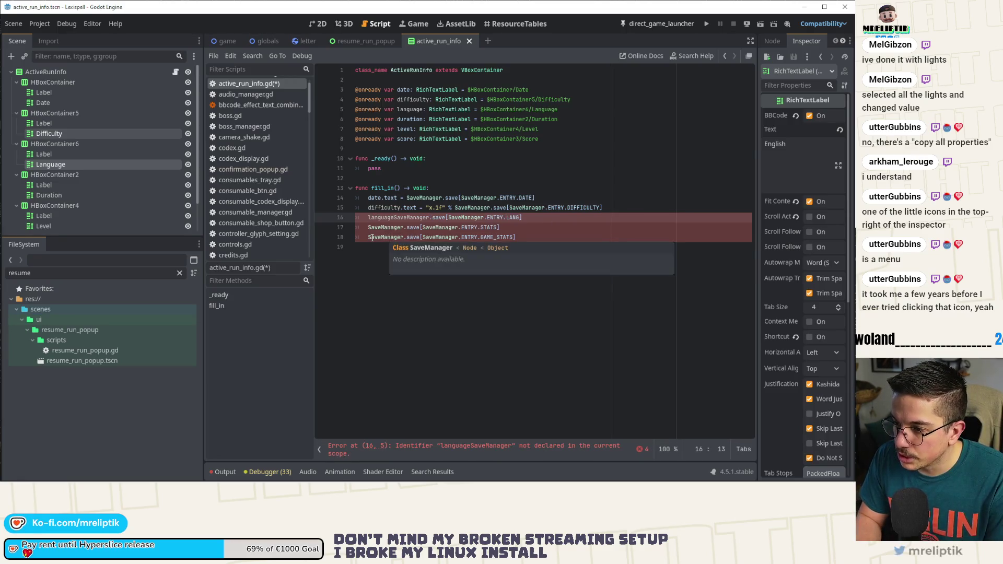
type("= ")
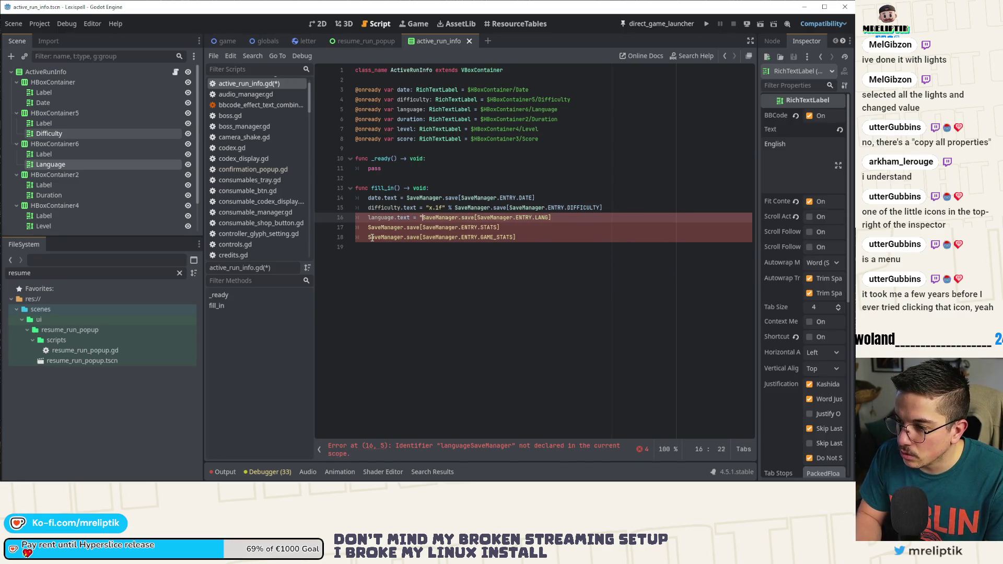
type("Globals.")
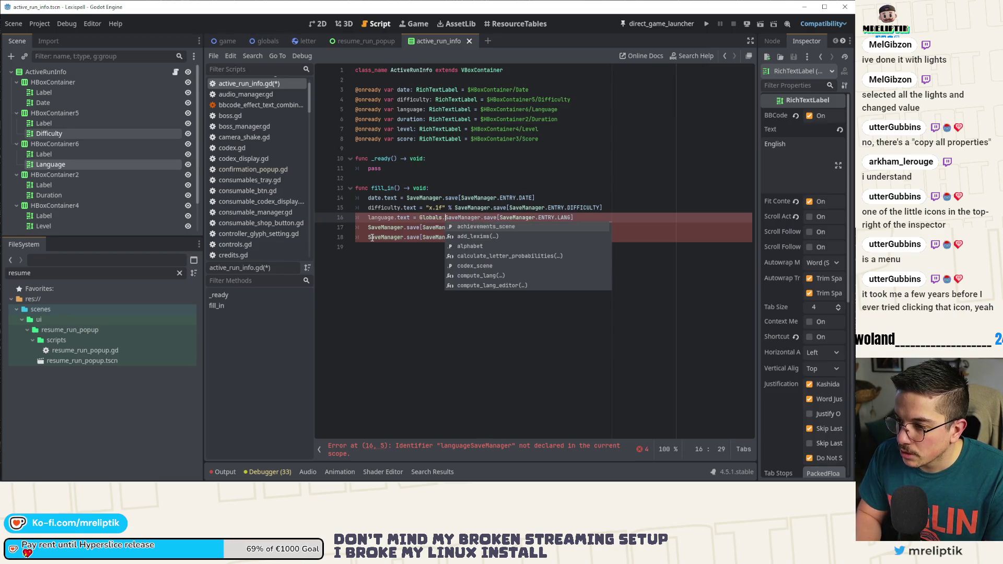
type("LAN")
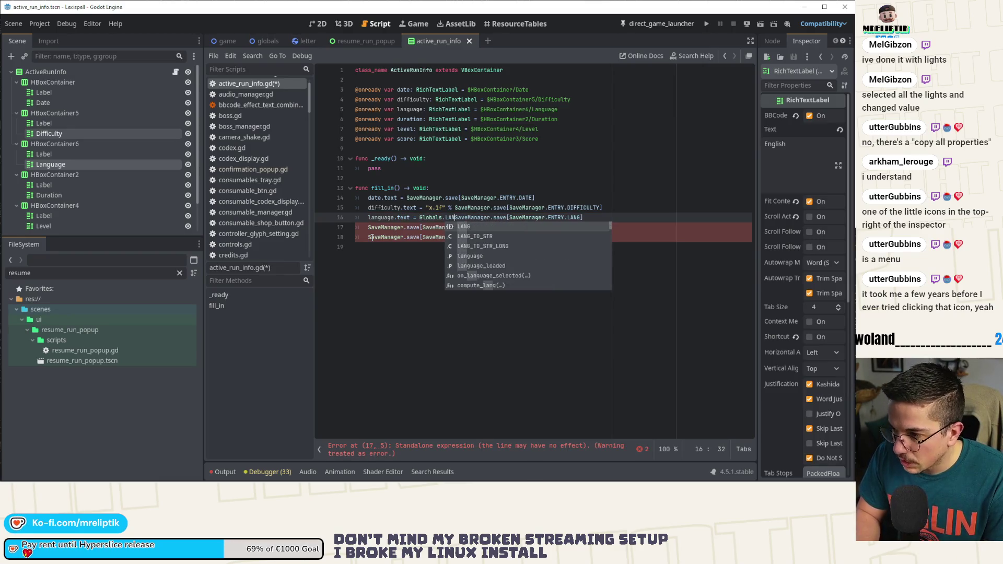
key("Down")
key("Down")
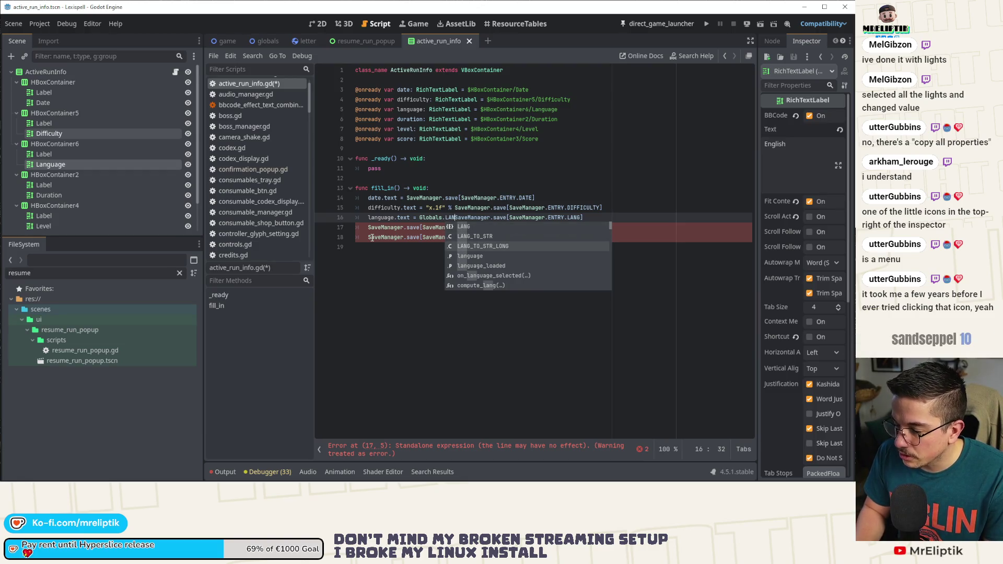
key("Return")
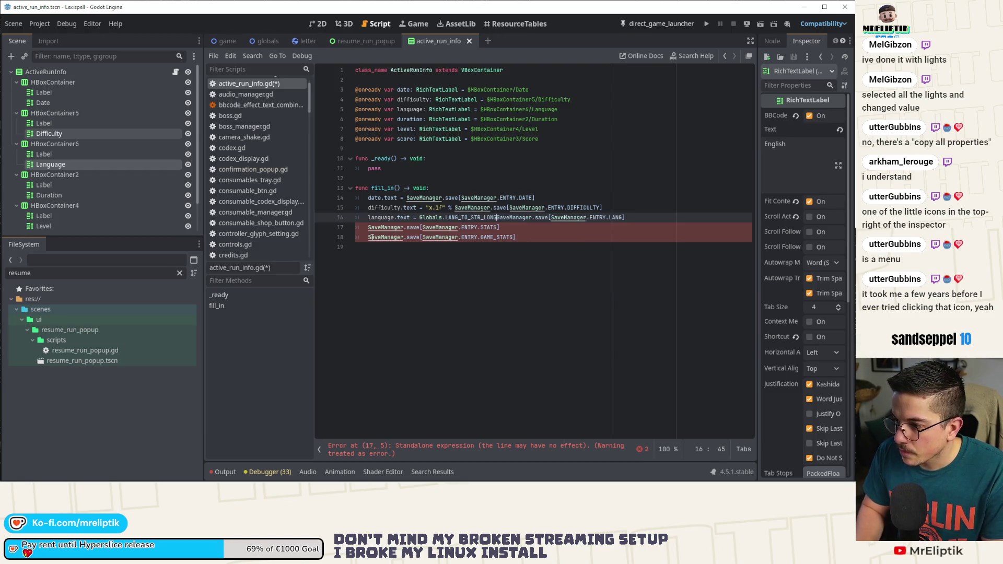
type("(")
key("ctrl+Right")
key("ctrl+Right")
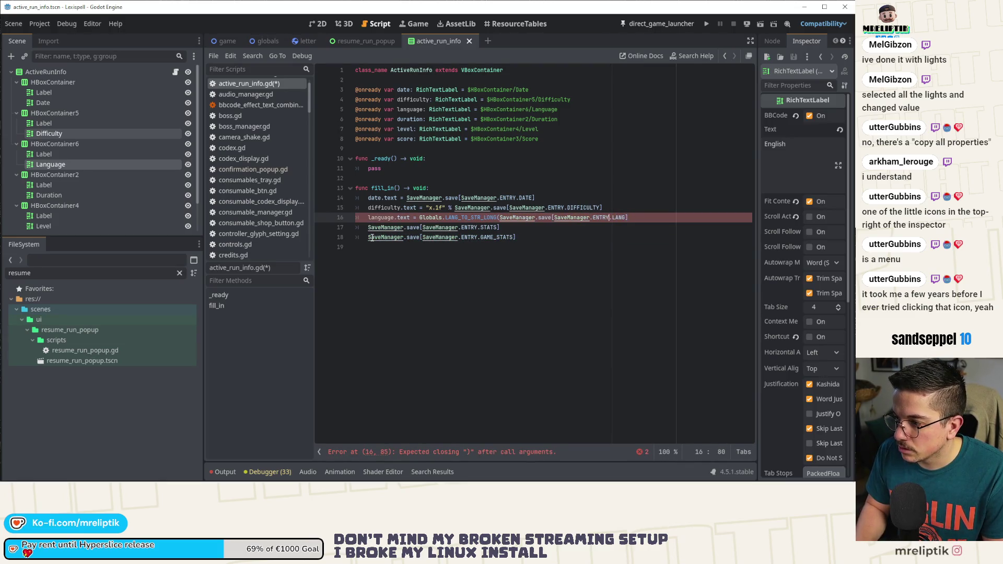
type(")")
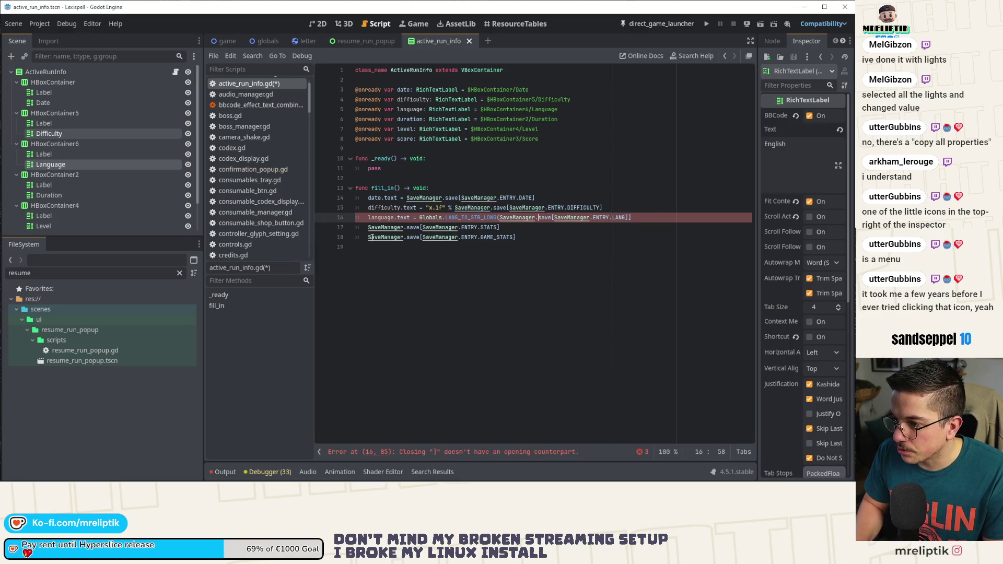
key("BackSpace")
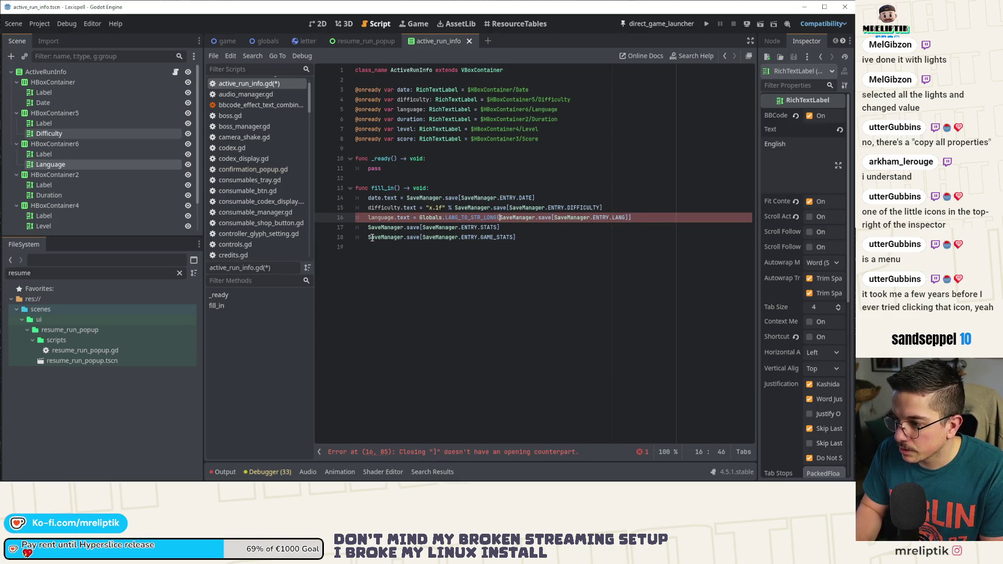
type("[")
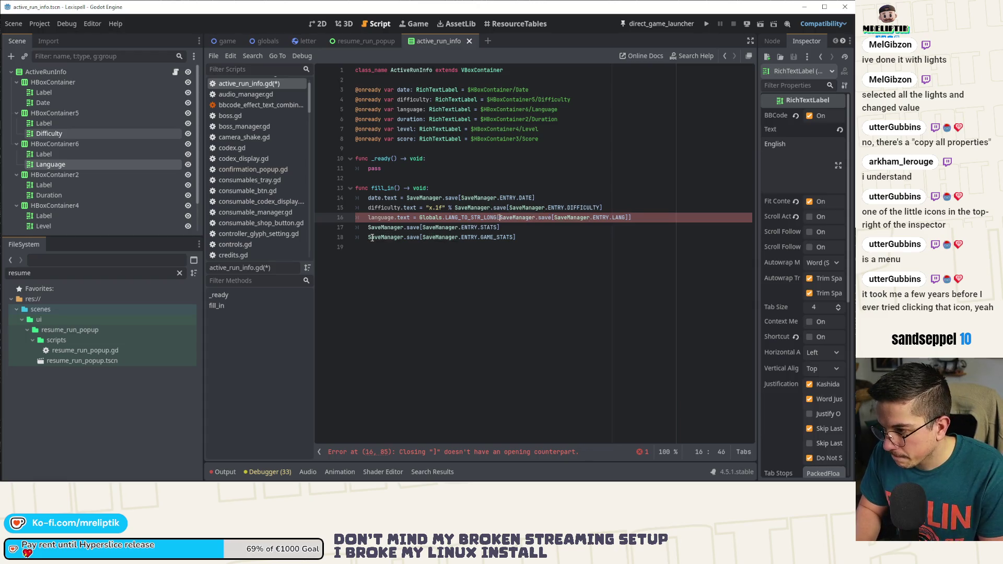
key("ctrl+s")
left_click(366, 228)
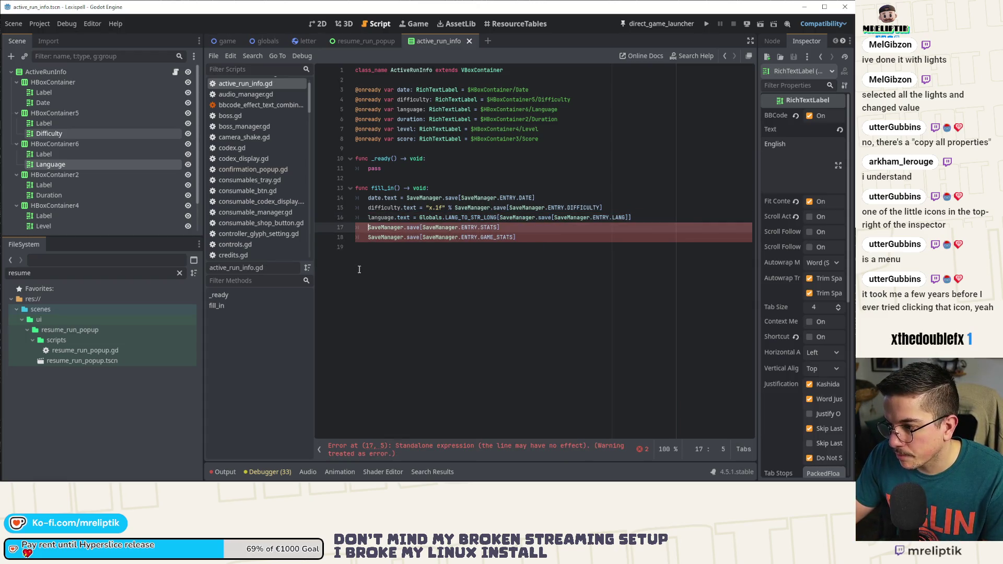
Check the Duration label's text and the label declarations at the top of the script.
scroll(89, 200, "down", 3)
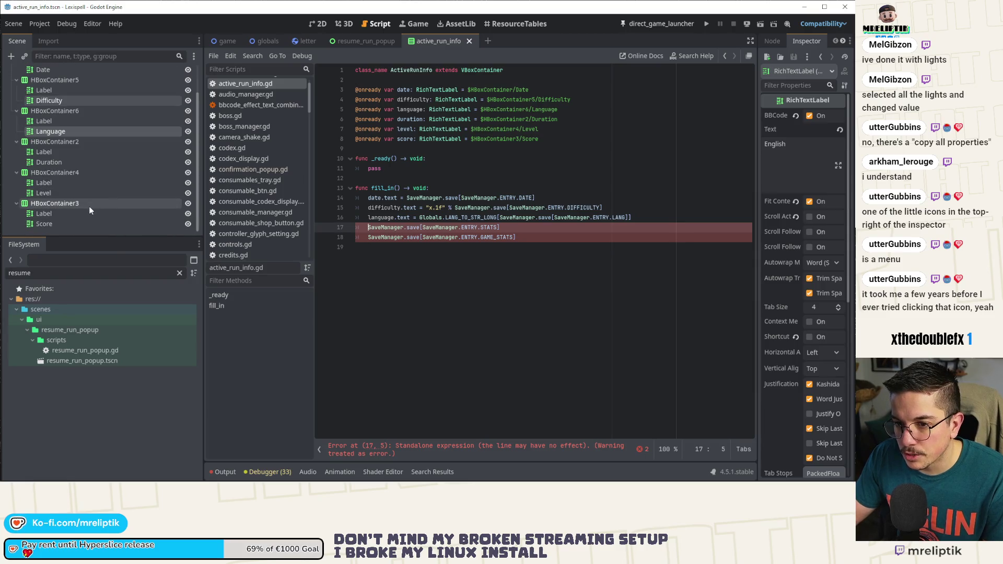
left_click(83, 162)
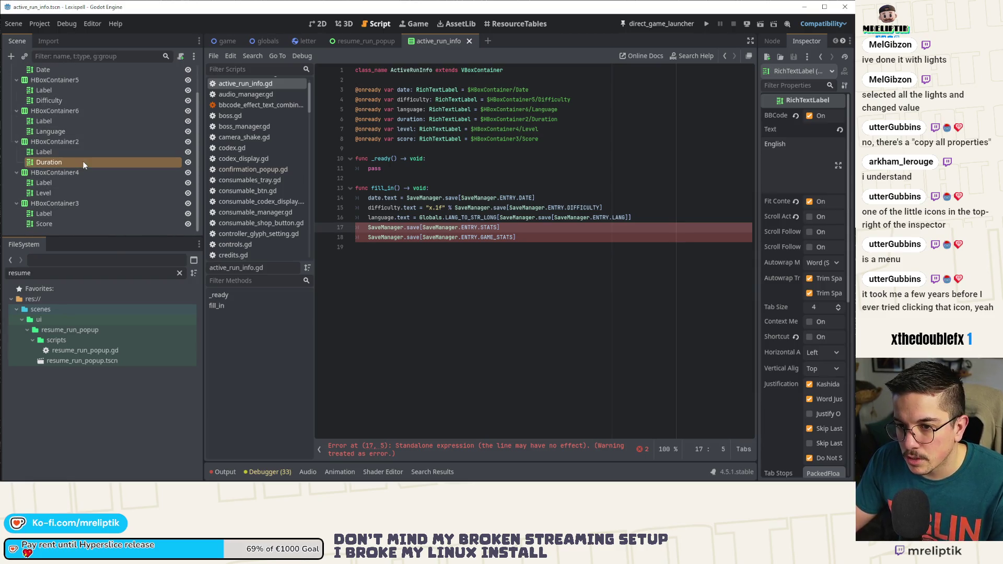
left_click(410, 119)
left_click(416, 109)
left_click(408, 120)
Add a duration.text = "" line after the language line and duplicate it twice.
left_click(641, 218)
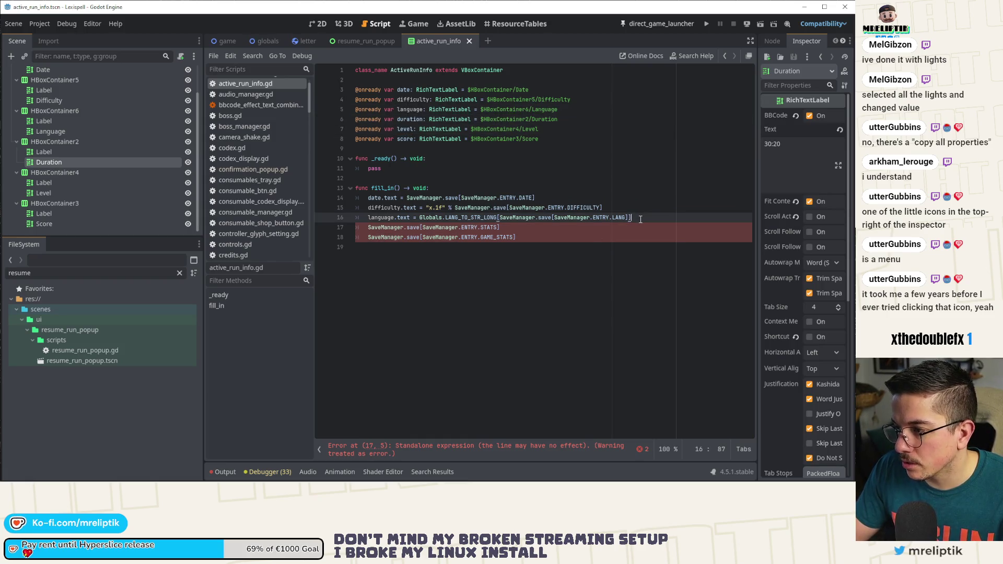
key("Return")
type("duration.text ) \"\"")
key("BackSpace")
key("BackSpace")
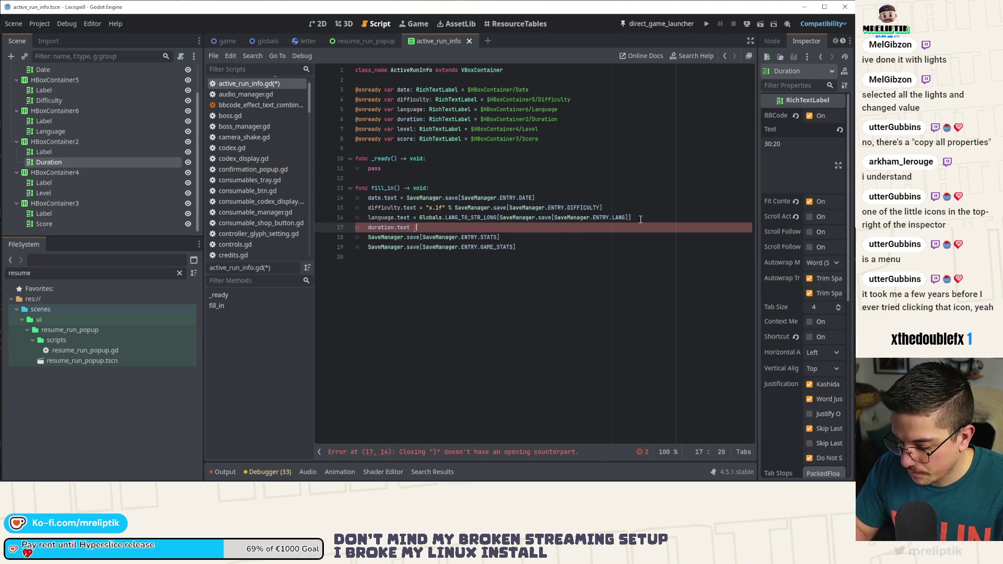
key("ctrl+v")
key("ctrl+s")
key("ctrl+s")
Rename the duplicated lines to level.text and score.text, and save.
type("level")
key("Down")
key("Home")
key("ctrl+shift+Right")
left_click(405, 138)
double_click(378, 248)
type("score")
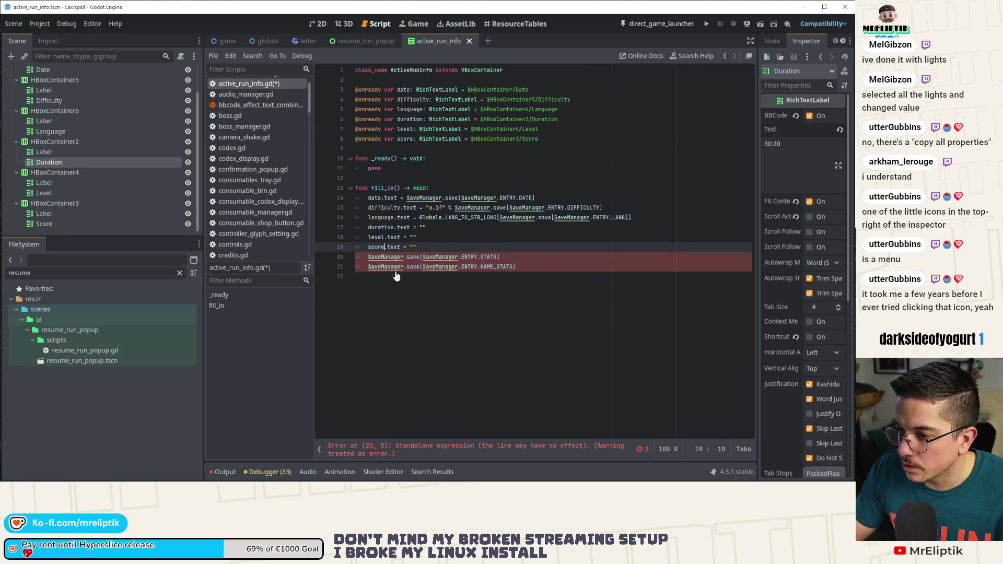
key("ctrl+s")
left_click(482, 257)
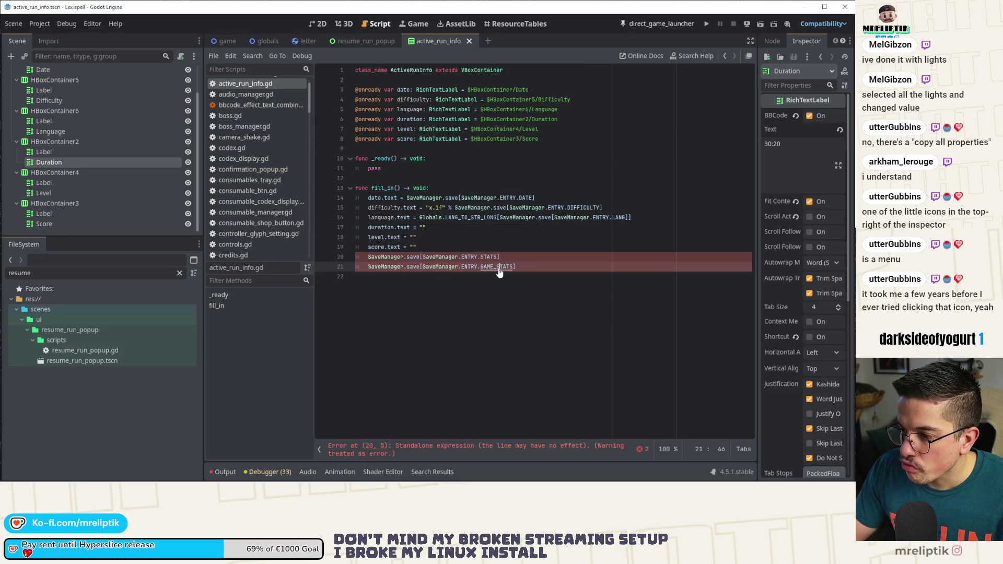
left_click(482, 257, "ctrl")
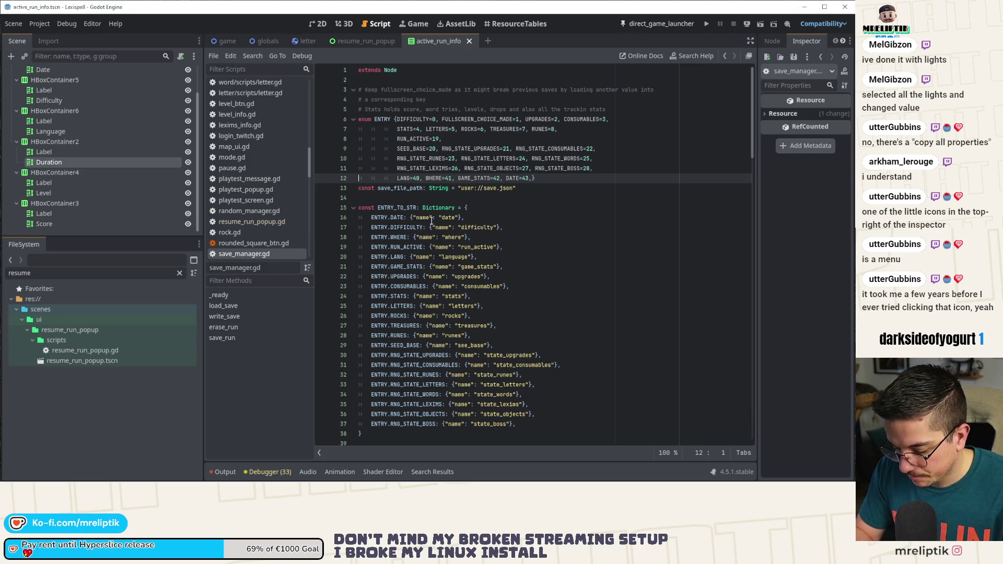
Open globals and locate the current_game_stats dictionary and its score key.
key("ctrl+shift+o")
type("globals")
key("Return")
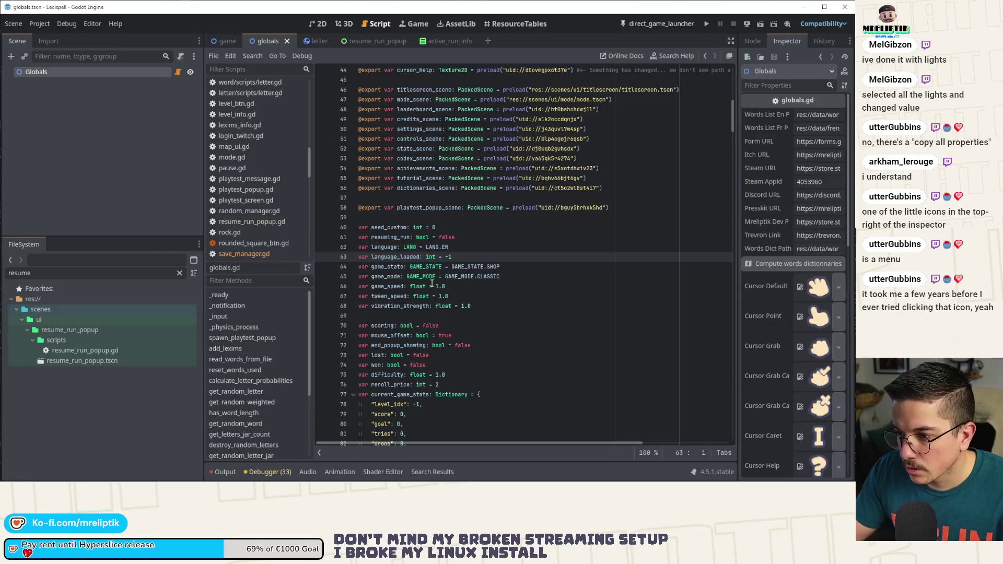
scroll(431, 316, "down", 5)
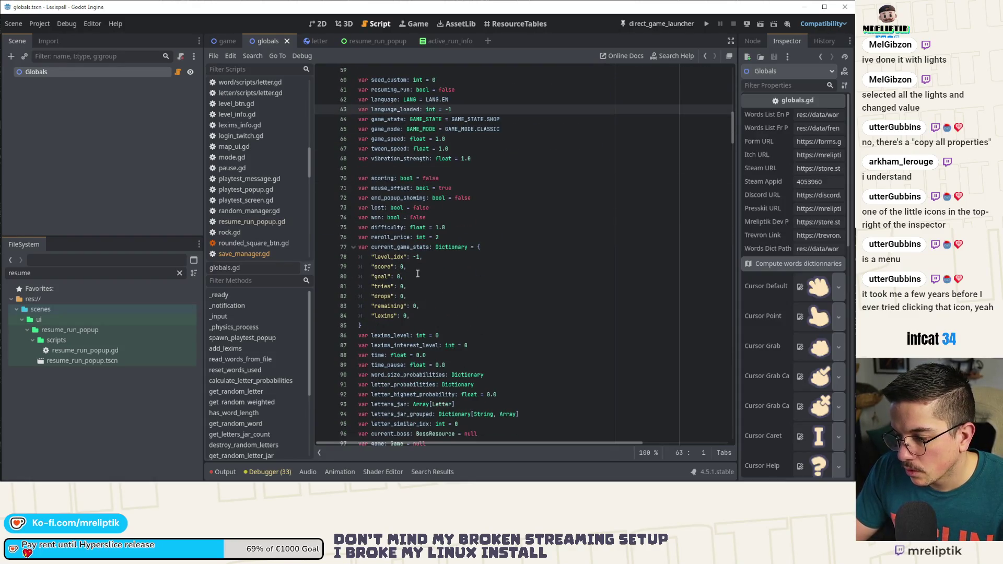
left_click(410, 256)
double_click(414, 247)
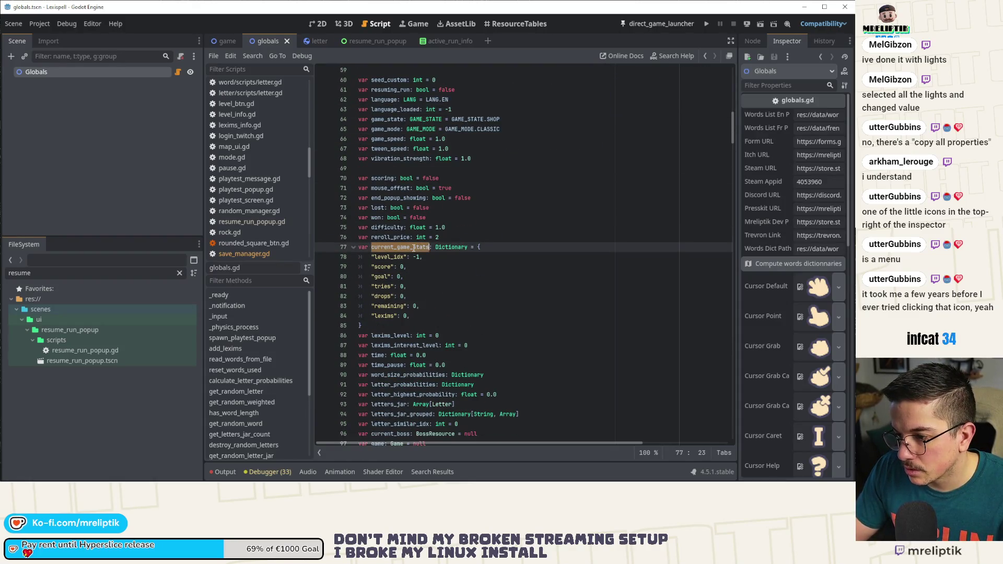
double_click(383, 266)
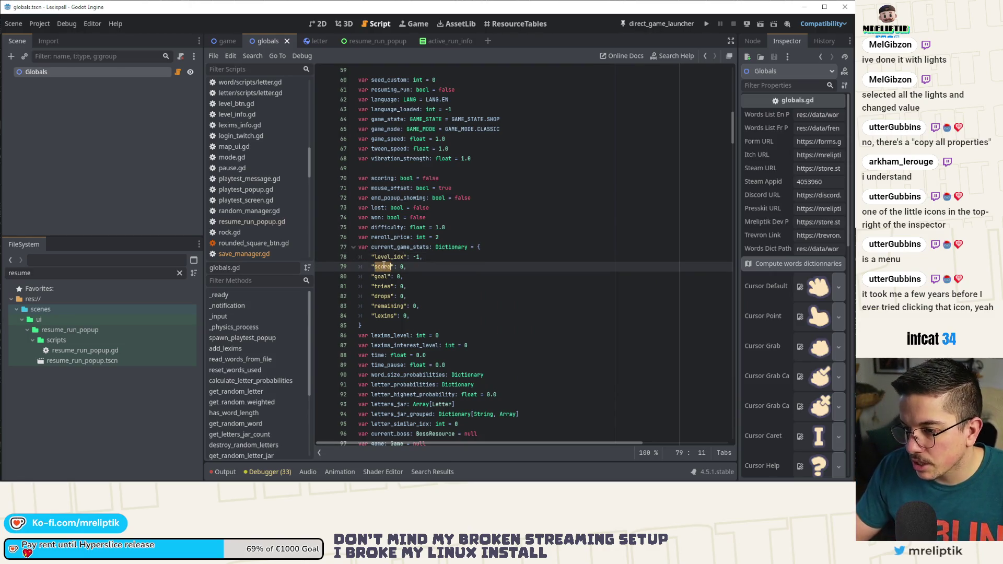
Set level.text to the saved GAME_STATS["level_idx"] lookup and save.
left_click(443, 41)
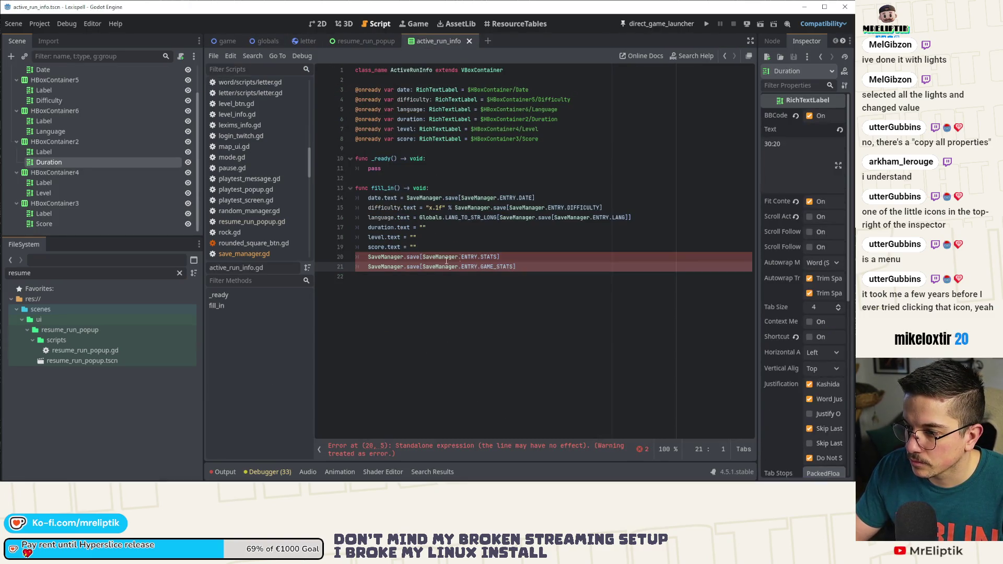
left_click_drag(517, 267, 368, 266)
key("ctrl+c")
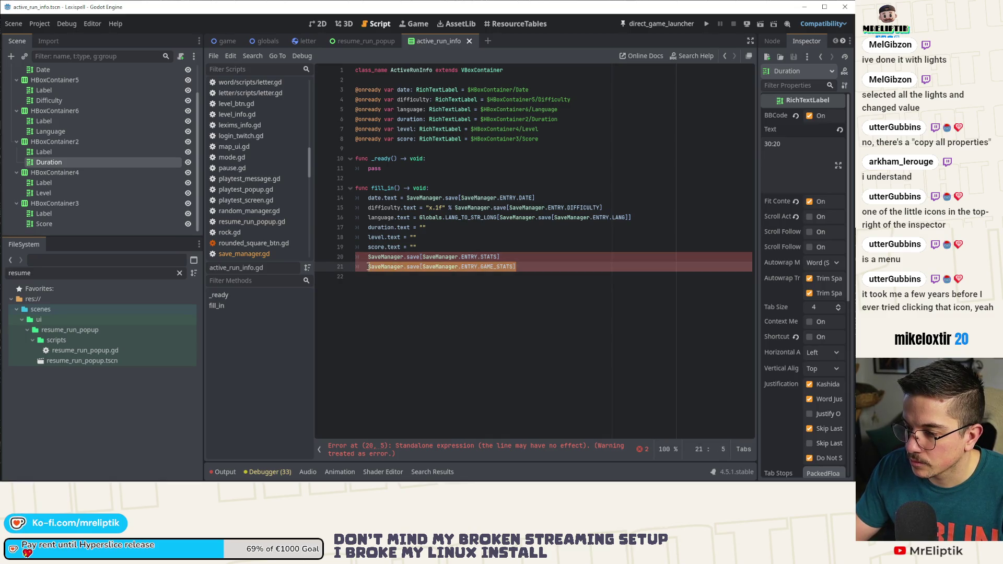
left_click(424, 227)
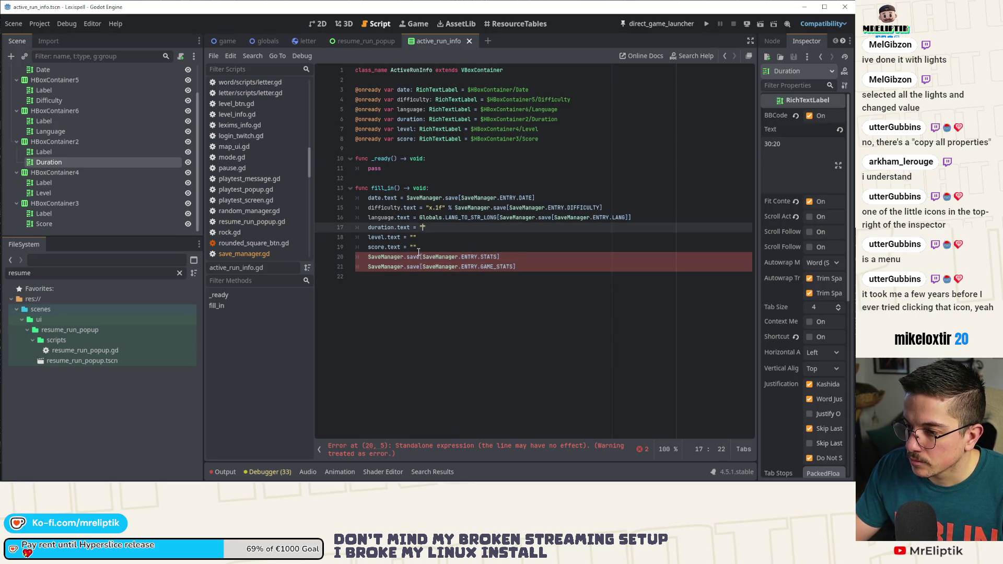
double_click(414, 237)
key("ctrl+v")
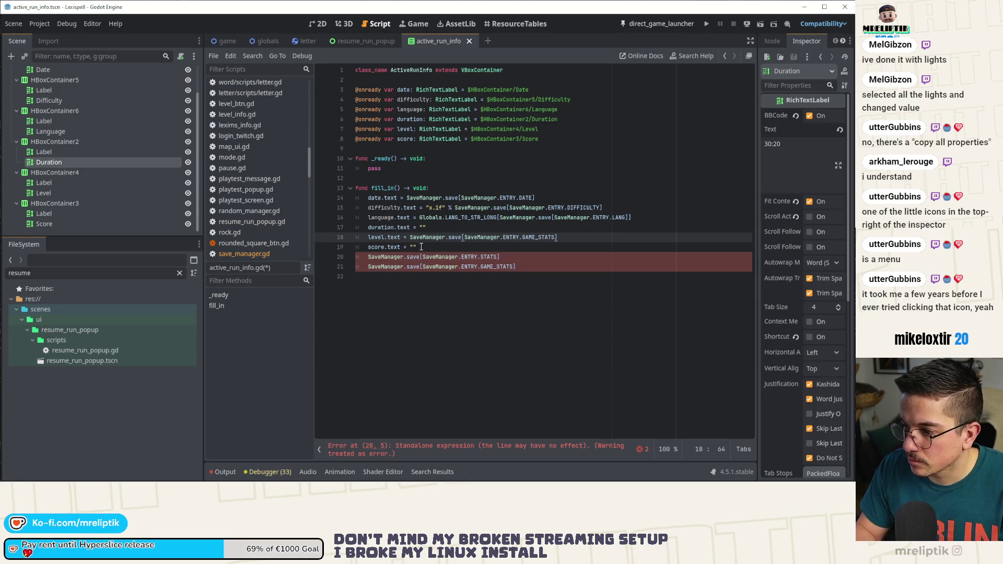
type("[\"level_id")
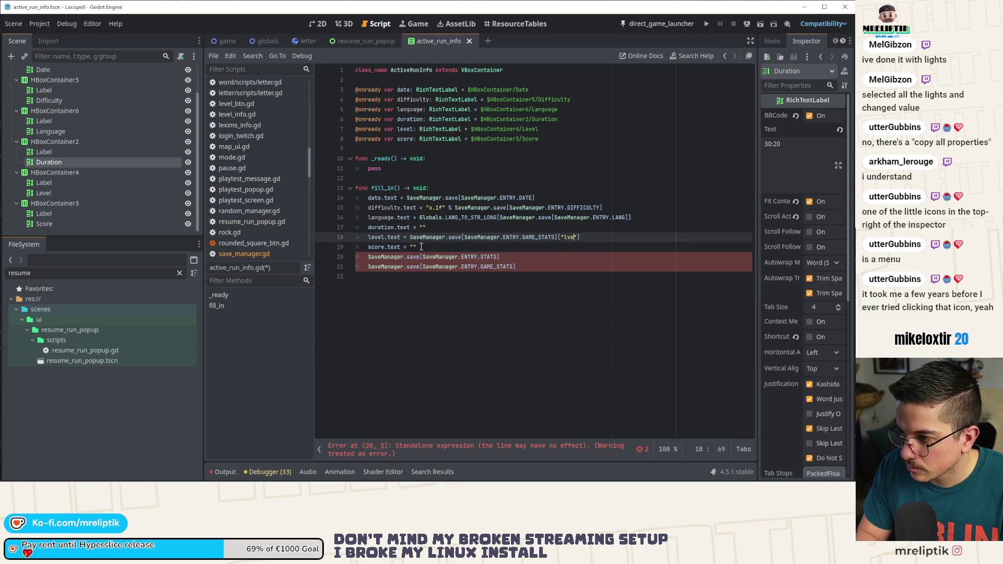
type("x")
key("ctrl+s")
Set score.text to the saved GAME_STATS["score"] lookup and save.
scroll(252, 217, "down", 3)
scroll(252, 217, "up", 8)
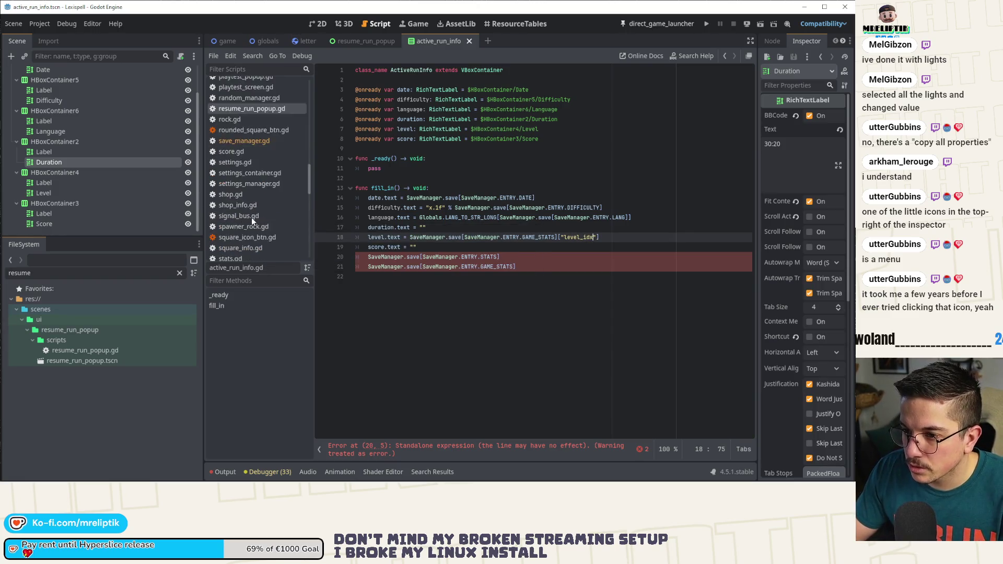
left_click(242, 179)
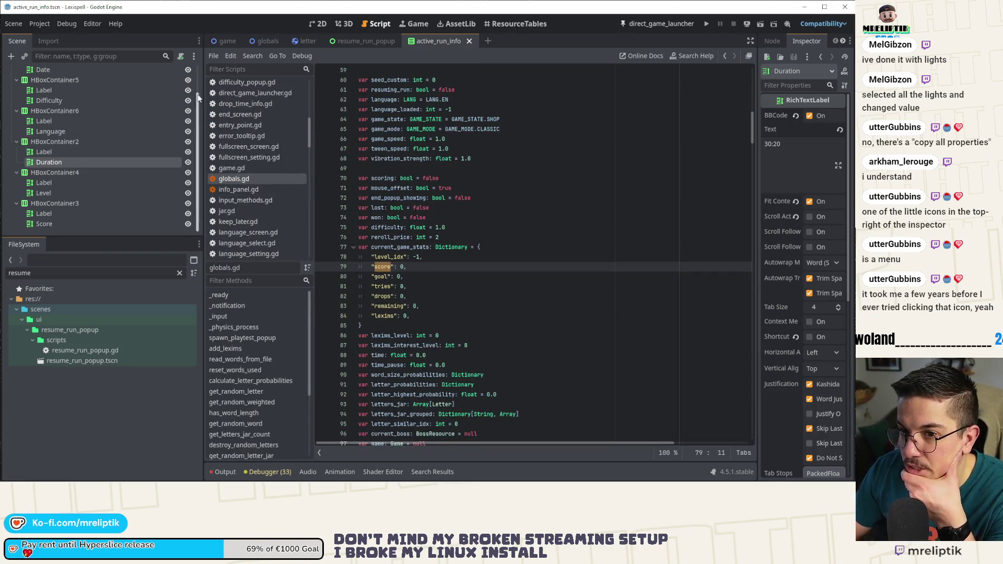
scroll(277, 175, "down", 2)
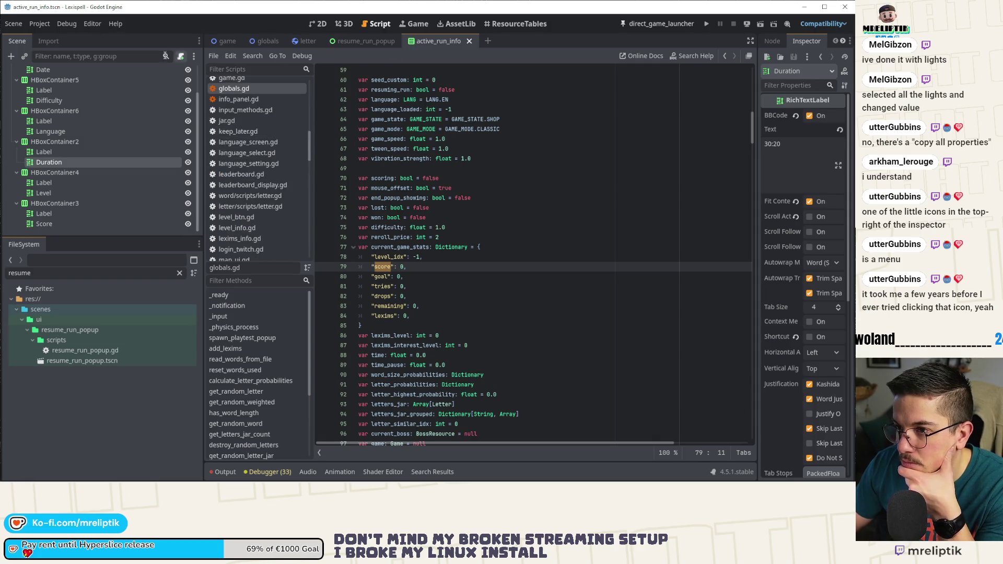
scroll(172, 80, "up", 1)
left_click(175, 72)
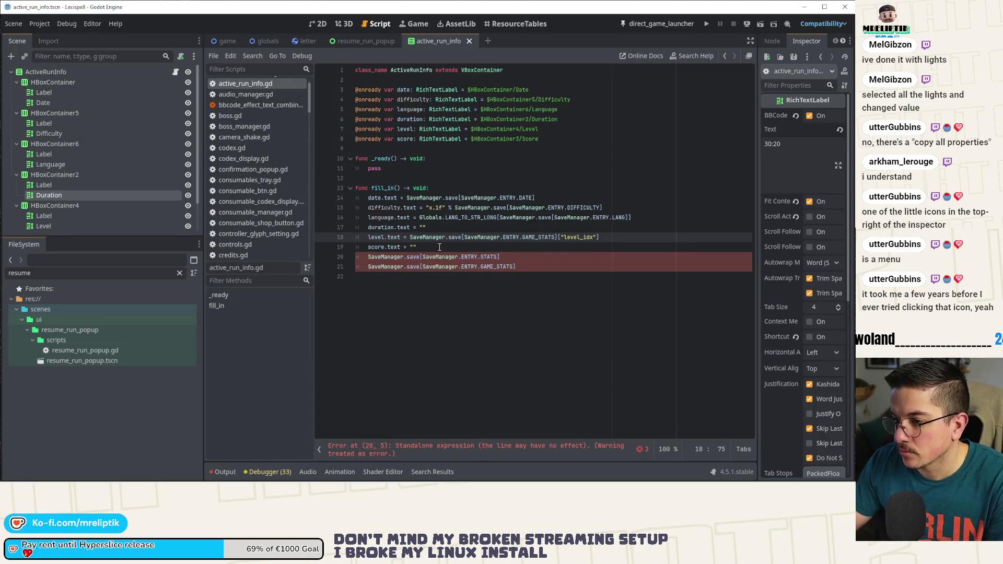
left_click_drag(606, 235, 412, 237)
key("ctrl+c")
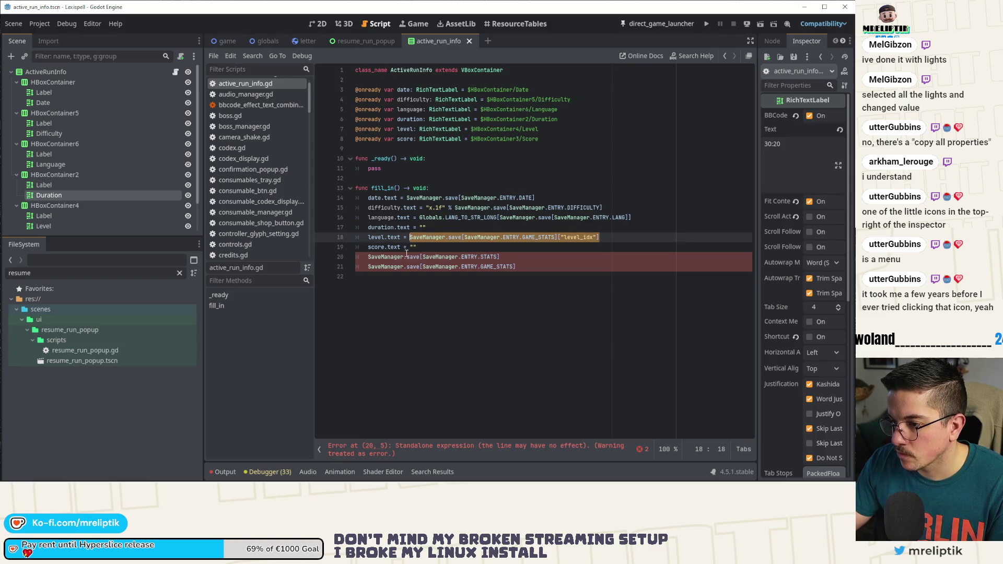
left_click(411, 248)
key("ctrl+v")
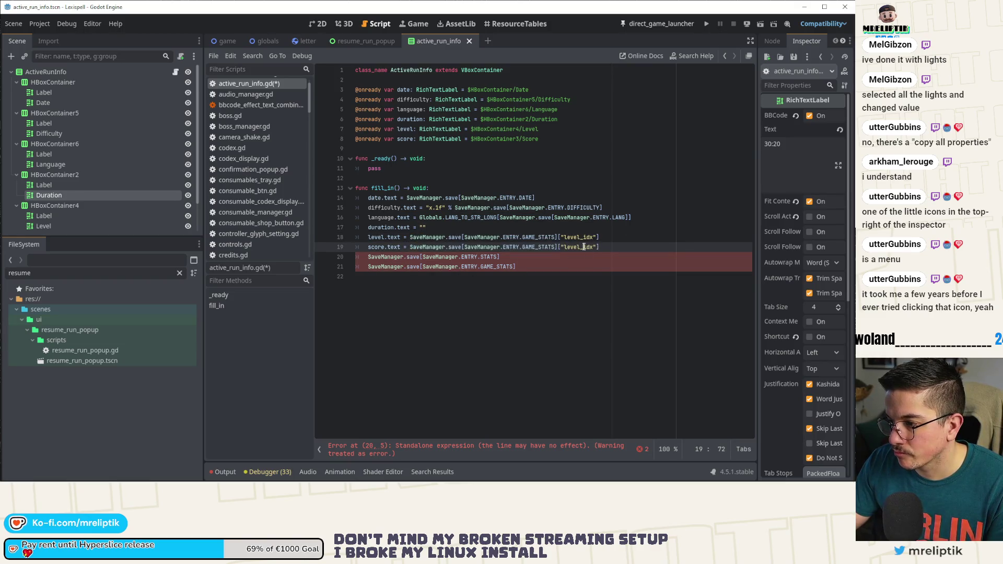
double_click(580, 248)
type("score")
key("ctrl+s")
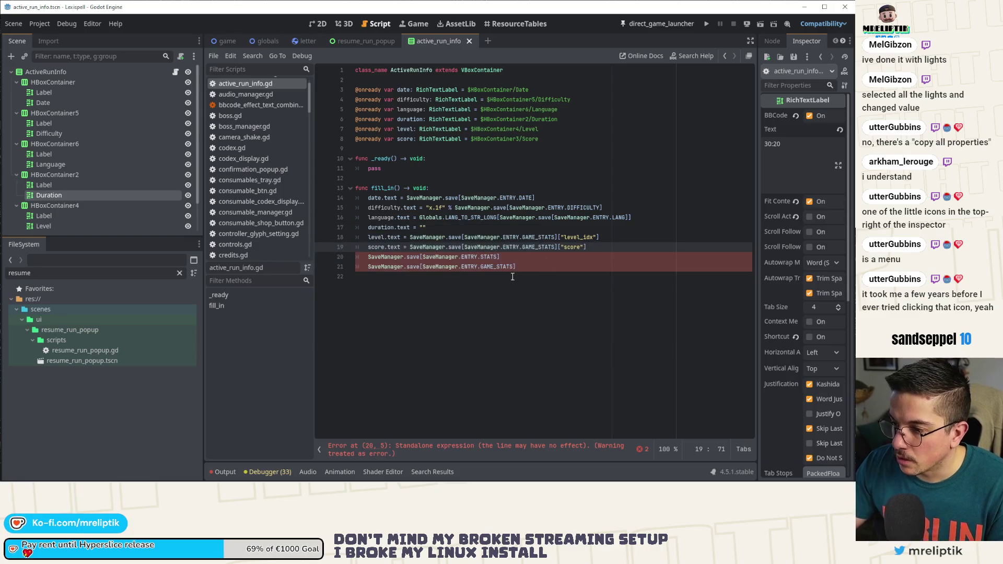
Trace ENTRY.STATS through save_manager.gd to the run_stats definition in stats_manager.gd.
left_click(488, 257, "ctrl")
scroll(414, 297, "down", 20)
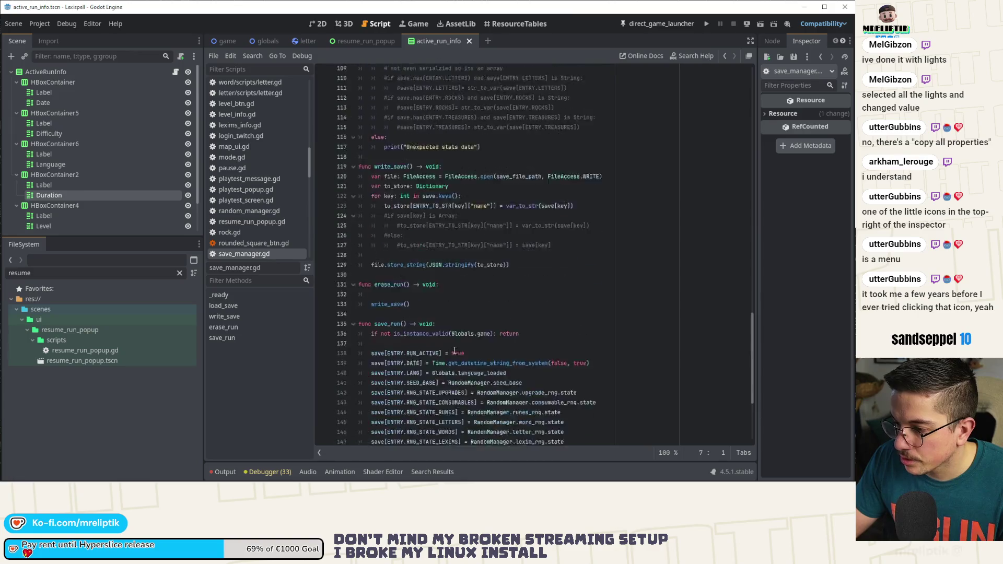
left_click(477, 326)
double_click(477, 326)
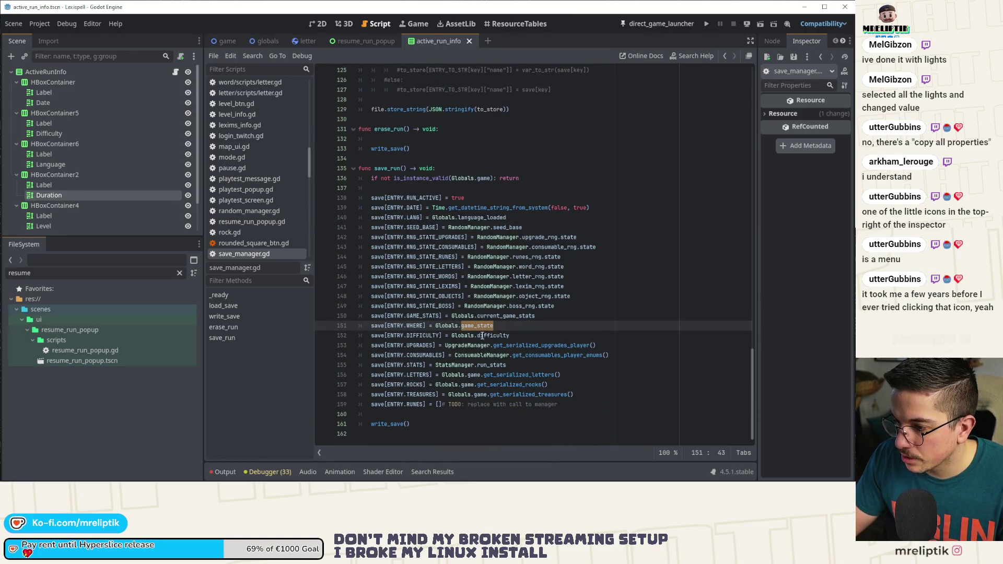
double_click(492, 365)
left_click(490, 365, "ctrl")
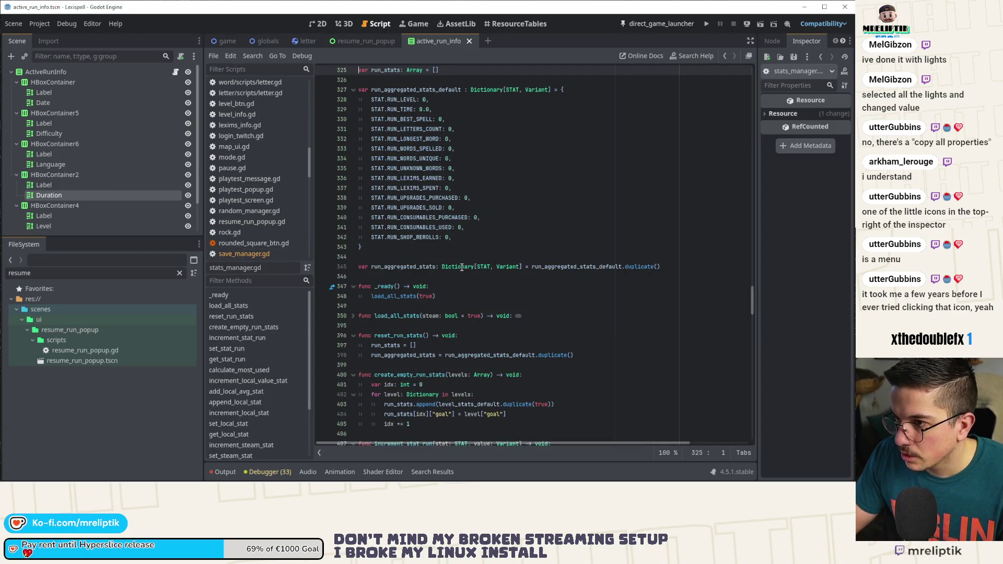
scroll(434, 106, "up", 2)
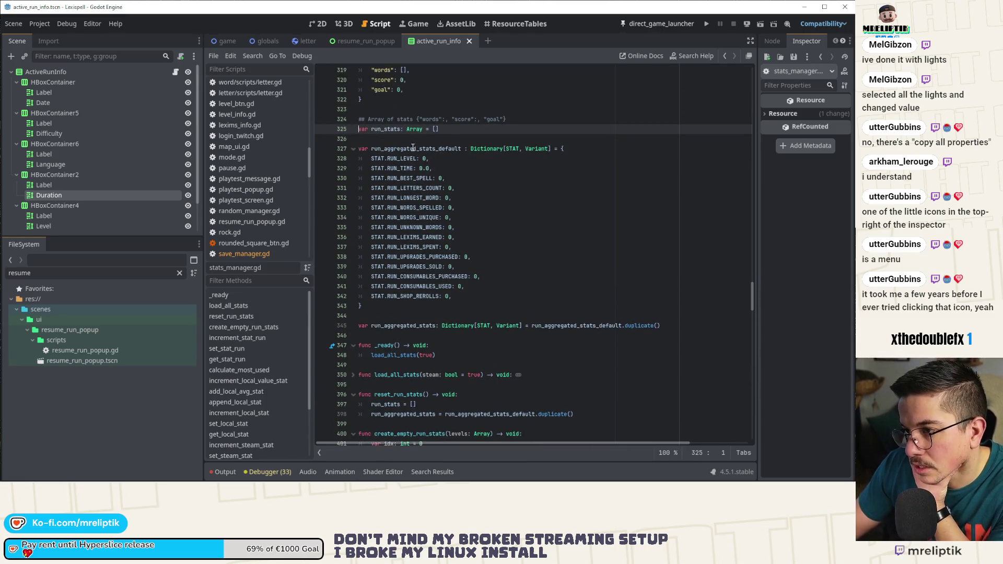
double_click(387, 129)
scroll(445, 148, "up", 3)
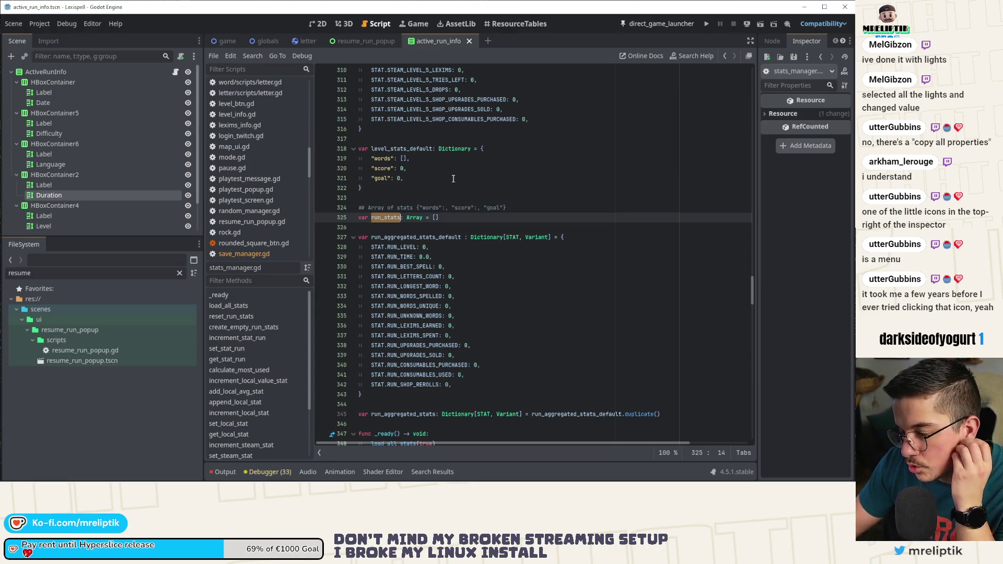
scroll(448, 188, "up", 2)
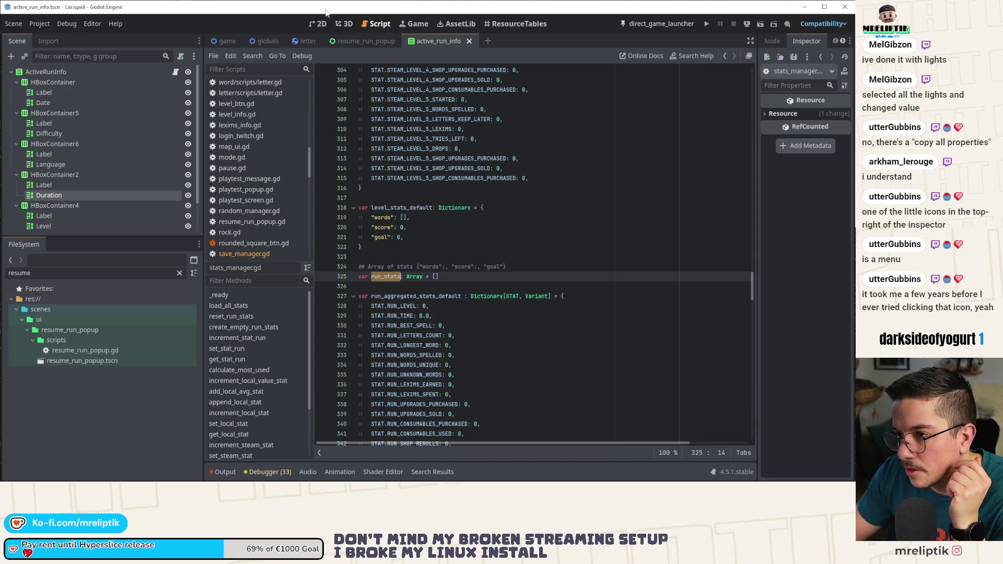
left_click(261, 42)
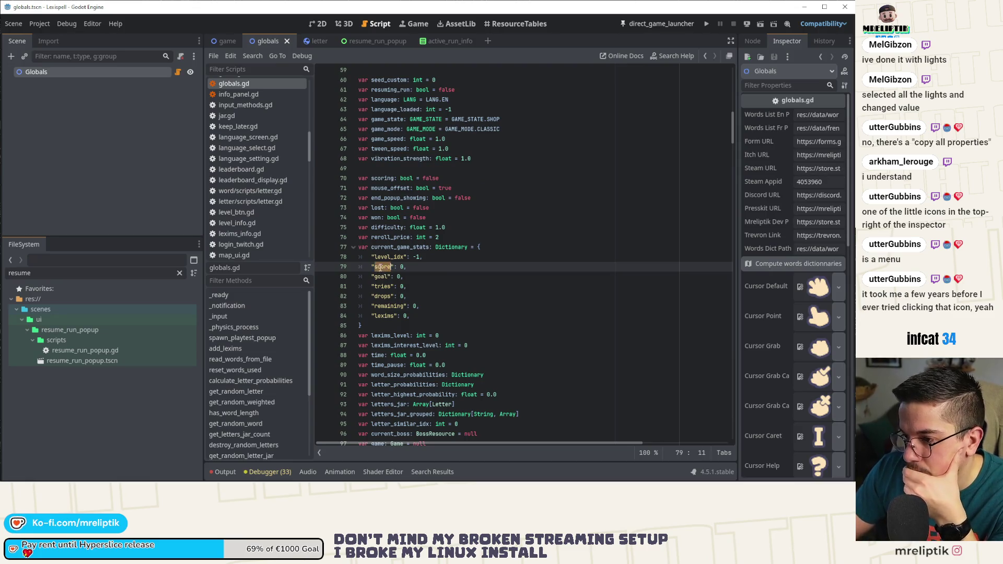
Insert "time": 0.0, as the first entry of current_game_stats in globals.gd.
left_click(385, 258)
double_click(385, 258)
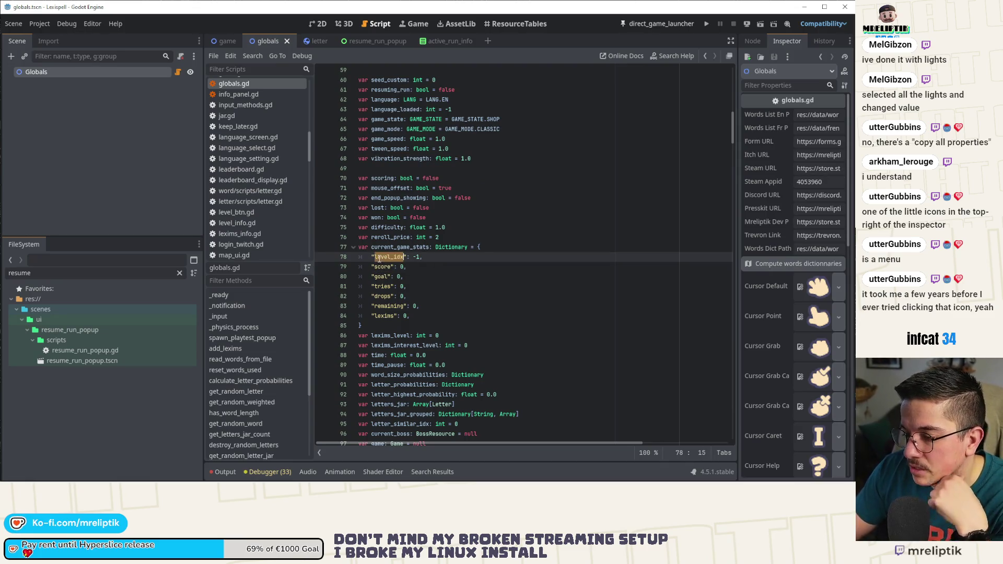
left_click(414, 308)
left_click(374, 257)
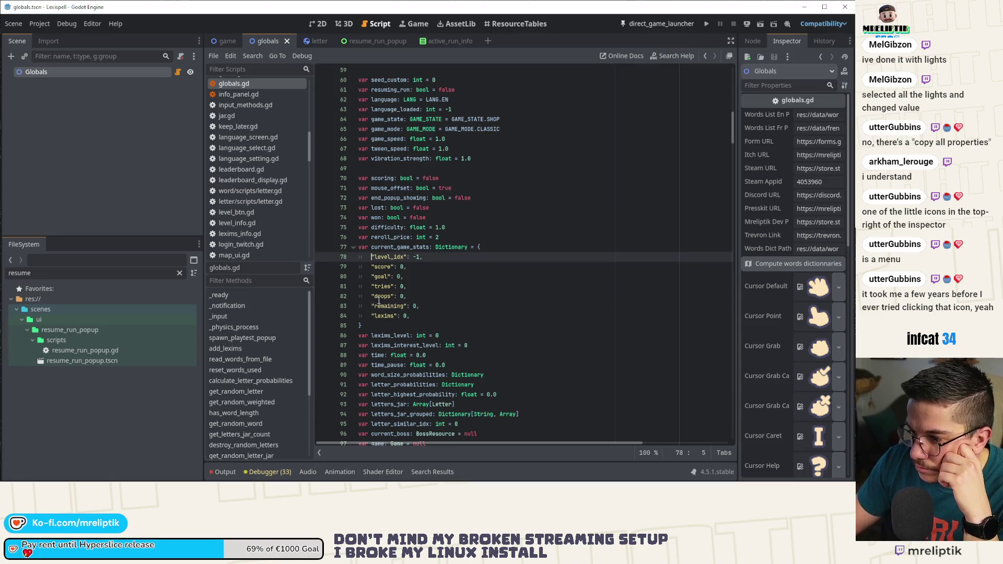
key("ctrl+shift+Return")
type("\"time")
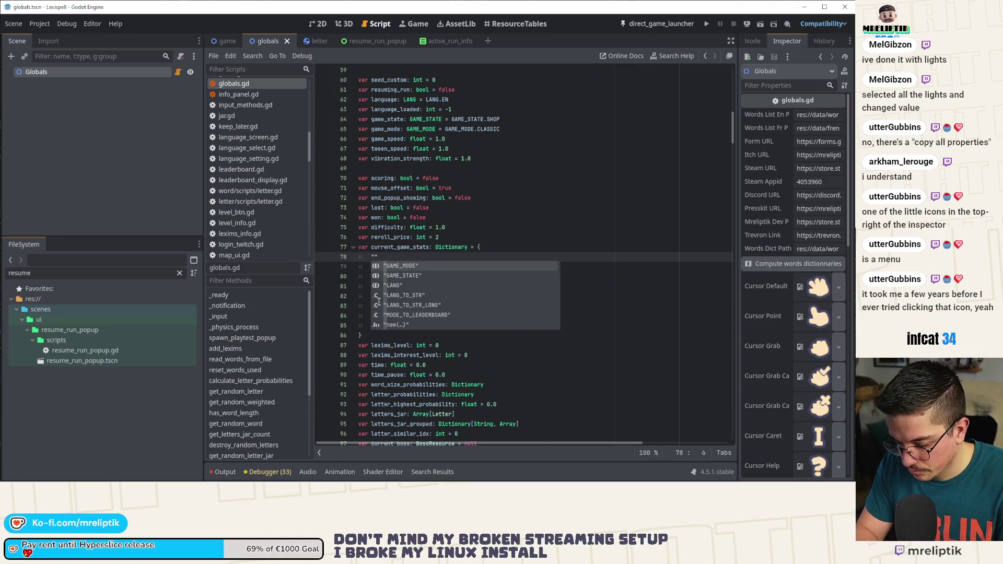
type("\": 0.0")
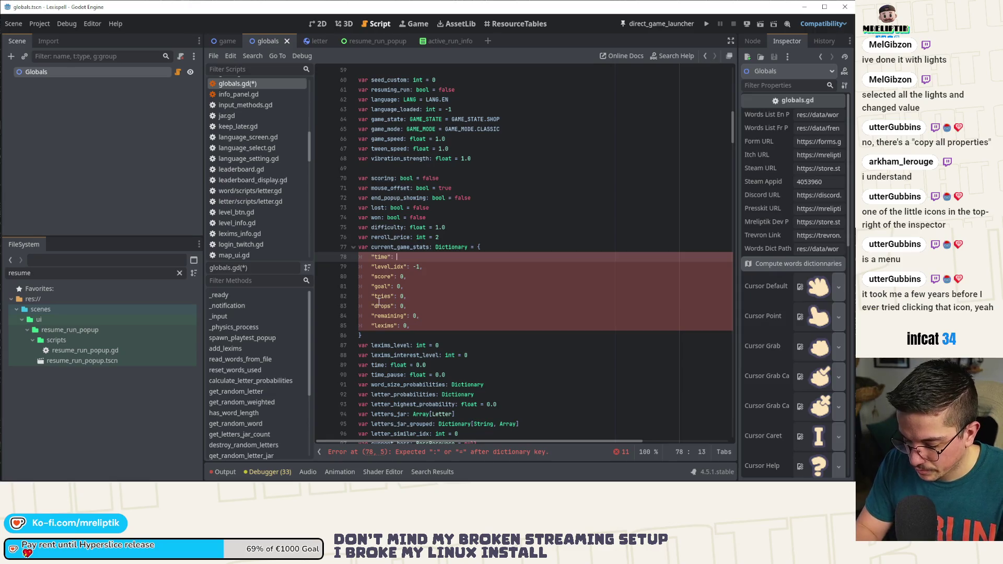
type(",")
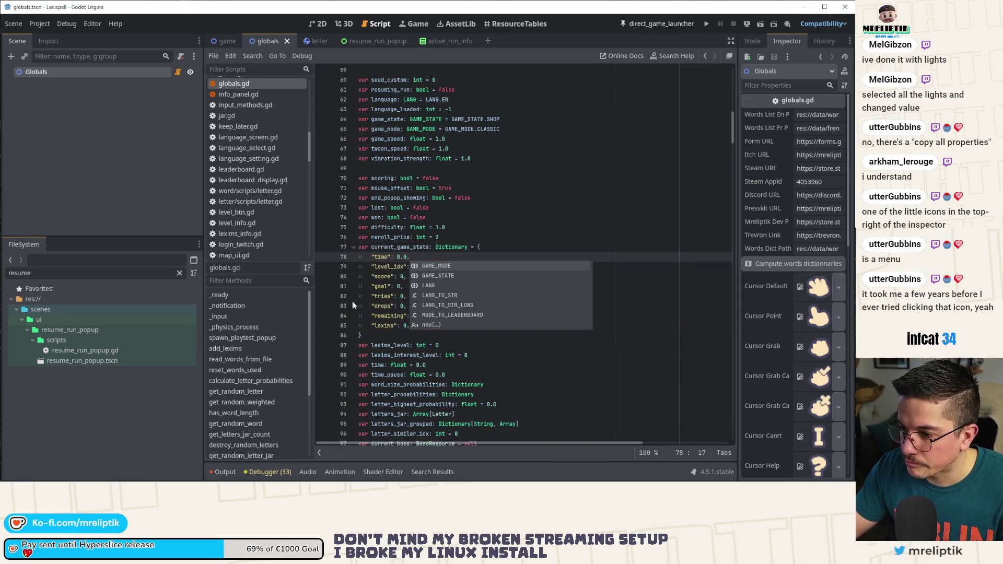
key("Escape")
key("Down")
key("Down")
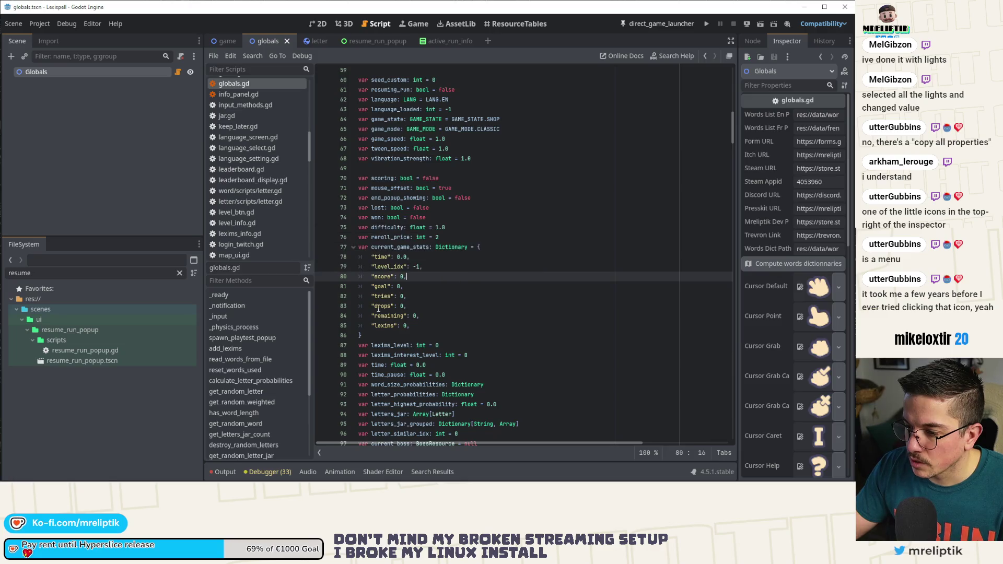
left_click(380, 257)
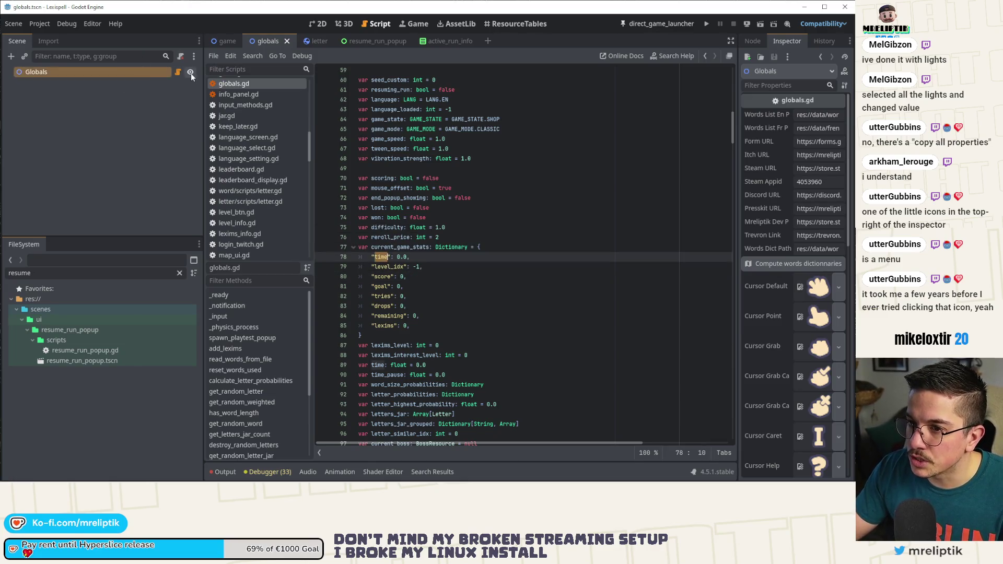
left_click(461, 41)
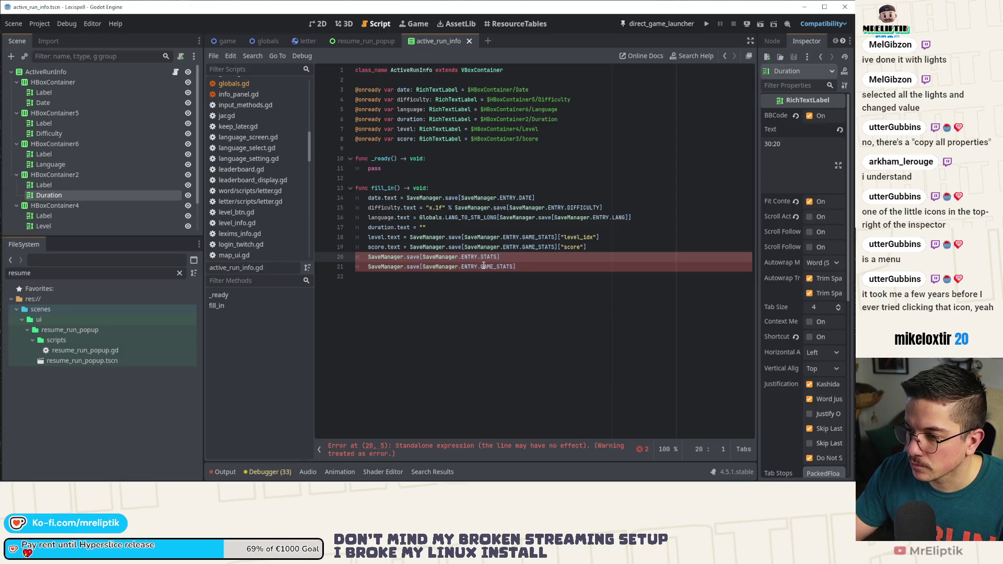
Delete the two stray stats lines and set duration.text to the saved GAME_STATS["time"] lookup.
key("ctrl+shift+k")
key("ctrl+shift+k")
left_click(469, 248)
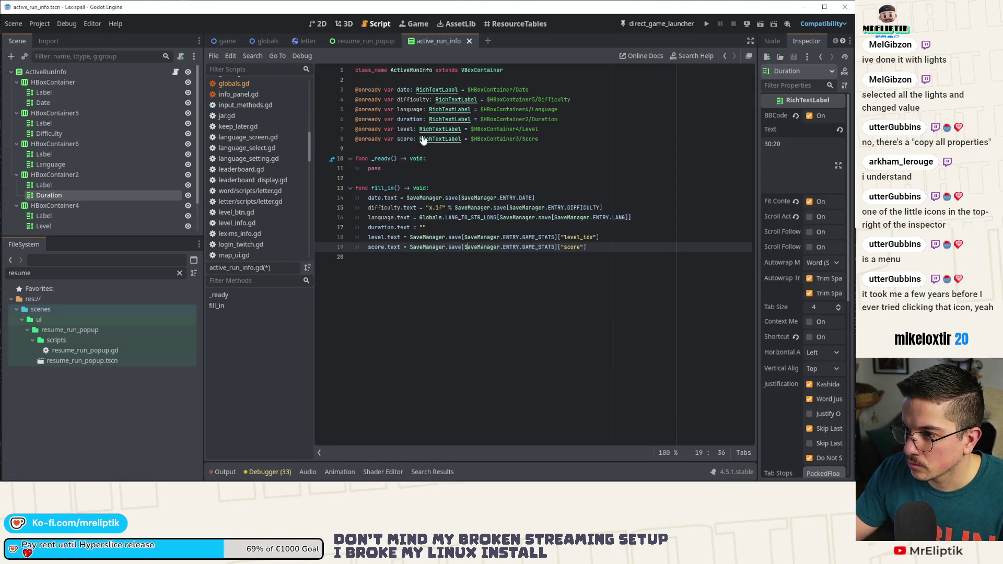
left_click_drag(585, 247, 410, 247)
key("ctrl+c")
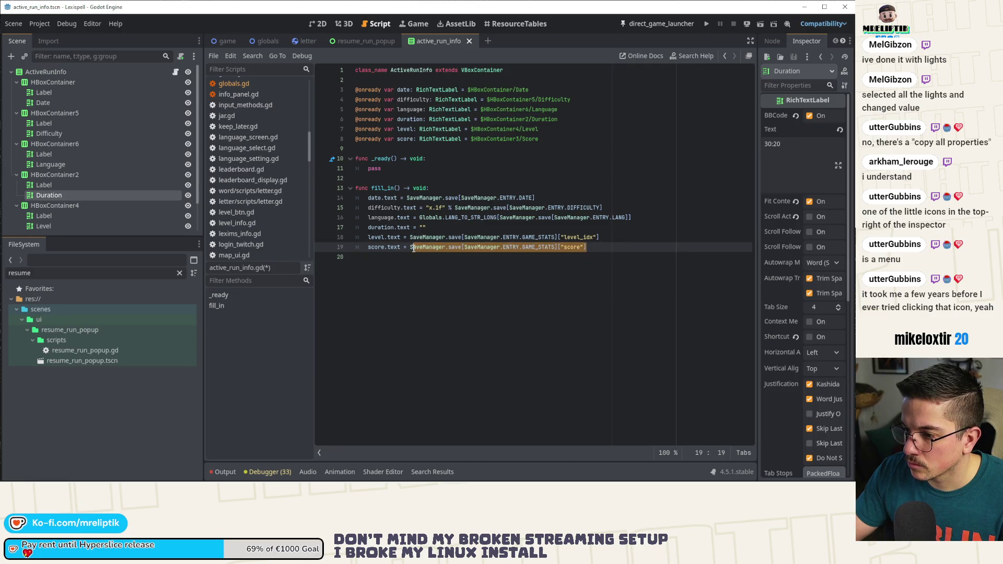
left_click(432, 226)
key("ctrl+v")
double_click(579, 228)
type("time")
Wrap the duration lookup in Utils.seconds_to_text() and save.
key("Escape")
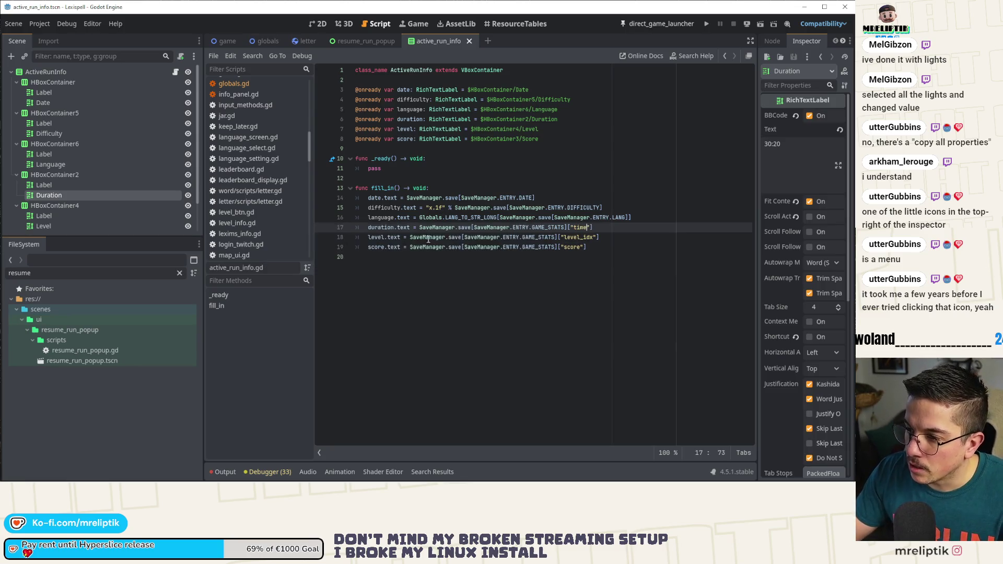
type("Utils.")
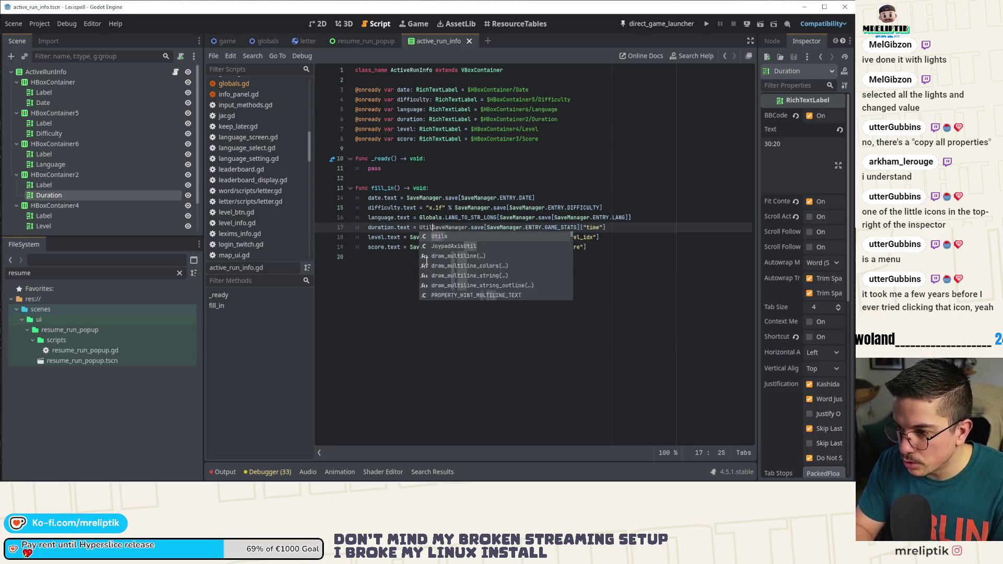
type("sec")
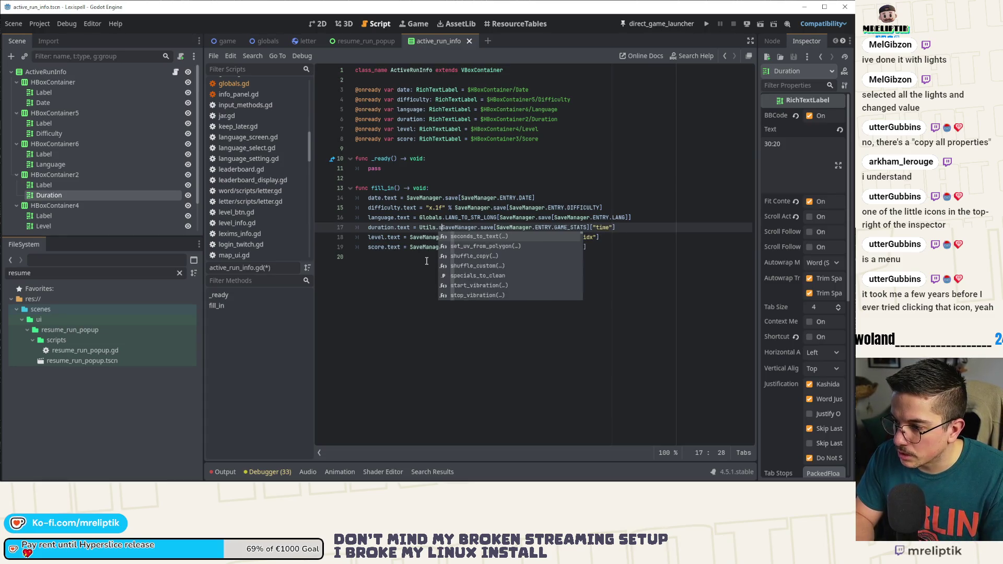
key("Return")
key("ctrl+Right")
key("ctrl+Right")
key("ctrl+Right")
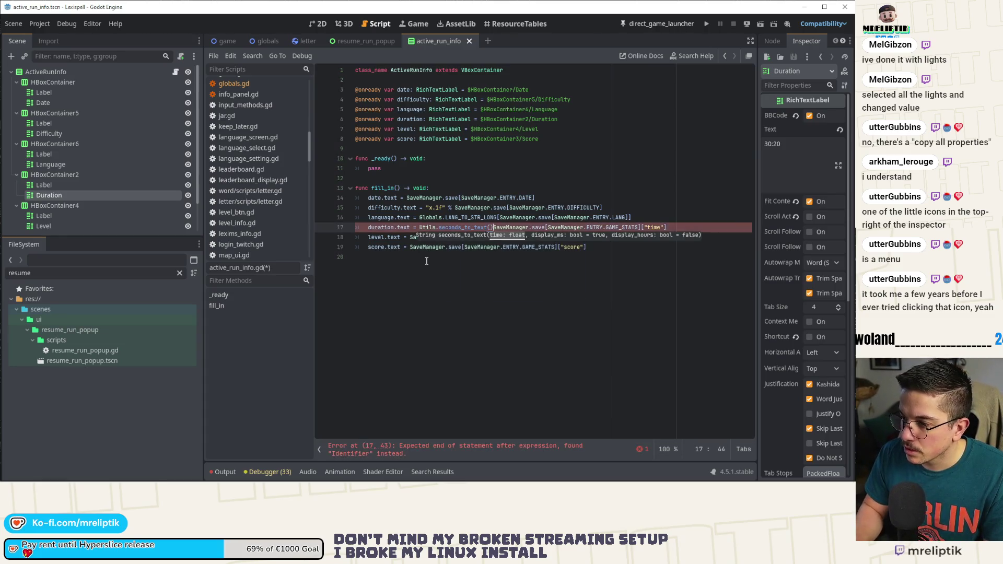
type(")")
key("ctrl+s")
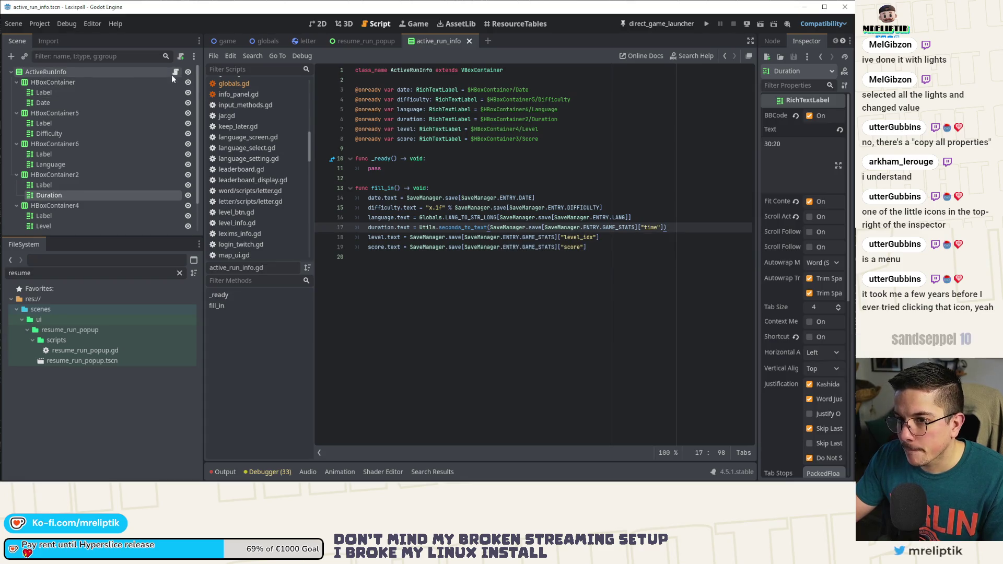
left_click(216, 41)
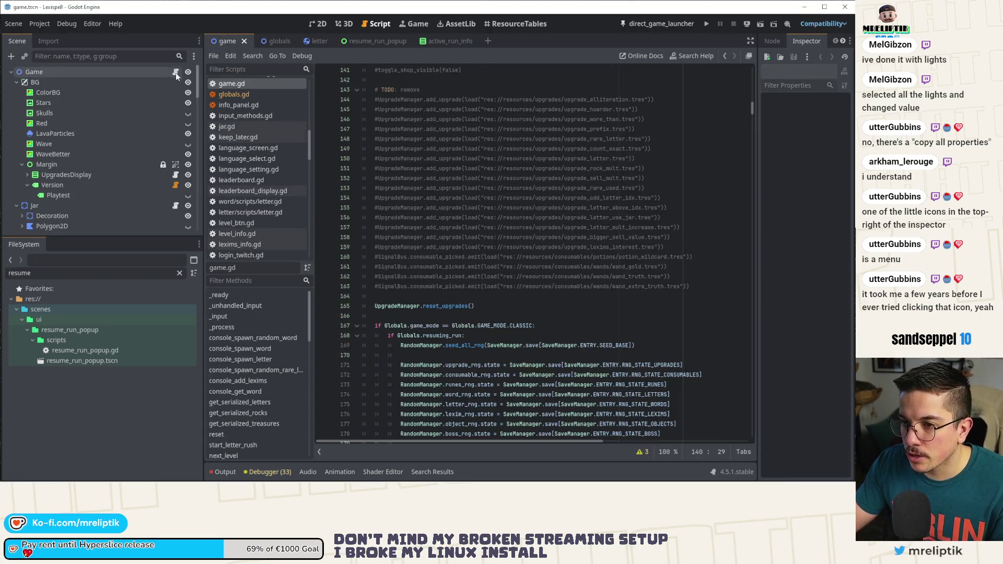
Search game.gd for whole-word Globals.time and step through its matches to line 1392.
left_click(569, 347)
key("ctrl+f")
type("time")
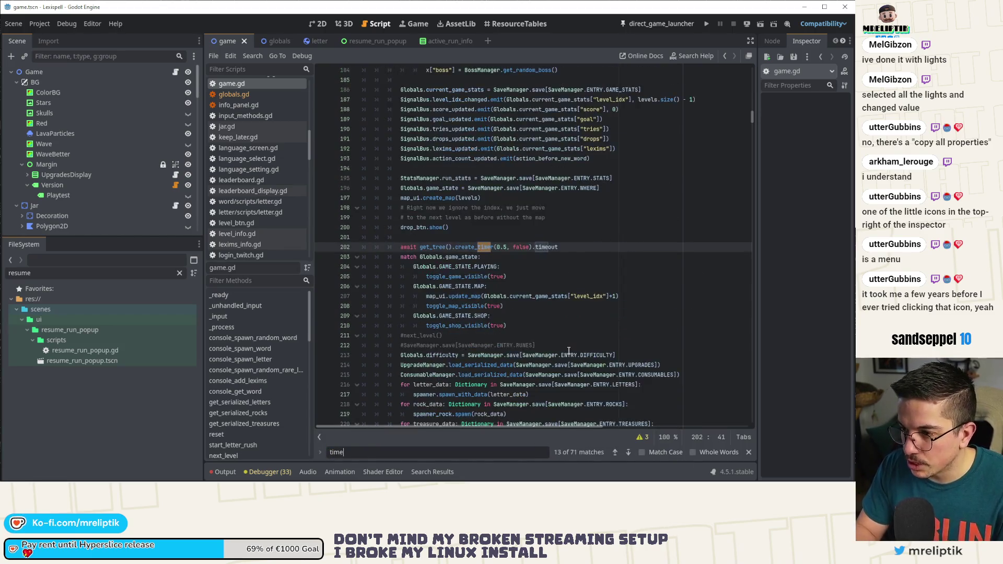
left_click(693, 452)
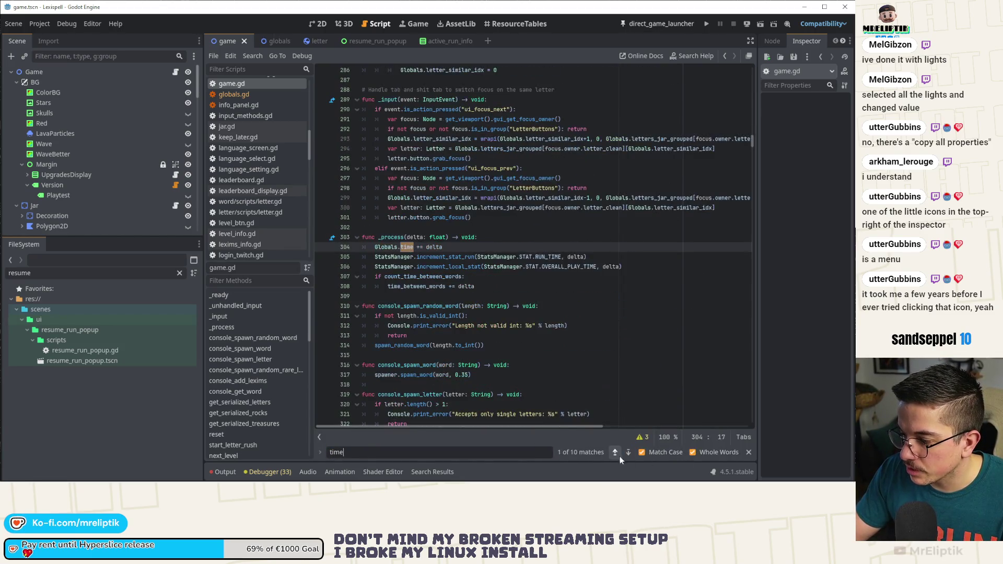
left_click(474, 246)
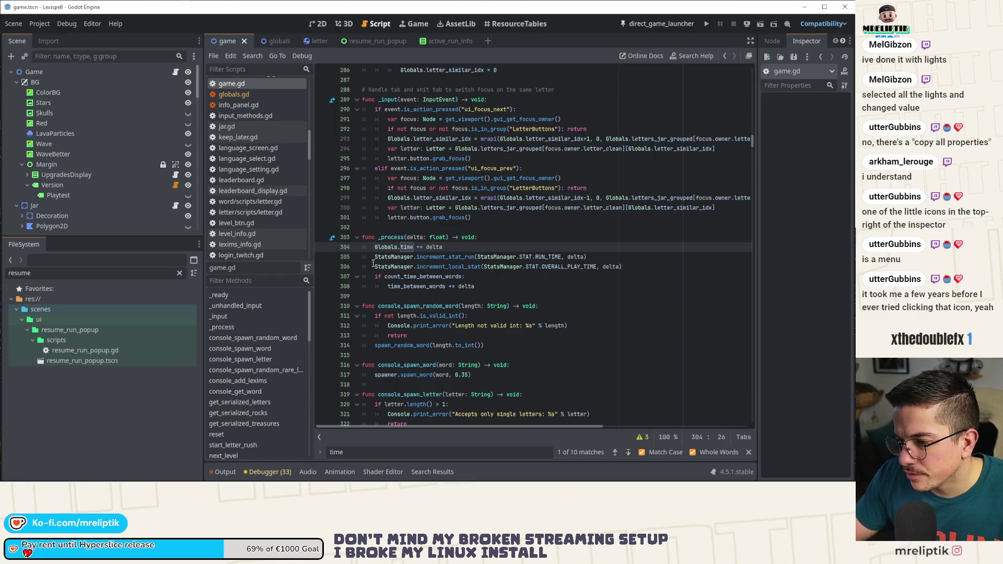
left_click_drag(374, 247, 413, 247)
key("ctrl+f")
left_click(628, 453)
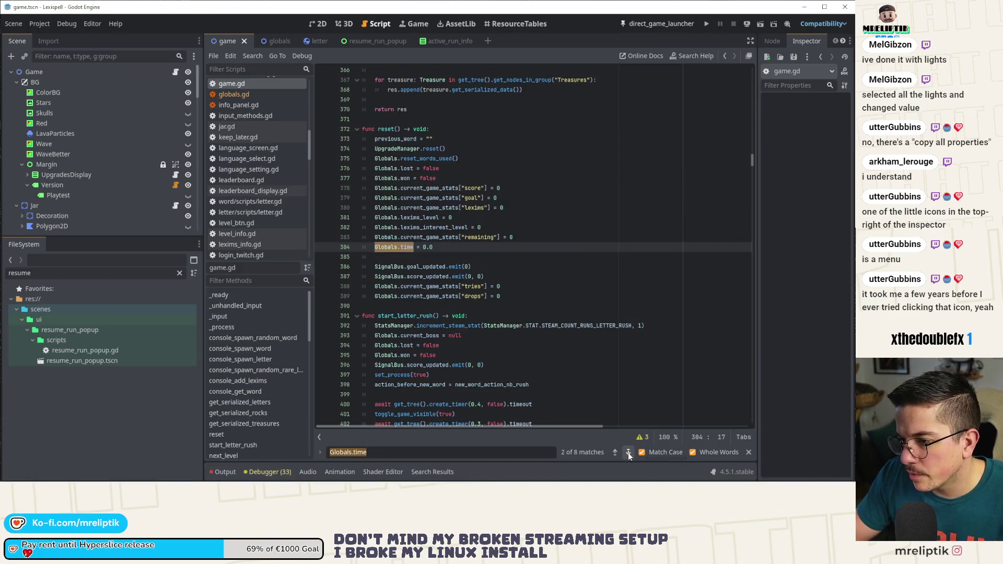
left_click(629, 453)
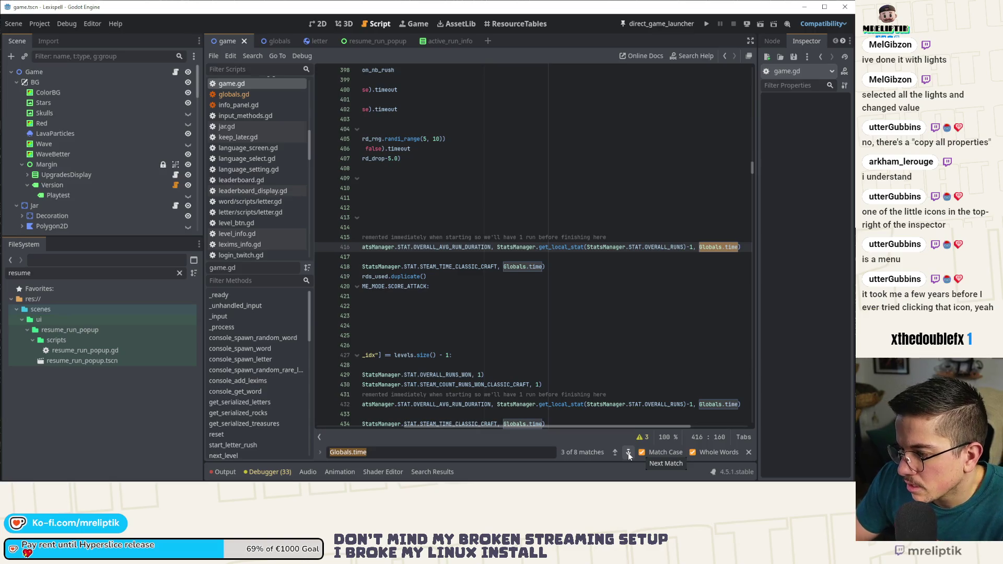
left_click(629, 453)
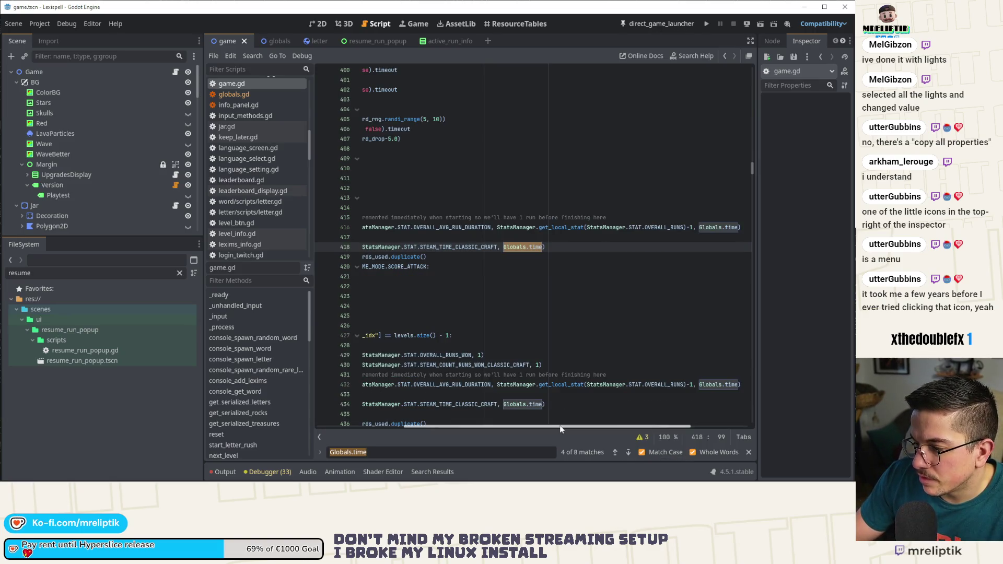
left_click(629, 453)
left_click(628, 454)
left_click(628, 453)
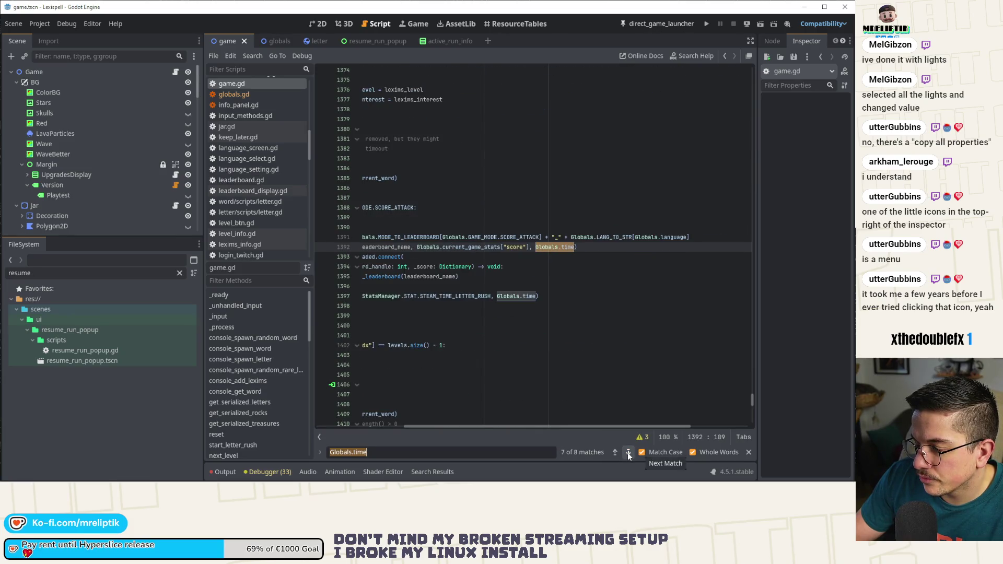
Widen the code area and check the current_game_stats dictionary in globals.gd.
left_click_drag(569, 426, 476, 427)
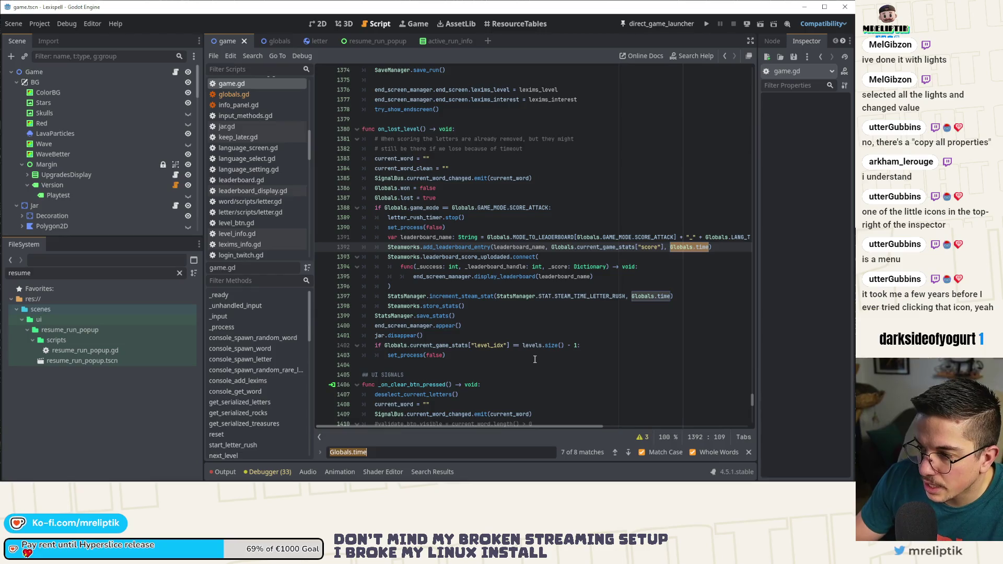
left_click_drag(312, 133, 102, 131)
left_click(529, 256)
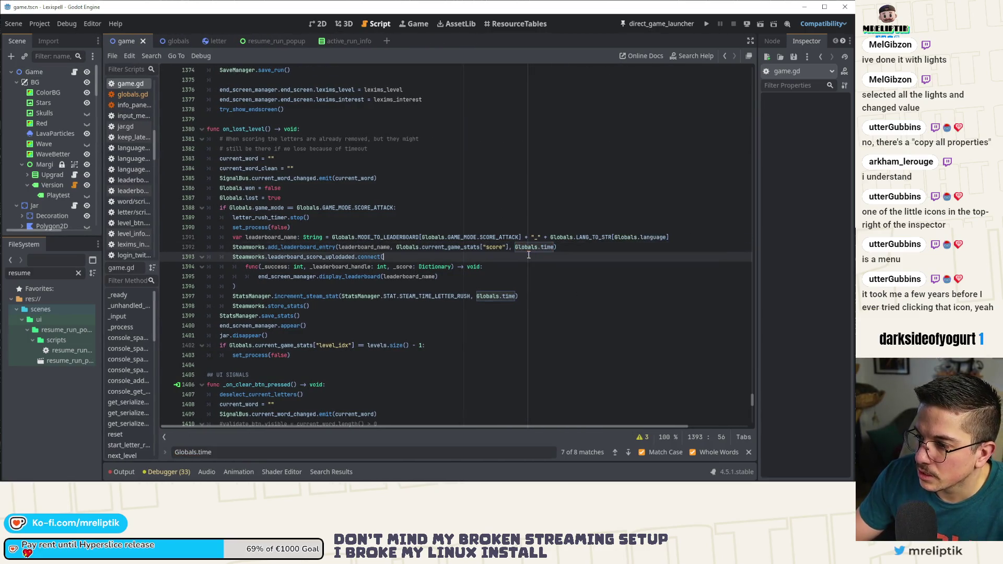
left_click_drag(512, 247, 555, 247)
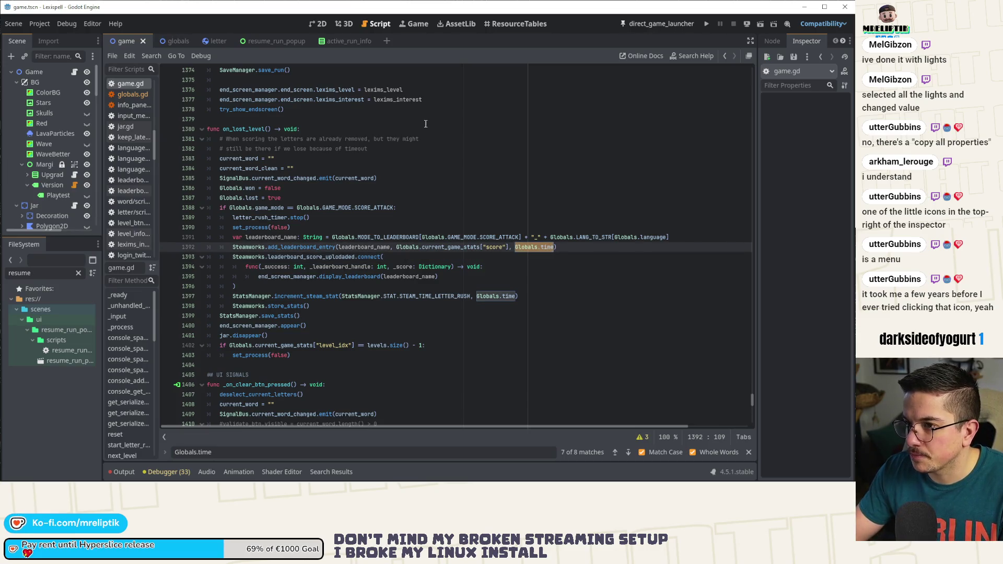
left_click(525, 248, "ctrl")
scroll(368, 312, "down", 10)
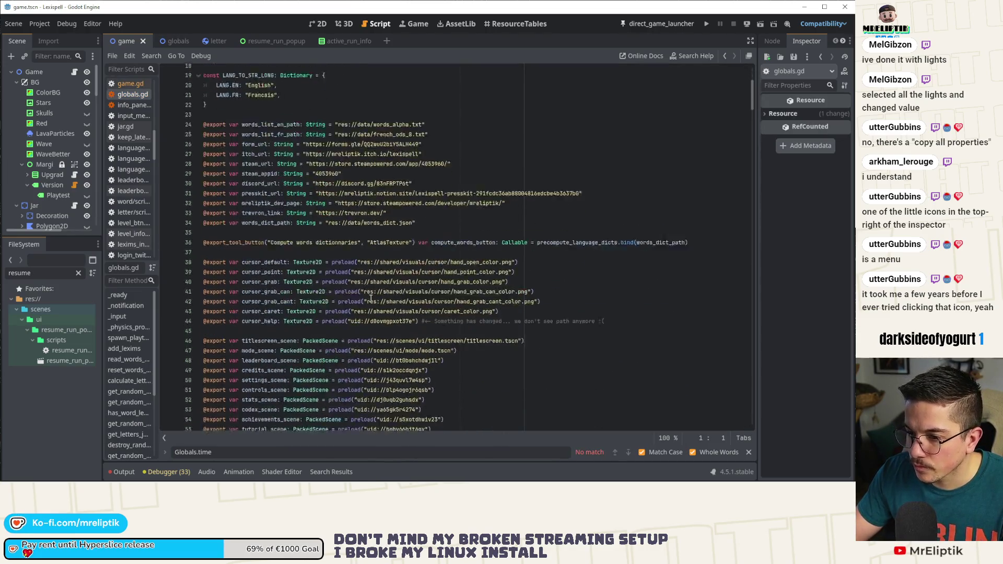
scroll(369, 312, "down", 7)
double_click(240, 199)
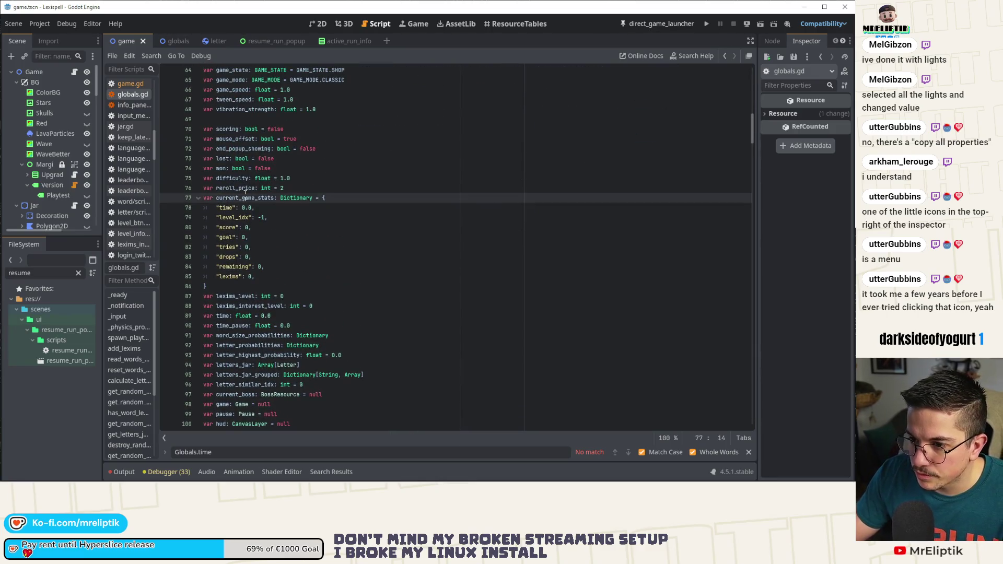
left_click(75, 72)
Replace Globals.time with Globals.current_game_stats["time"] on lines 1392 and 304.
left_click_drag(516, 248, 557, 248)
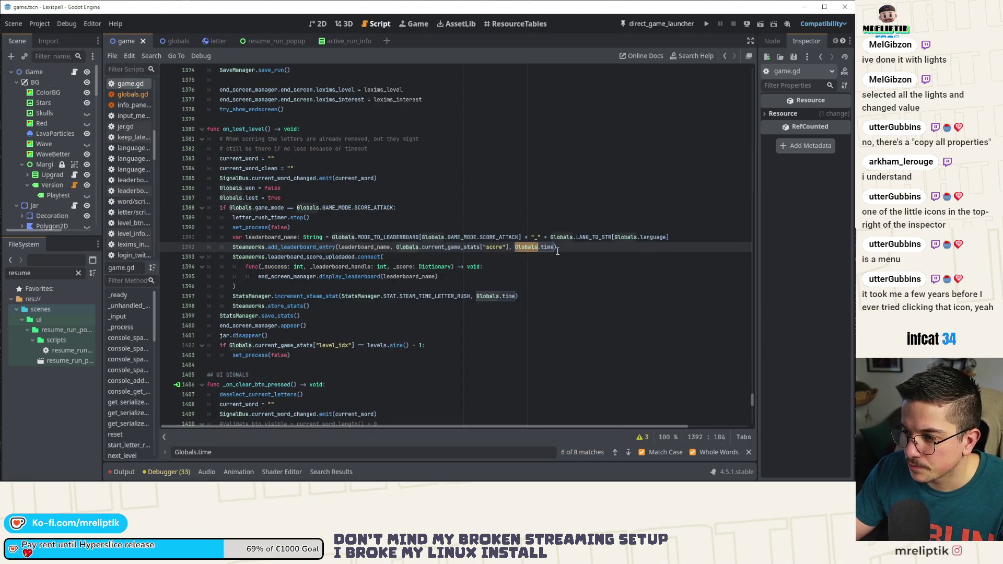
key("ctrl+r")
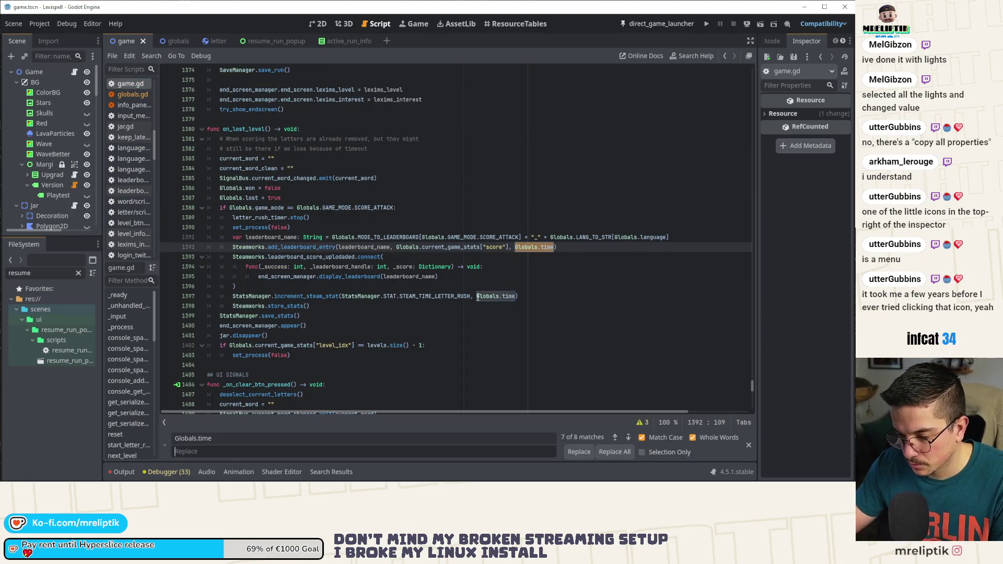
left_click(197, 450)
type("Globals")
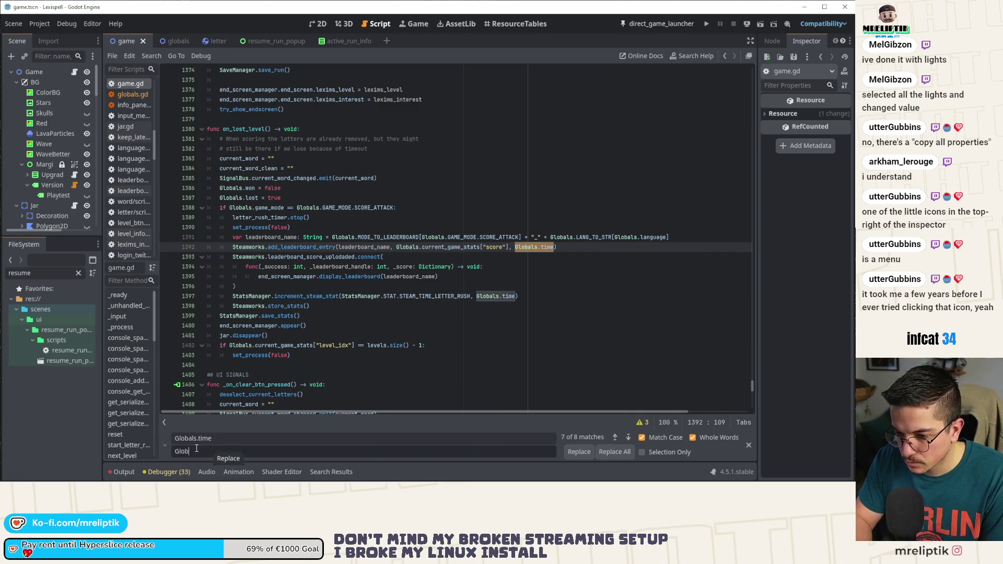
type(".current_game_stats[\"time\"")
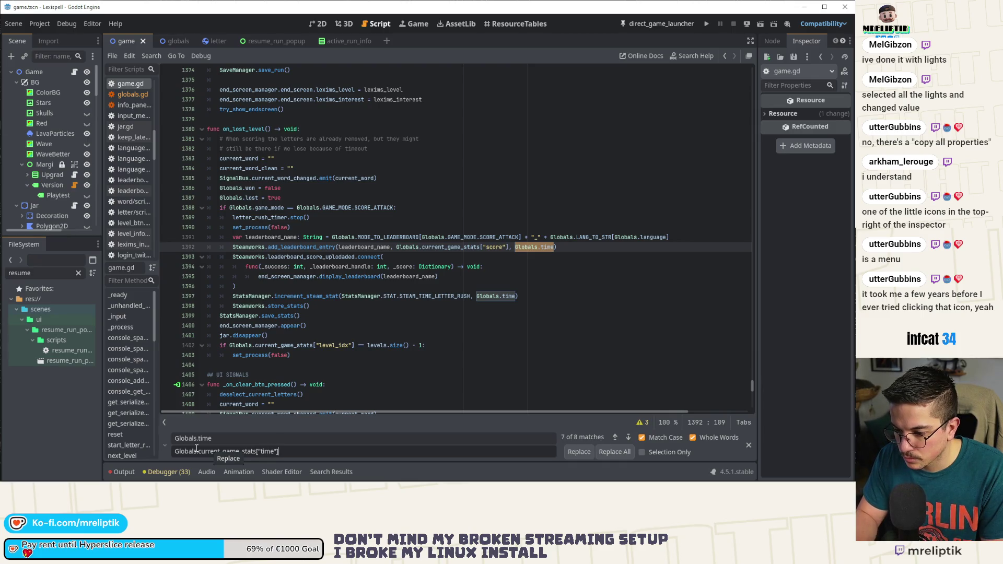
type("]")
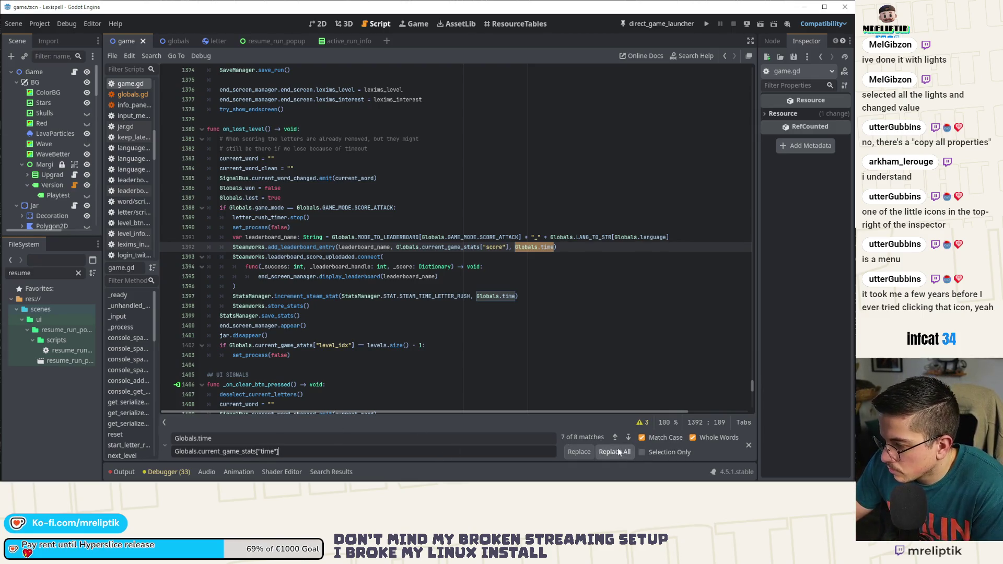
left_click(579, 453)
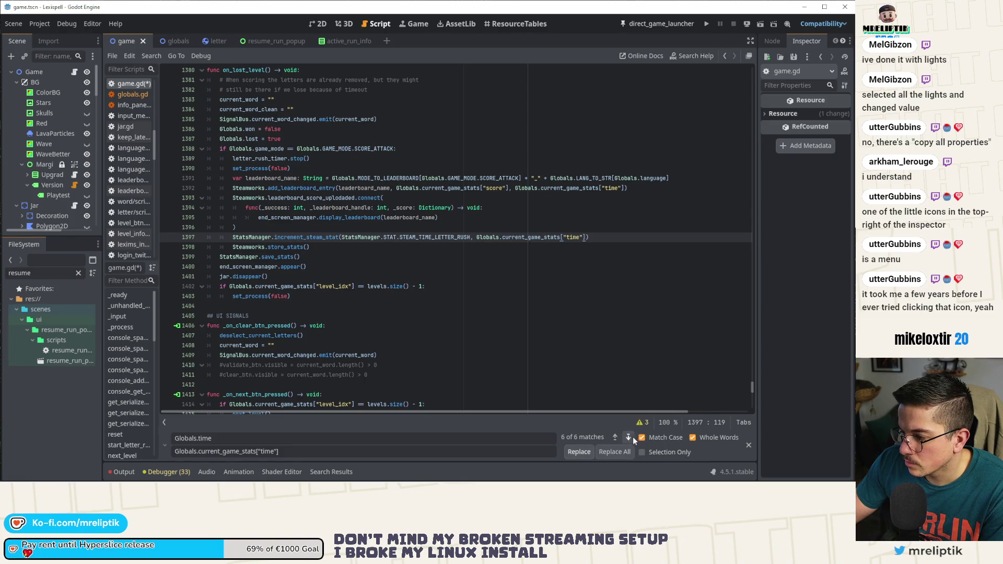
left_click(629, 437)
left_click(579, 452)
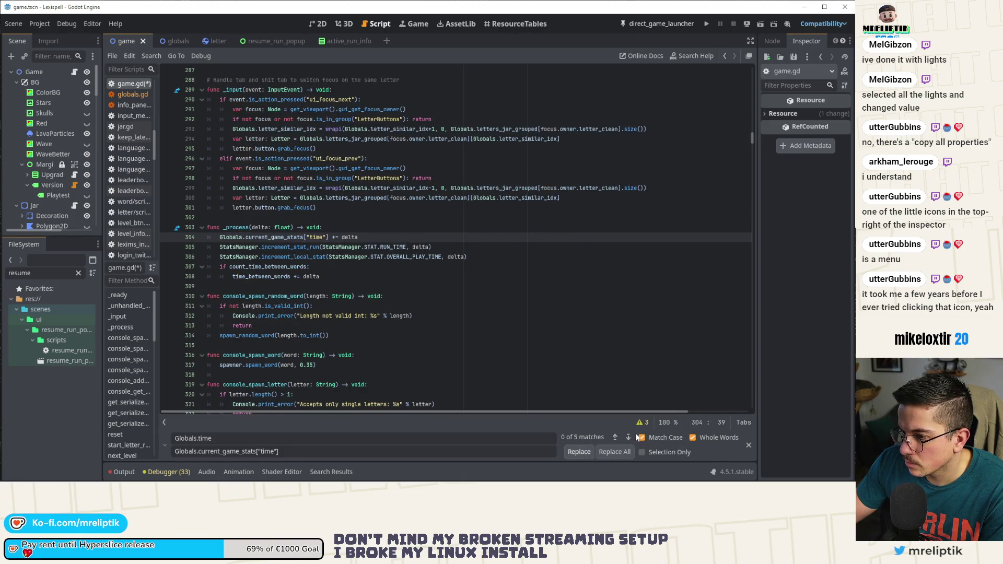
Replace the remaining Globals.time uses on lines 384, 416, 418, 432 and 434.
left_click(629, 439)
left_click(577, 451)
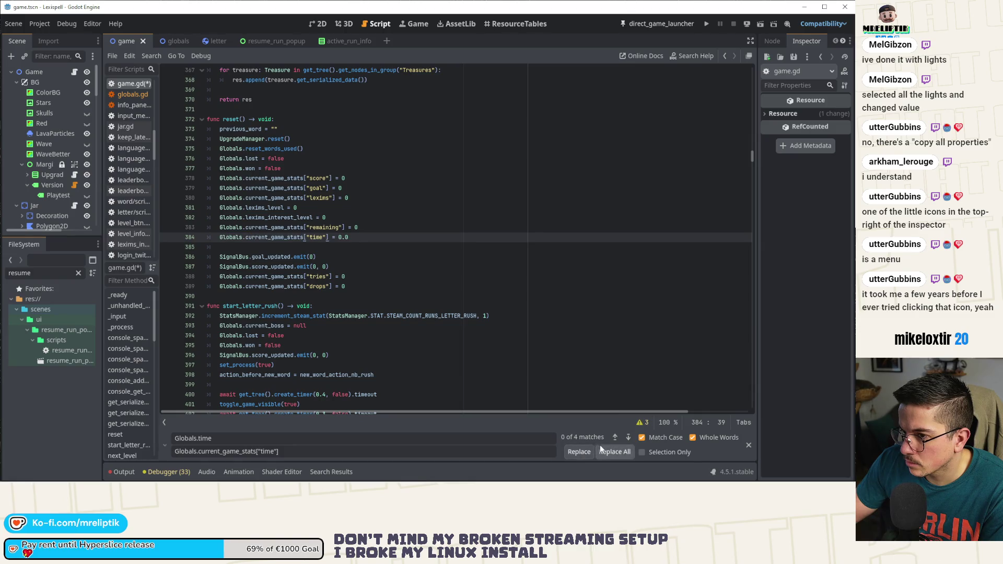
left_click(628, 437)
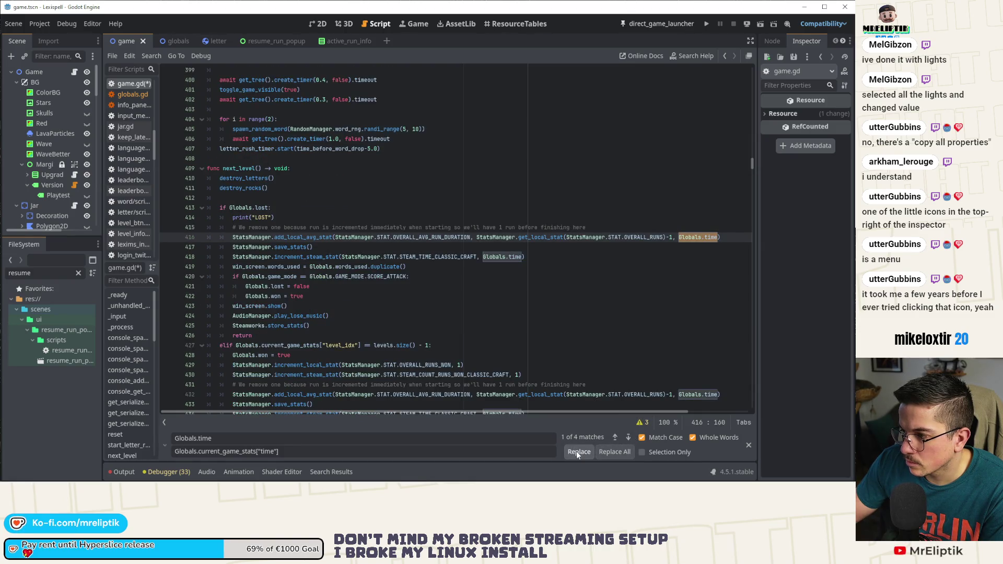
left_click(577, 452)
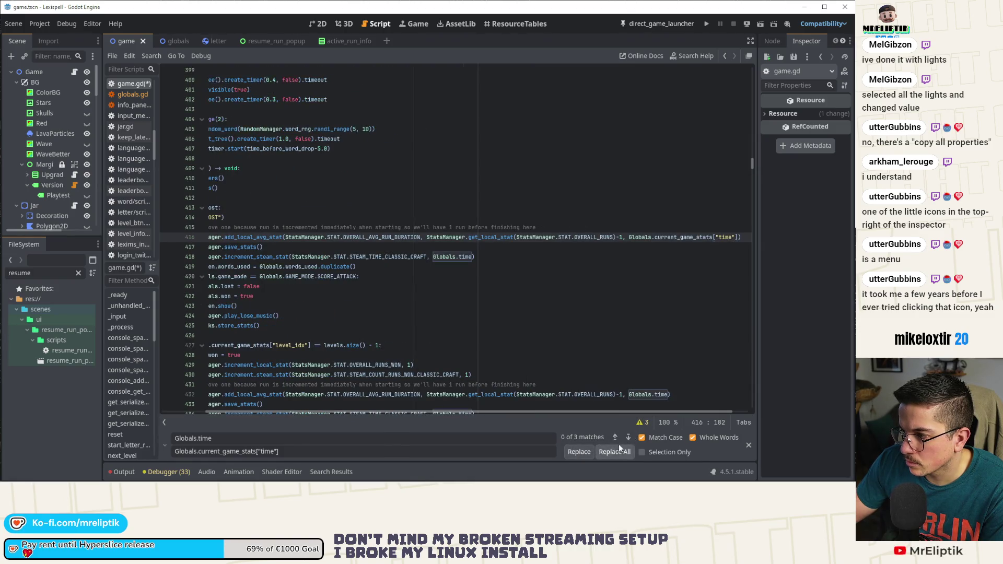
left_click(579, 453)
left_click(581, 454)
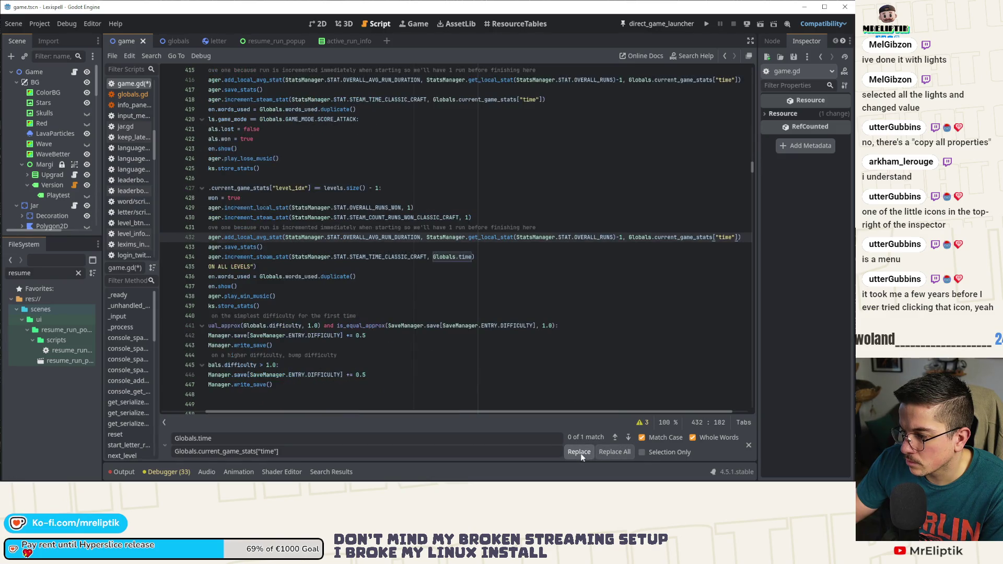
left_click(579, 452)
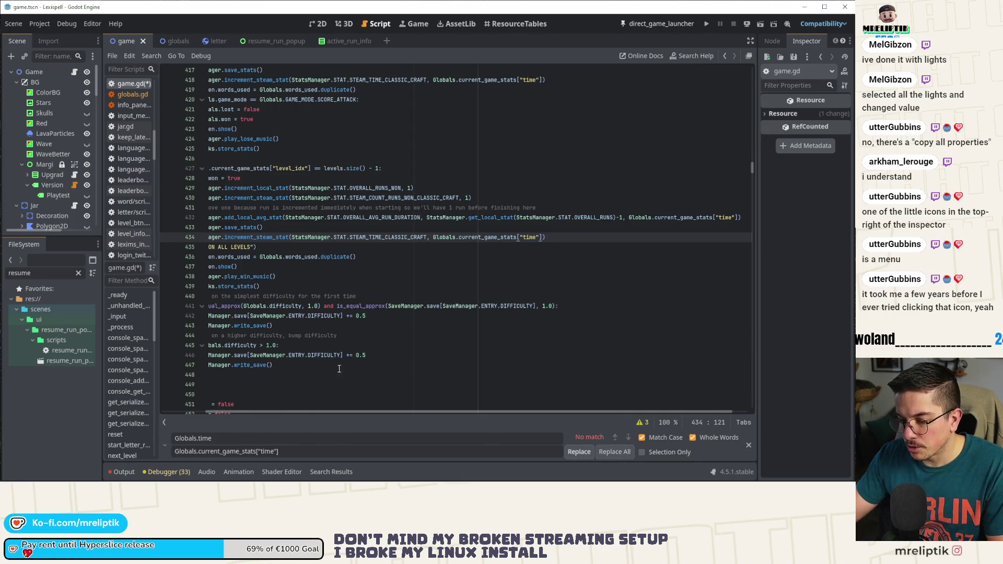
Search all project files for Globals.time and review the matches in utils.gd, game.gd and pause.gd.
key("ctrl+shift+f")
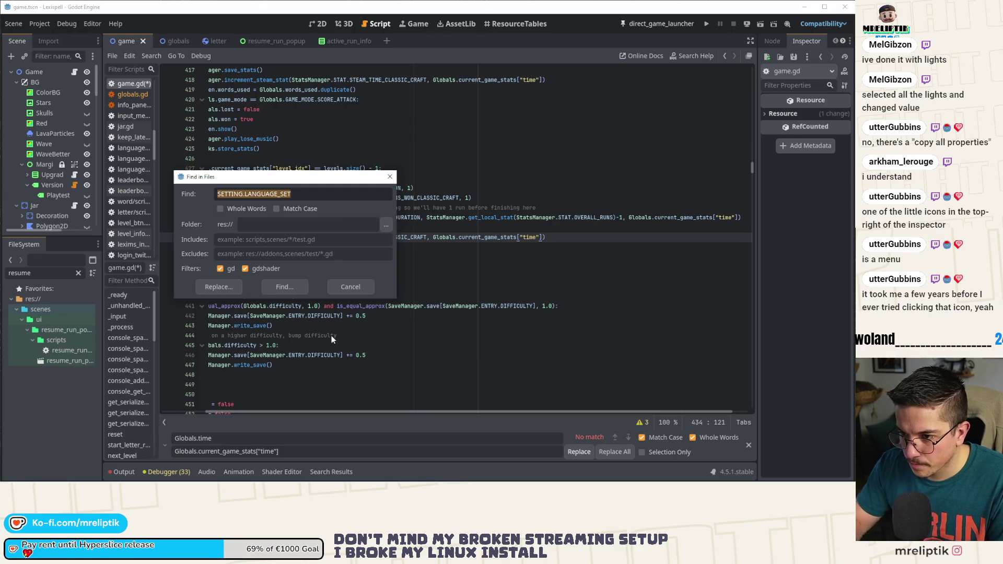
type("Globals.time")
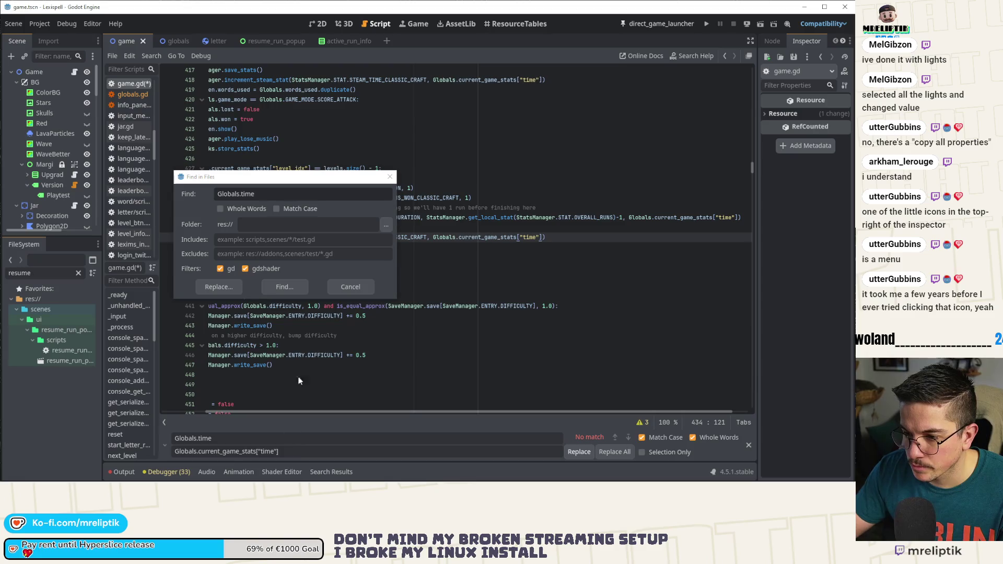
left_click(285, 287)
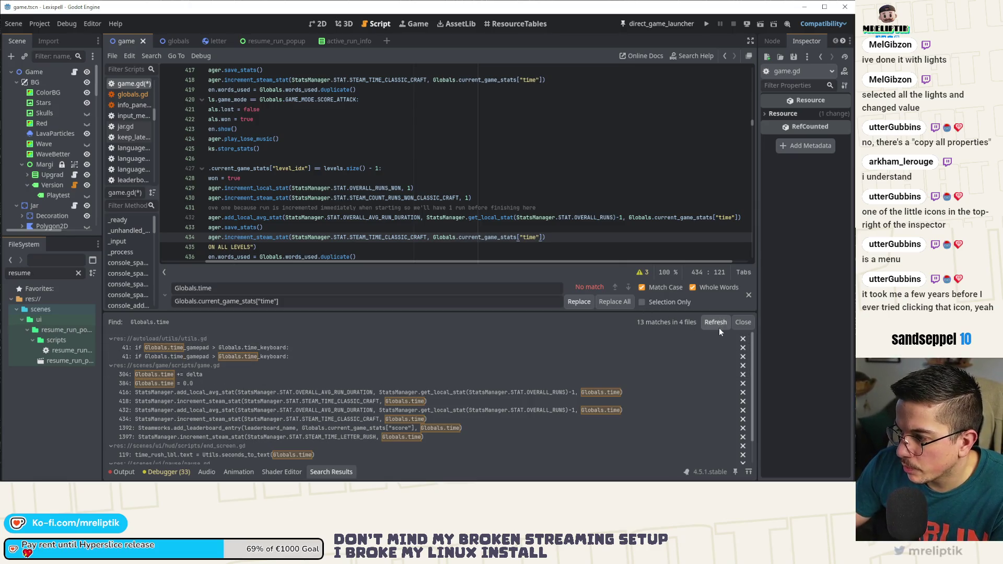
left_click(187, 356)
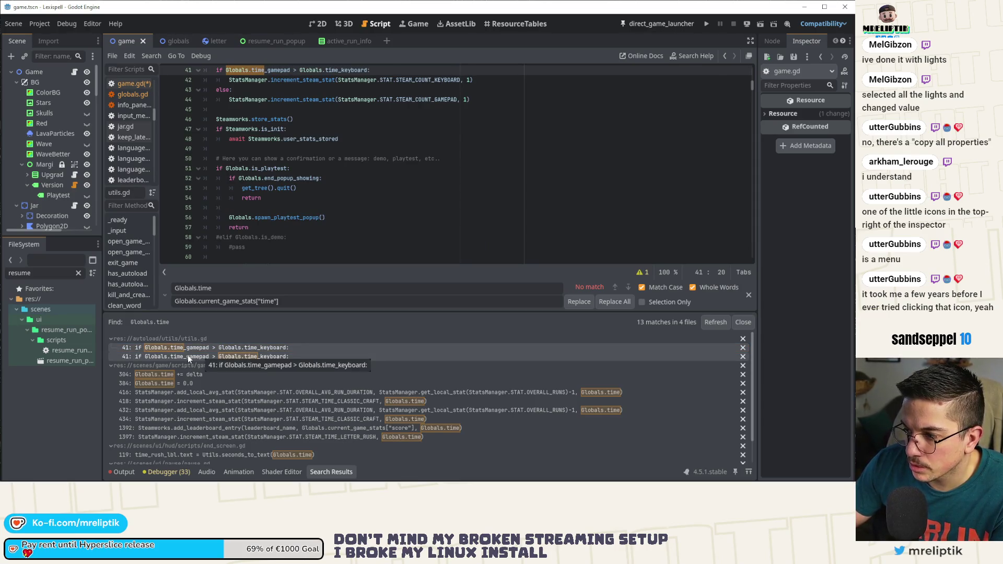
left_click(187, 356)
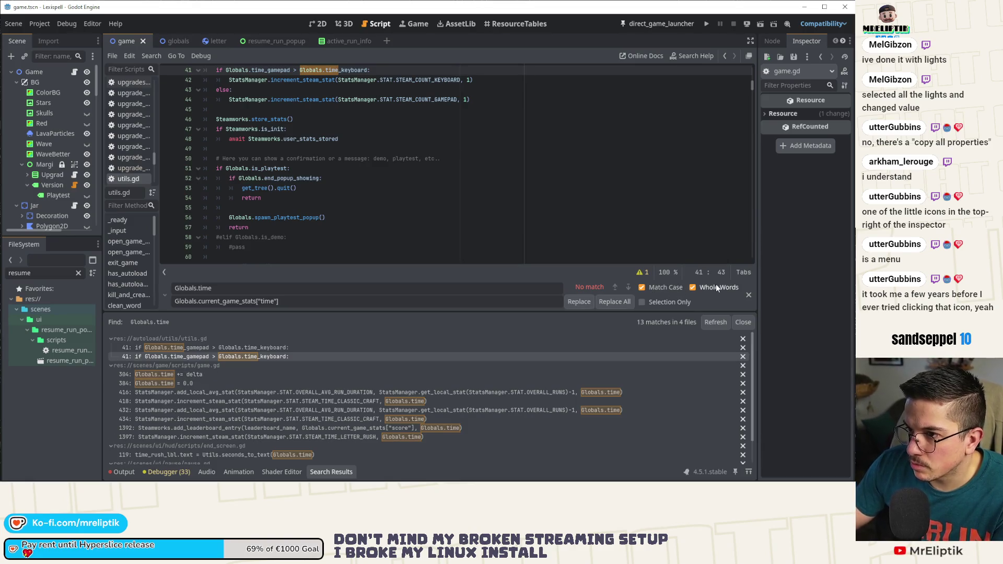
left_click(177, 377)
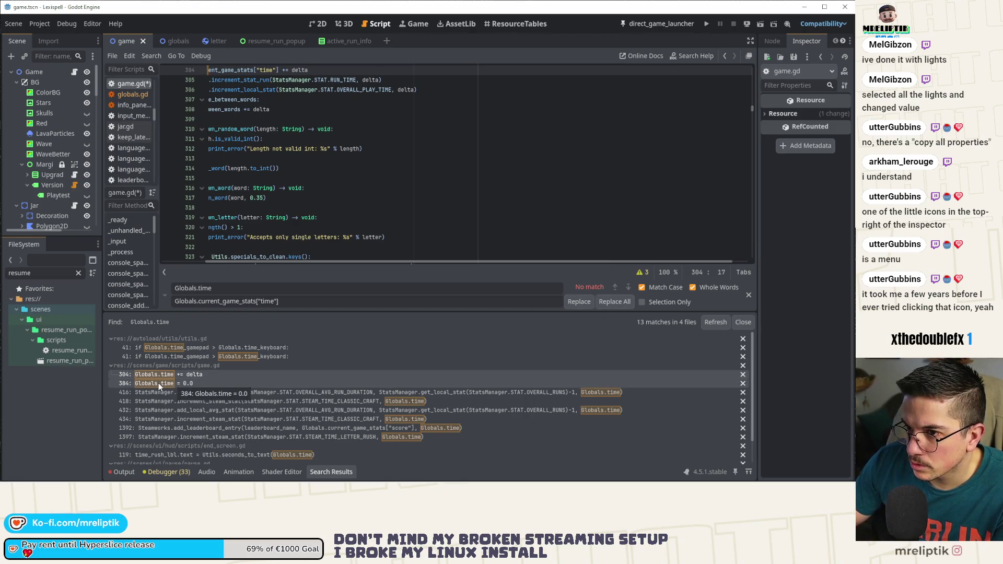
scroll(230, 243, "up", 2)
left_click_drag(236, 262, 152, 264)
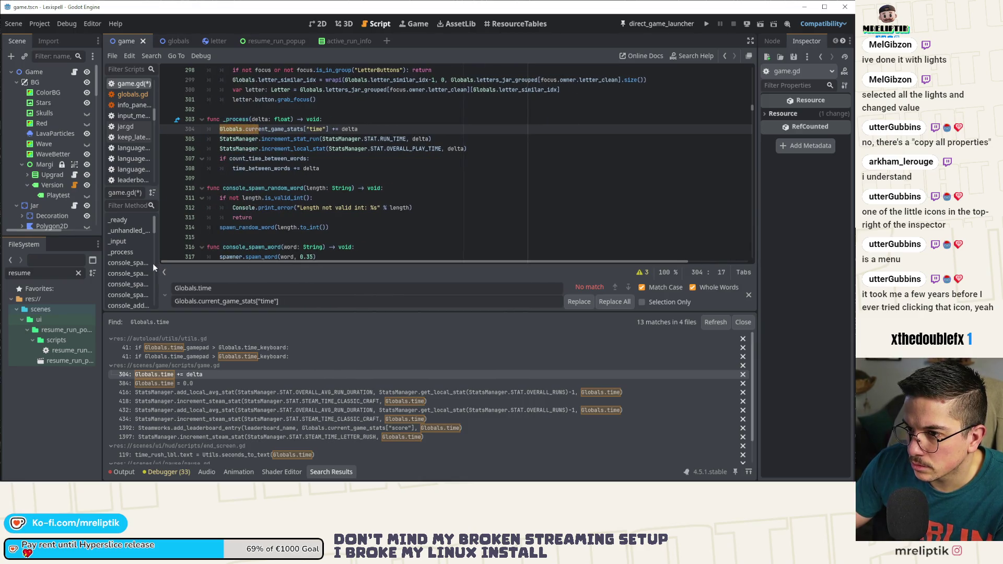
left_click(715, 322)
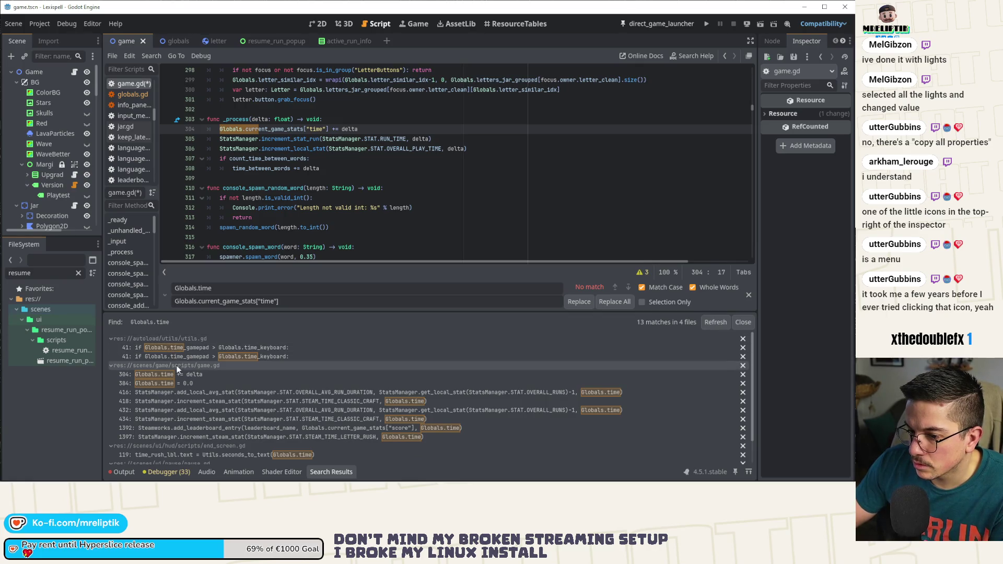
left_click(156, 374)
scroll(238, 387, "down", 1)
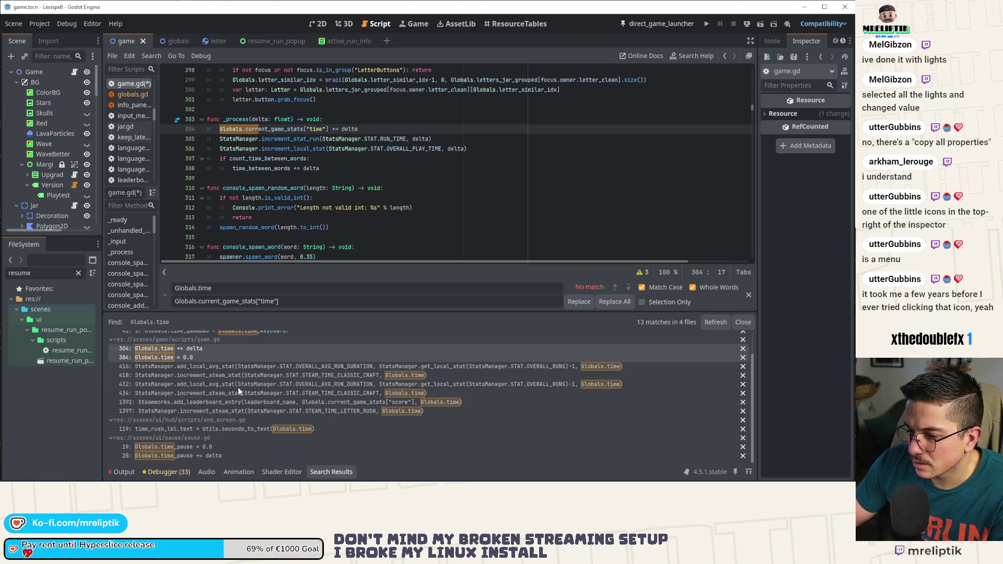
left_click(182, 448)
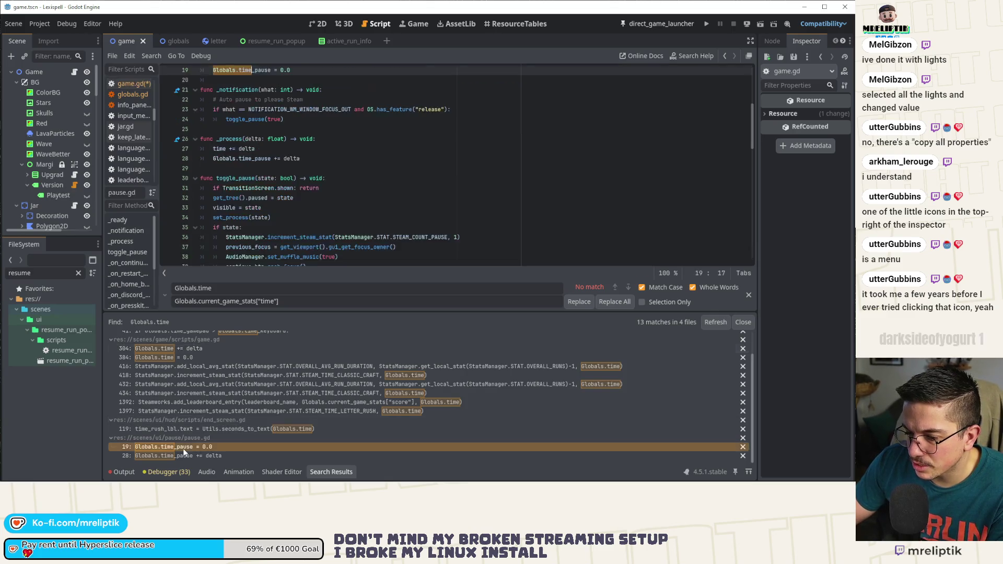
Paste Globals.current_game_stats["time"] over Globals.time on end_screen.gd line 119 and save.
left_click(232, 431)
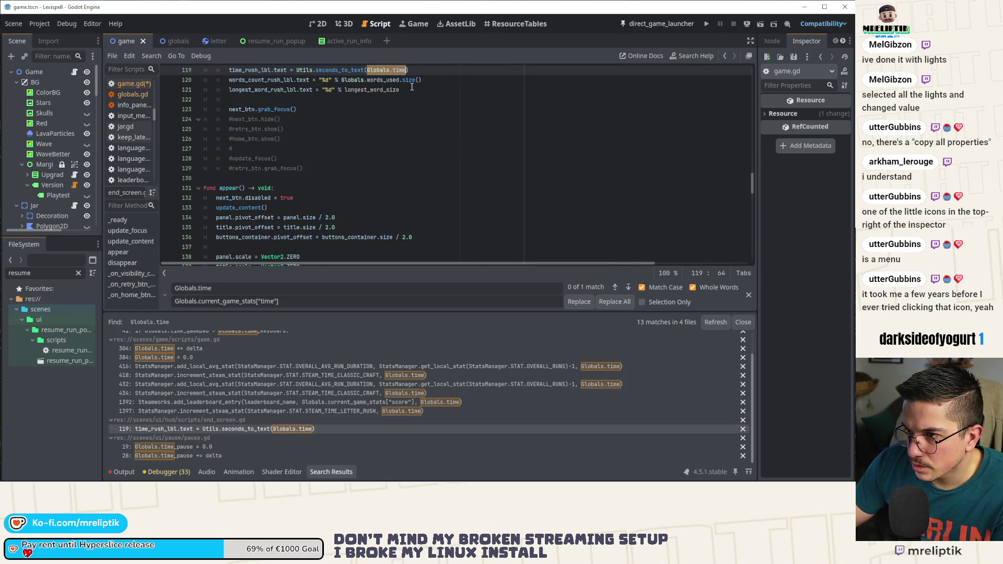
scroll(384, 158, "up", 4)
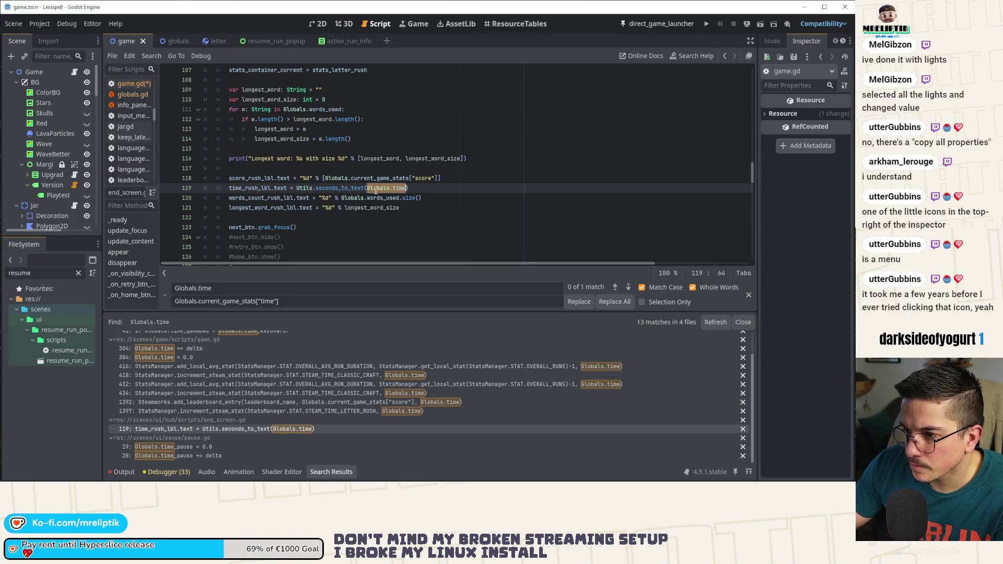
left_click(400, 188)
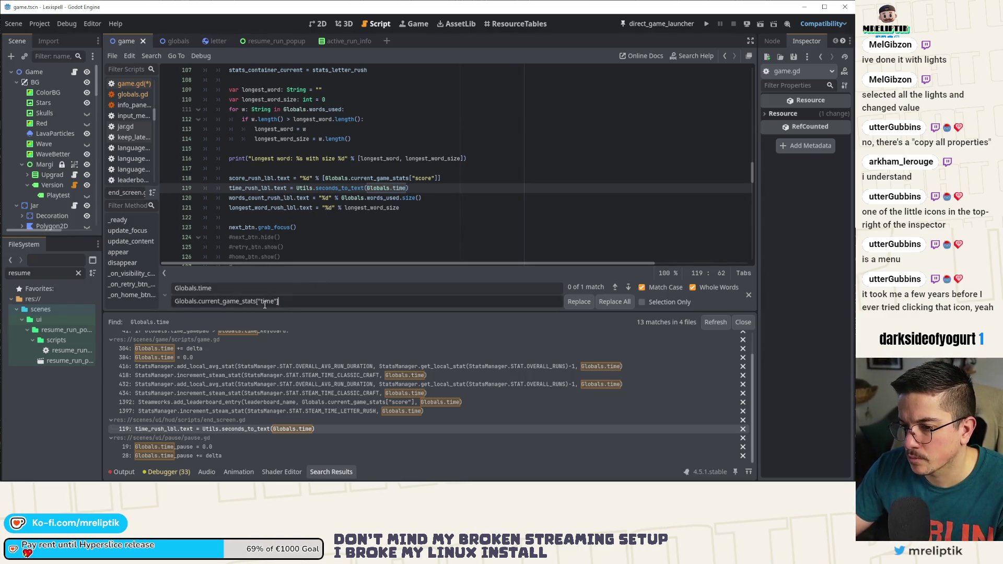
left_click_drag(406, 188, 367, 188)
type("Globals.current_game_stats[\"time\"]")
key("ctrl+s")
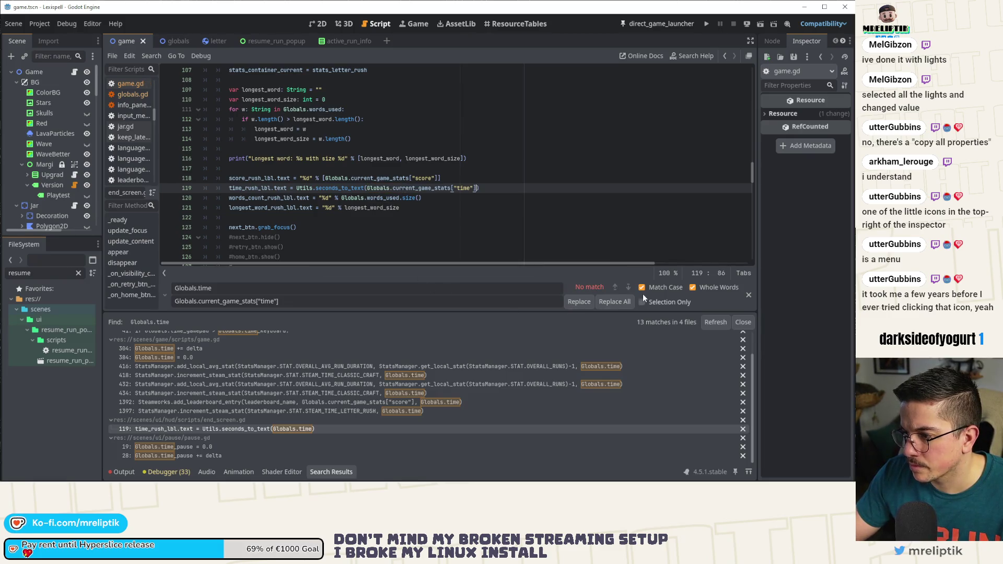
Refresh the remaining Globals.time matches and close the Find/Replace and Search Results panels.
left_click(714, 323)
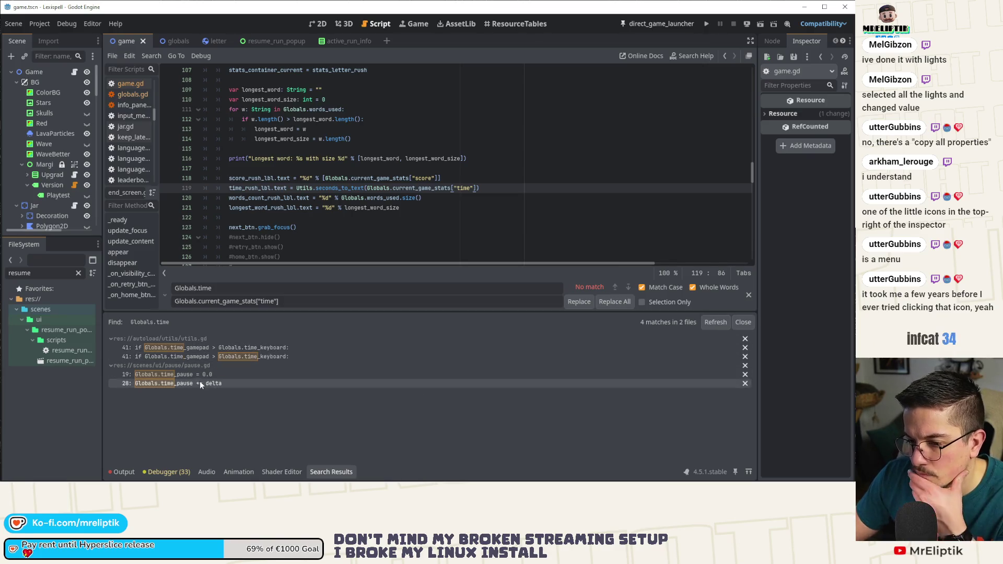
left_click(749, 294)
left_click(332, 472)
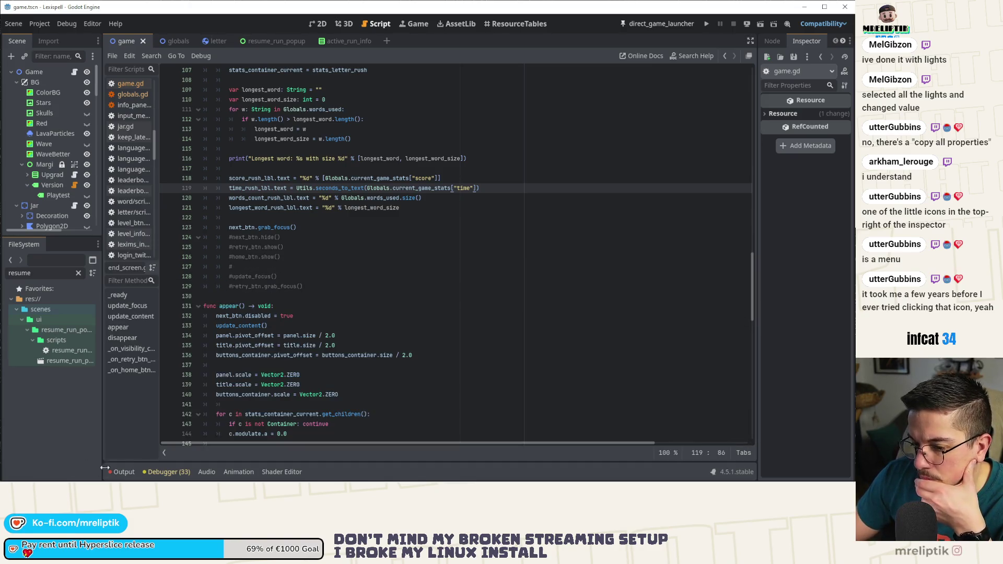
Open the active_run_info scene in 2D view and inspect its script and root node.
left_click(124, 472)
left_click(124, 472)
left_click(305, 318)
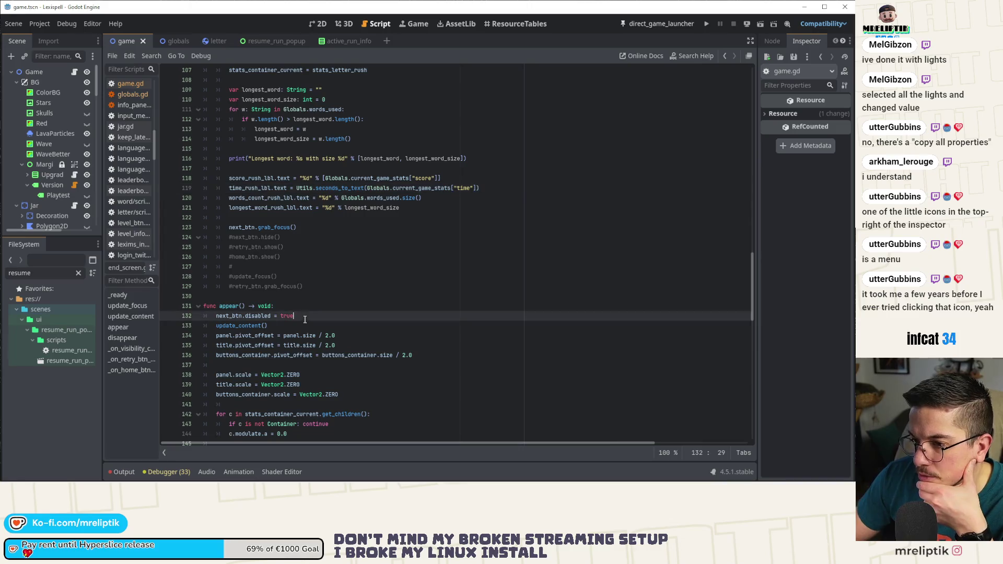
left_click(345, 40)
left_click(321, 24)
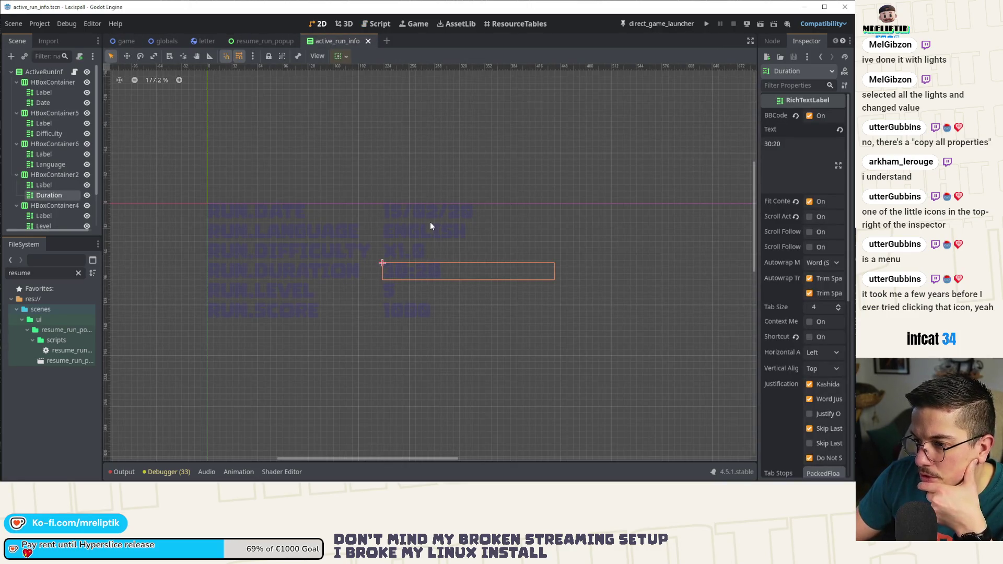
left_click(75, 72)
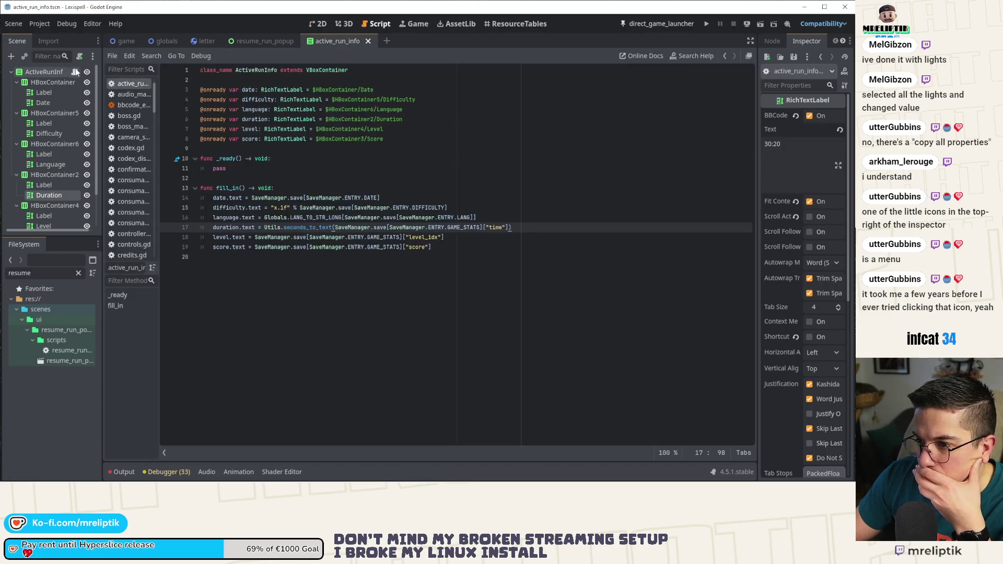
left_click(47, 72)
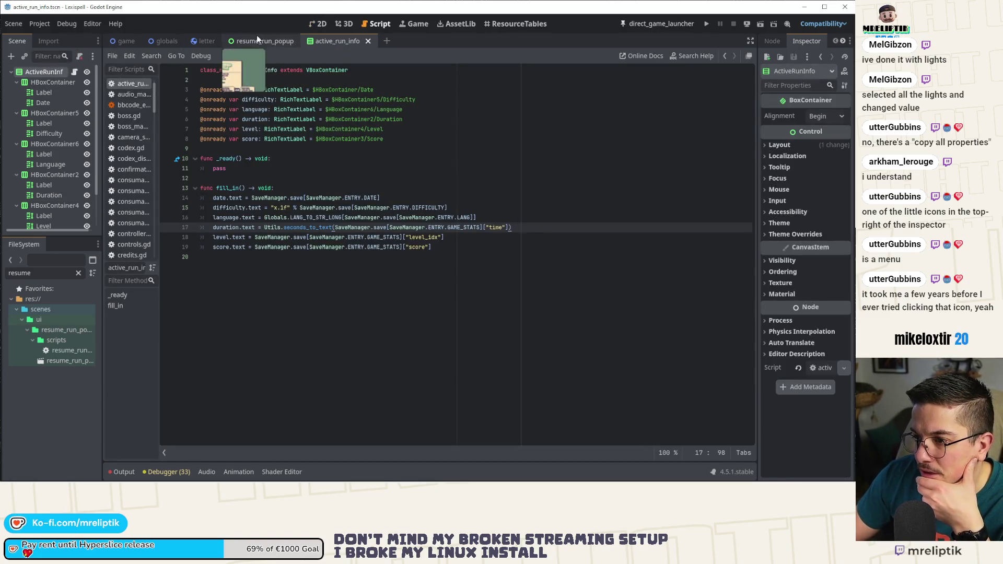
Show the resume_run_popup scene in 2D view with its run-info block selected.
left_click(258, 40)
left_click(320, 24)
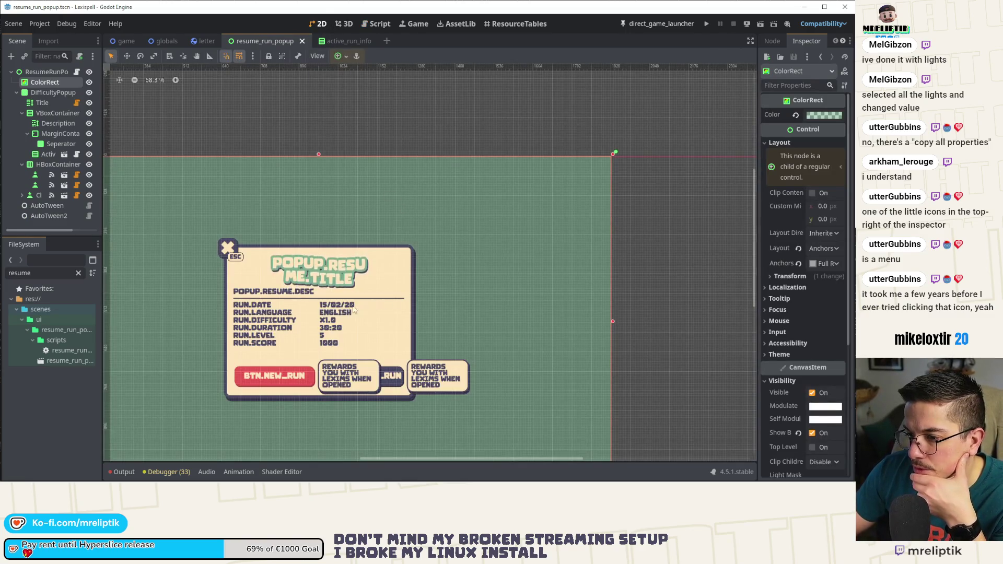
left_click(332, 309)
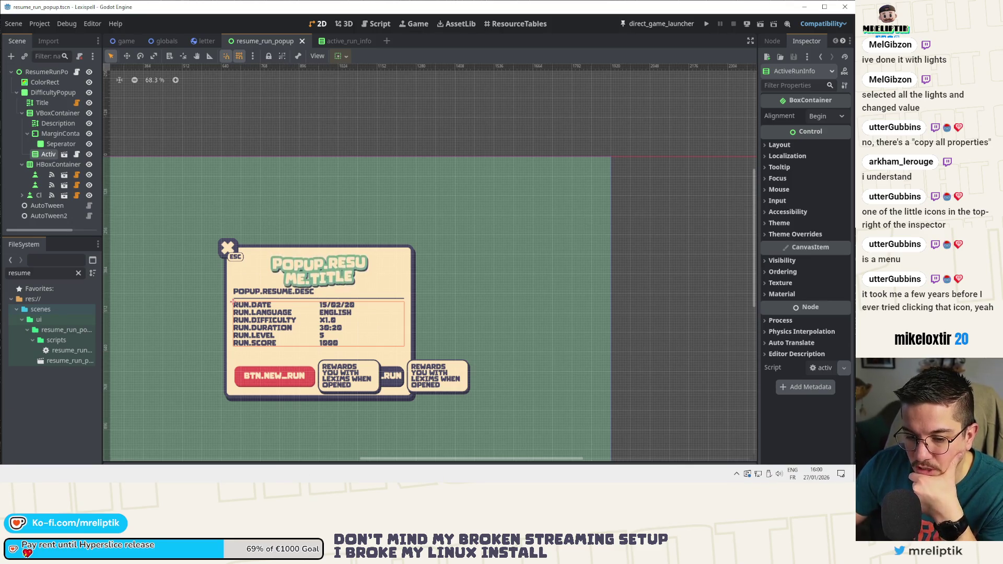
key("alt+Tab")
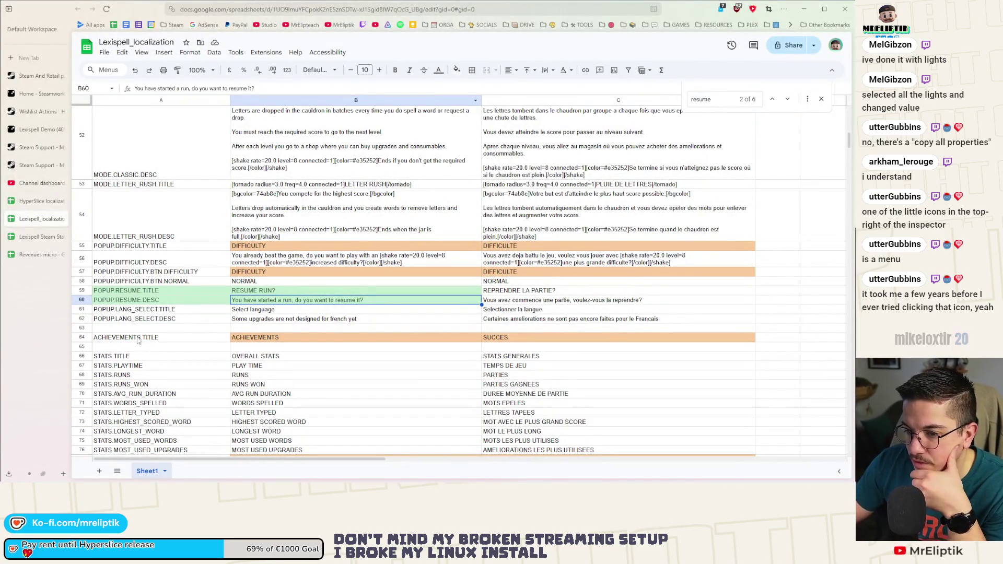
Insert two empty rows above row 63 of the localization sheet, below the popup entries.
left_click(140, 291)
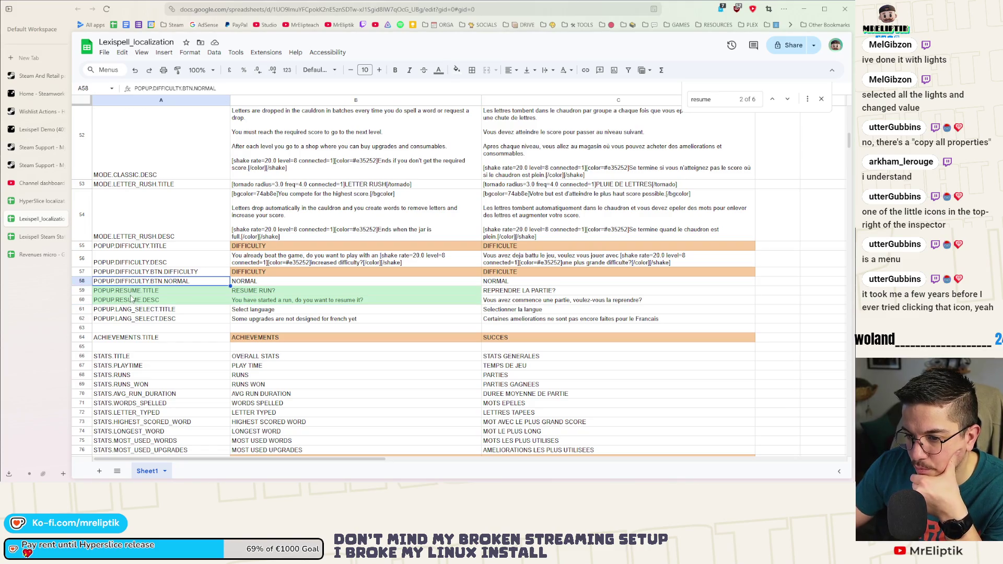
right_click(125, 327)
left_click(172, 216)
right_click(124, 328)
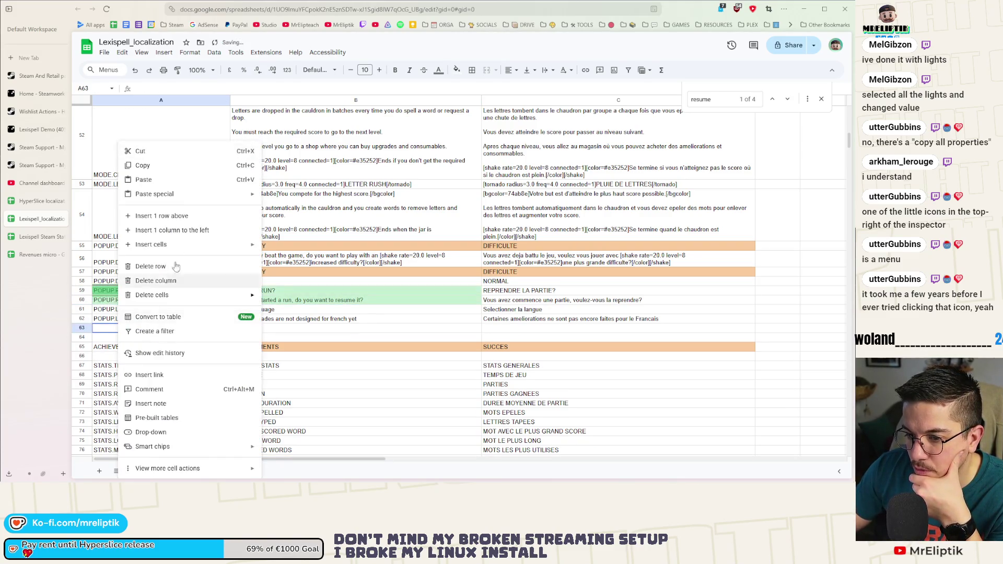
left_click(172, 215)
key("alt+Tab")
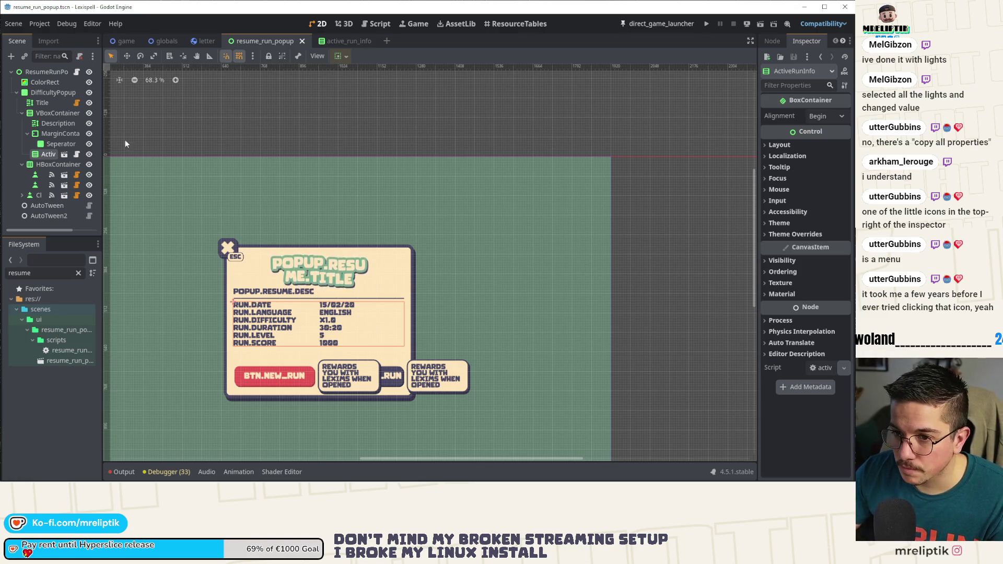
Check the active_run_info row labels' keys: RUN.DATE, RUN.LANGUAGE, RUN.DIFFICULTY, RUN.DURATION, RUN.LEVEL, RUN.SCORE.
left_click(332, 46)
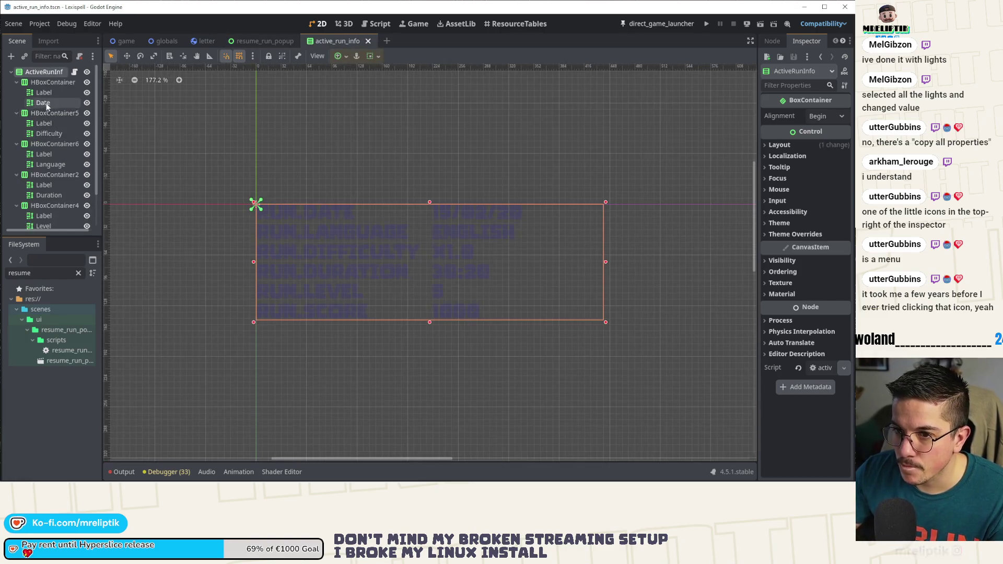
left_click(45, 92)
left_click(45, 102)
left_click(313, 207)
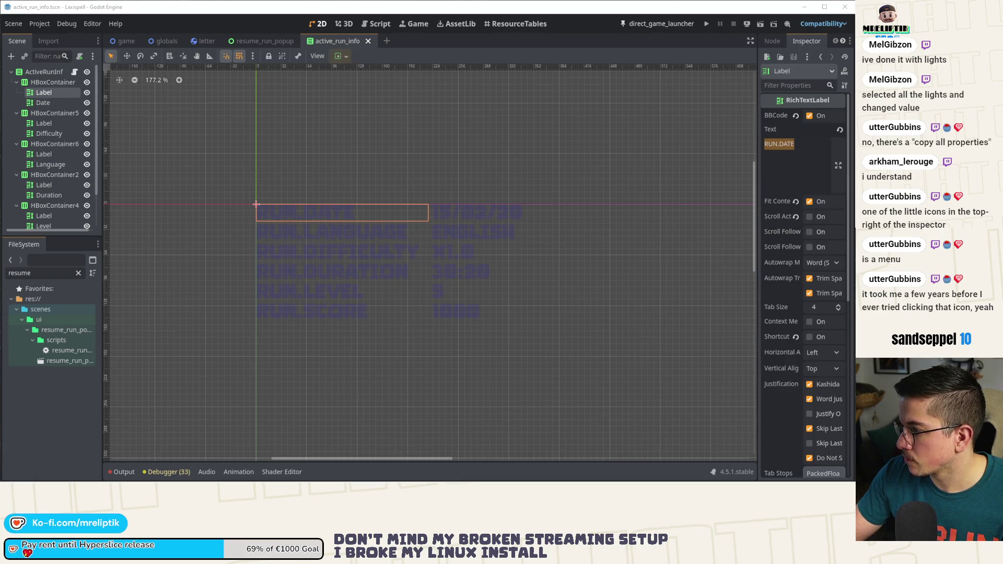
left_click(327, 233)
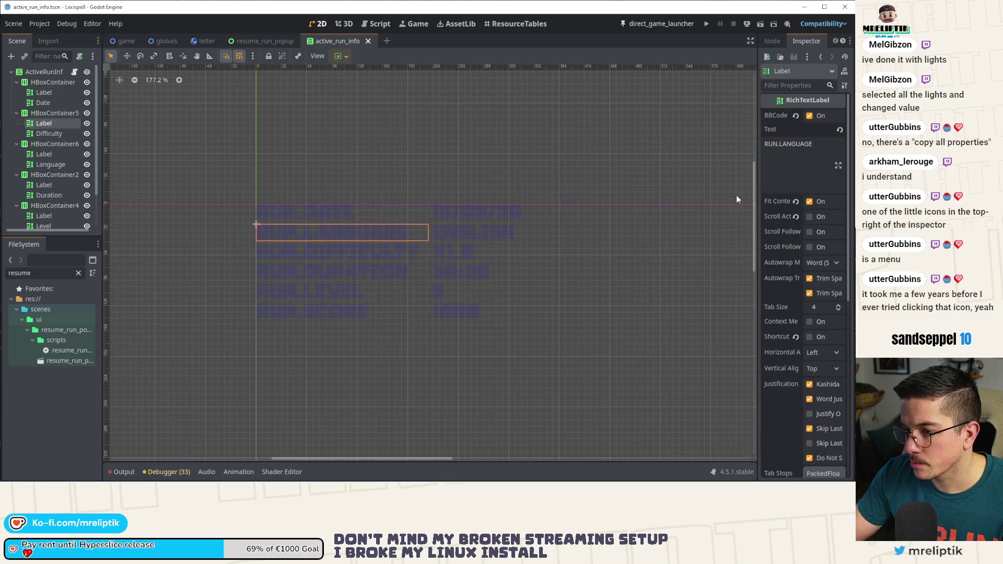
left_click(344, 254)
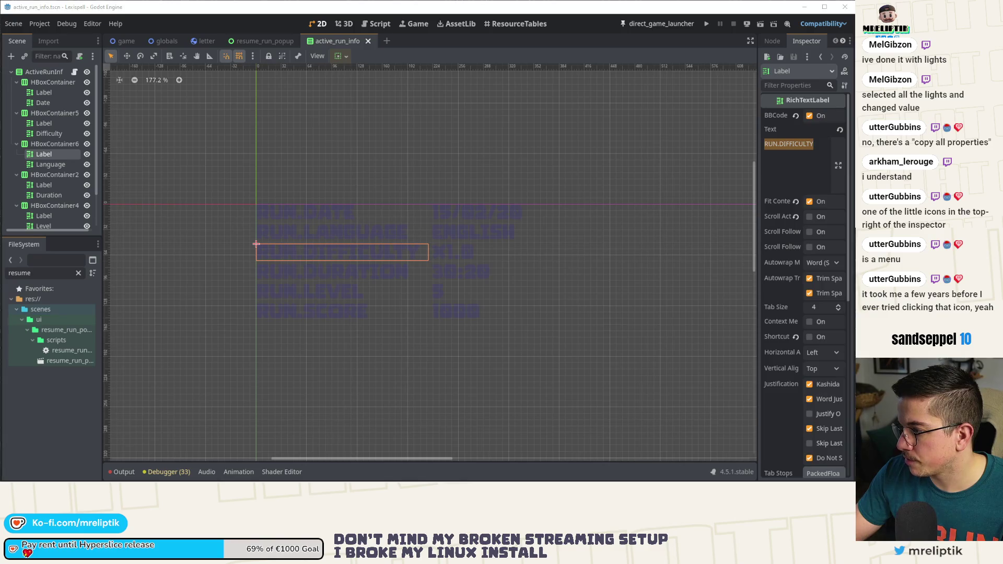
left_click(342, 277)
triple_click(790, 170)
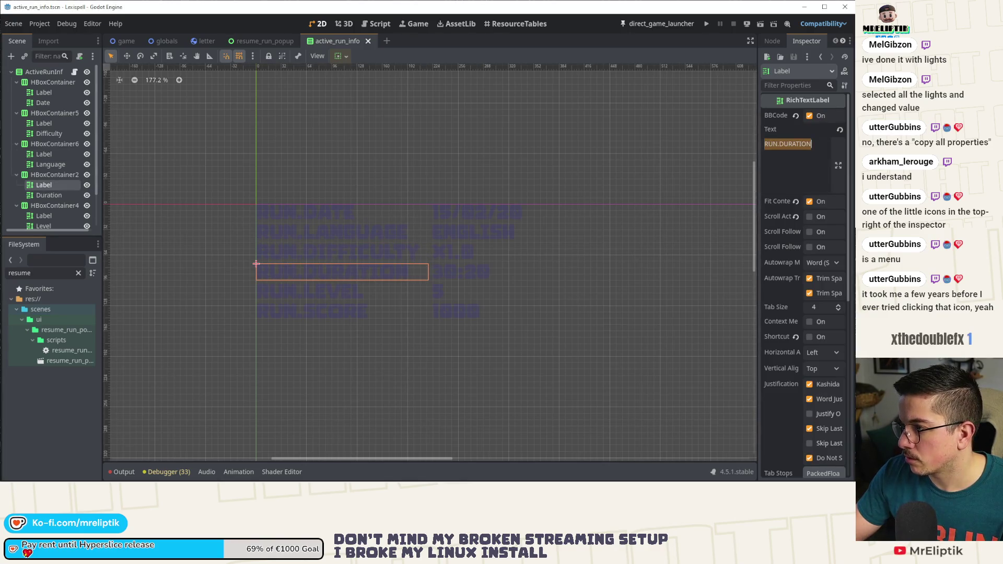
left_click(366, 295)
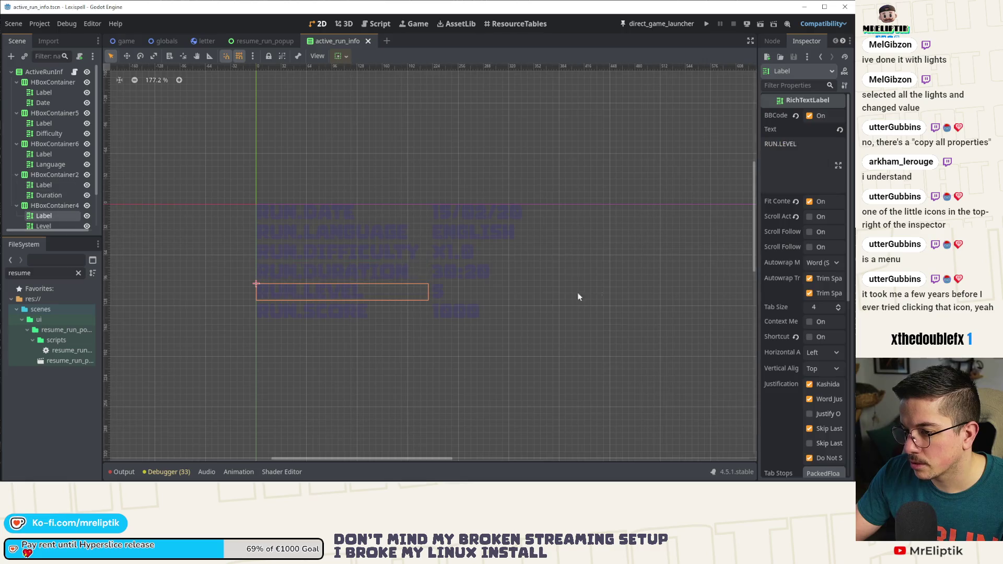
triple_click(791, 174)
key("alt+Tab")
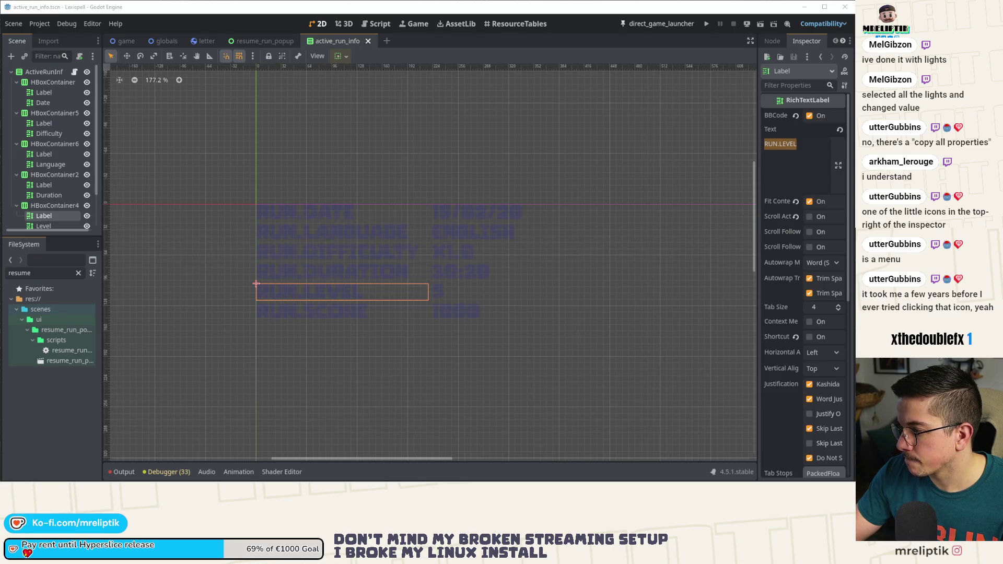
left_click(322, 312)
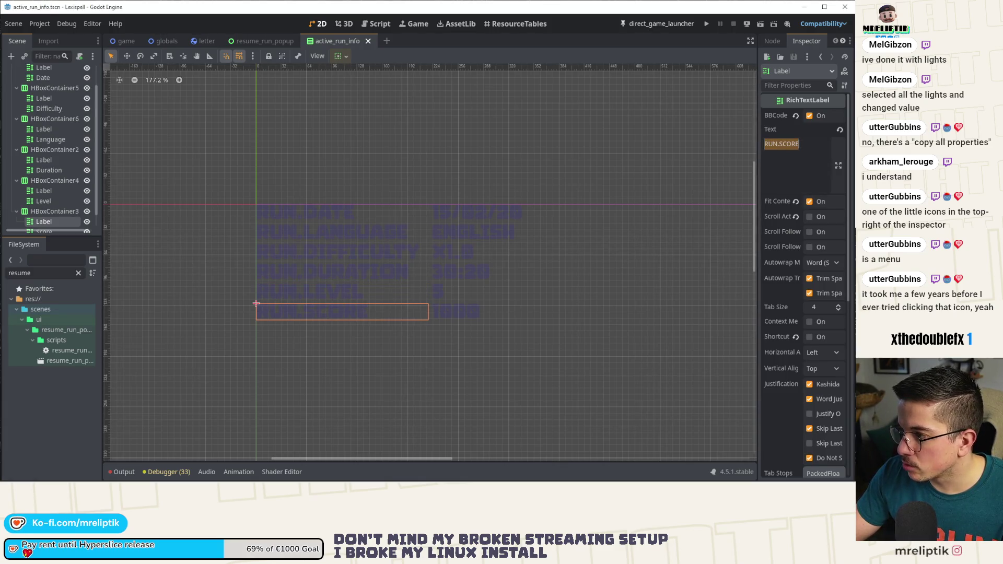
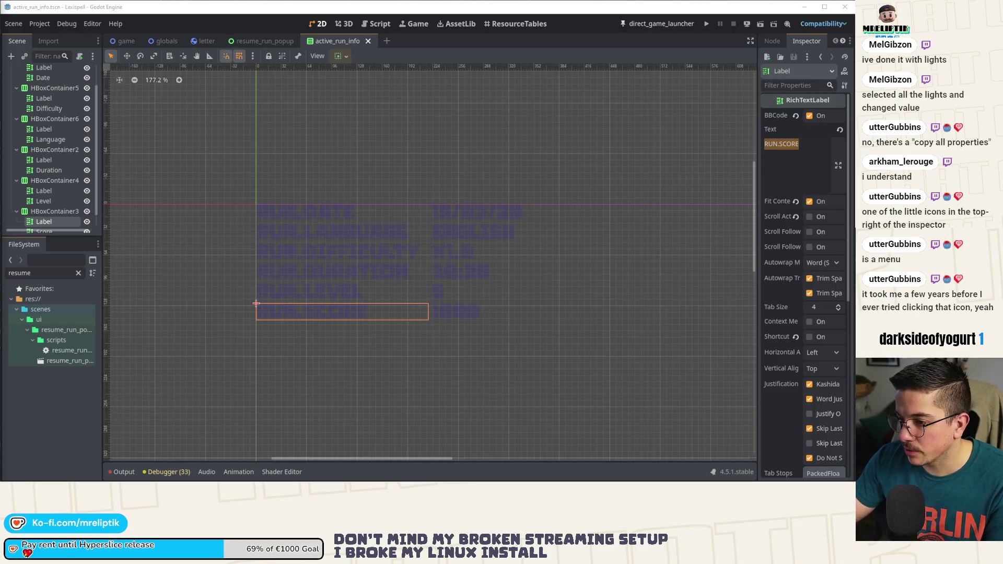
Enter English texts DATE, LANGUAGE, DIFFICULTY, DURATION, LEVEL, SCORE in B64:B69.
key("alt+Tab")
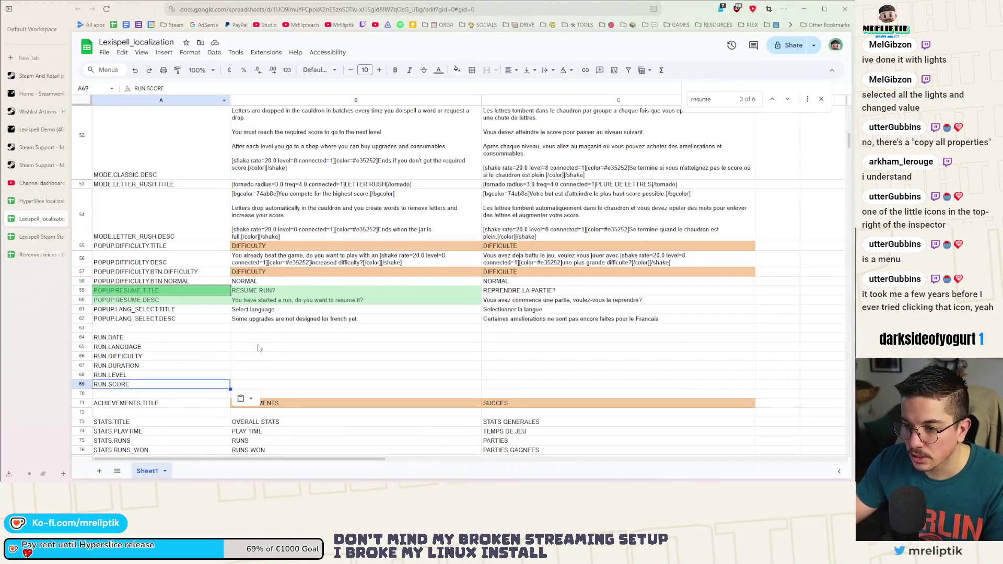
left_click(258, 348)
left_click(255, 338)
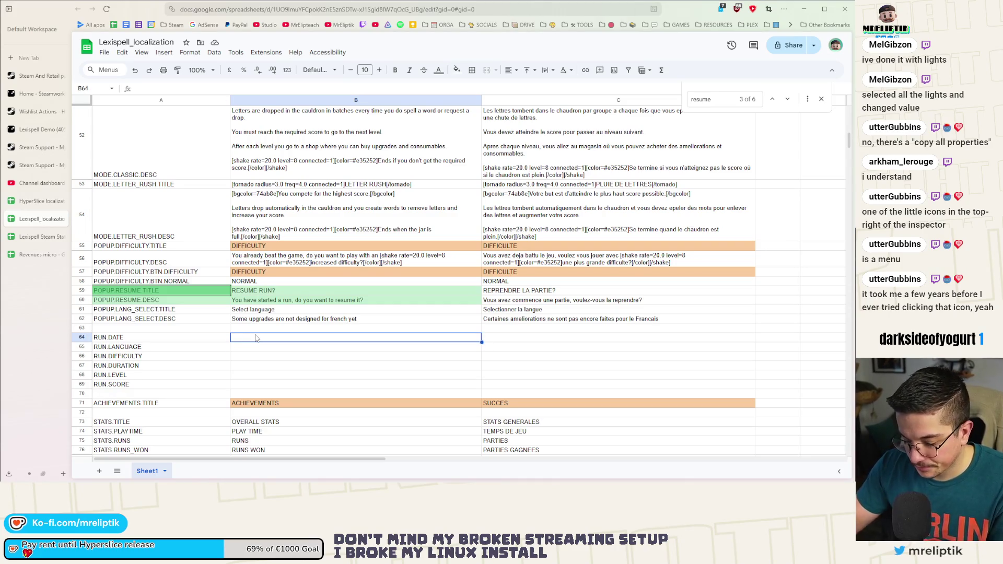
type("DATE")
left_click(117, 347)
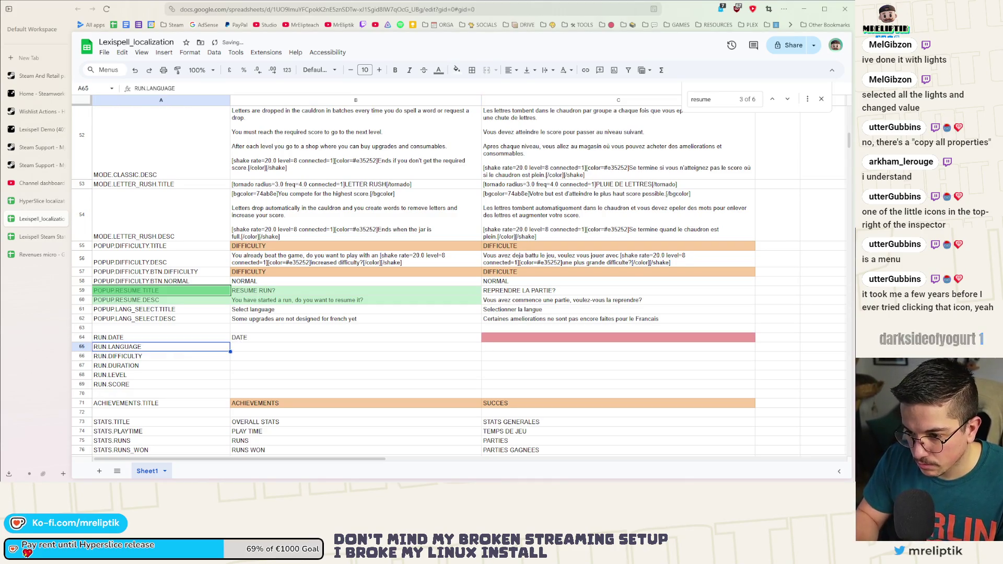
left_click(247, 348)
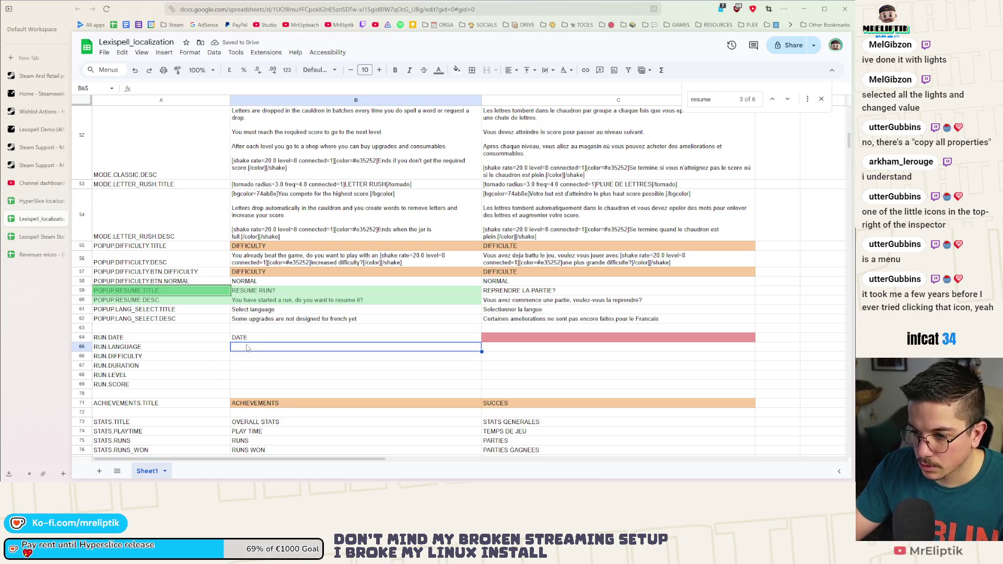
type("LANGUAGE")
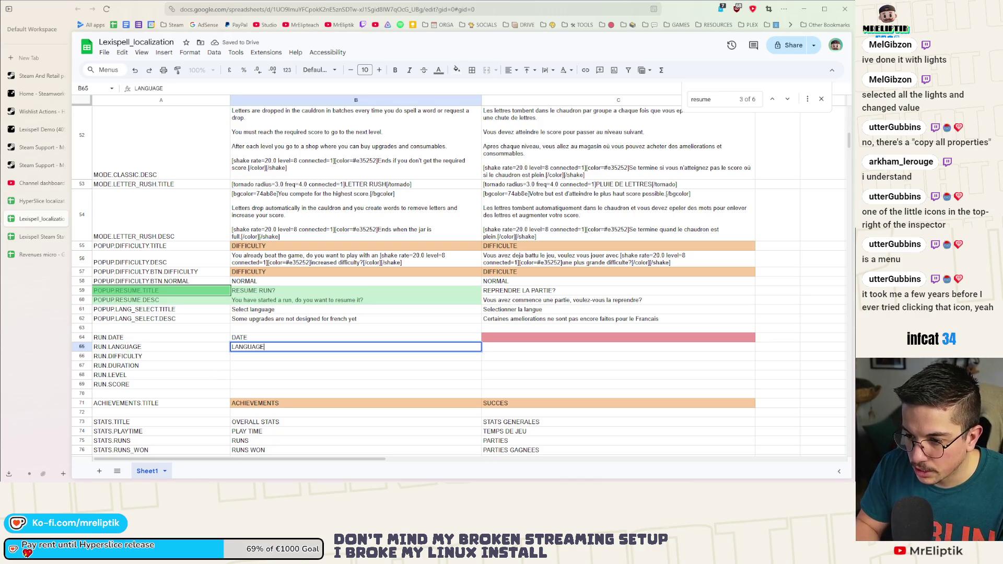
key("Return")
type("DIFFICULTY")
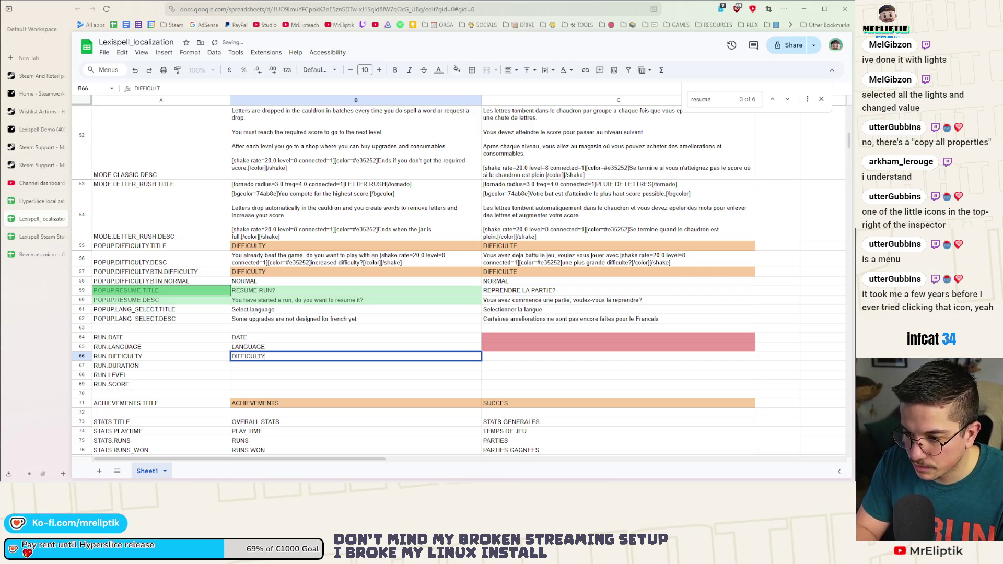
key("Return")
type("DURATION")
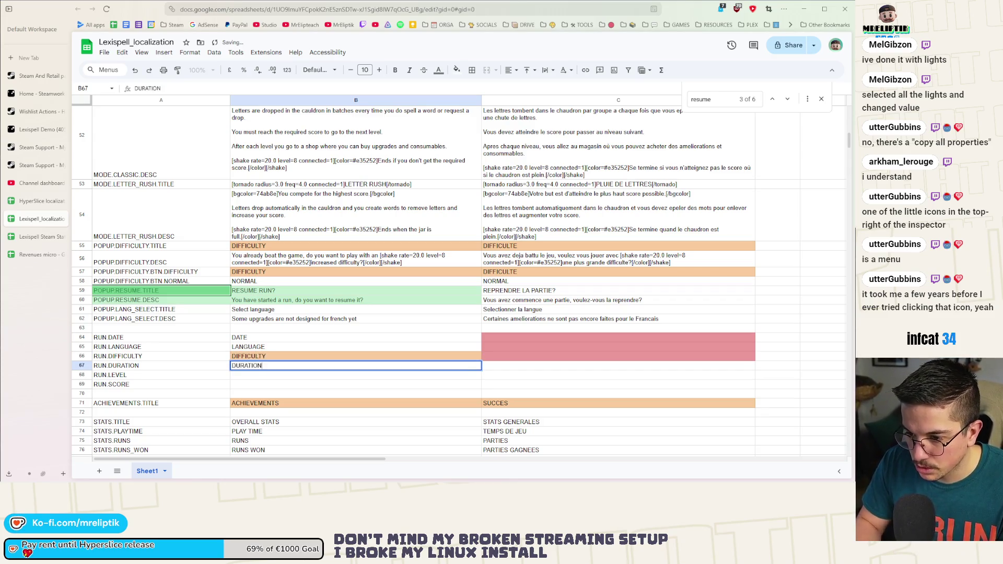
key("Return")
type("LEVEL")
key("Return")
type("SCOR")
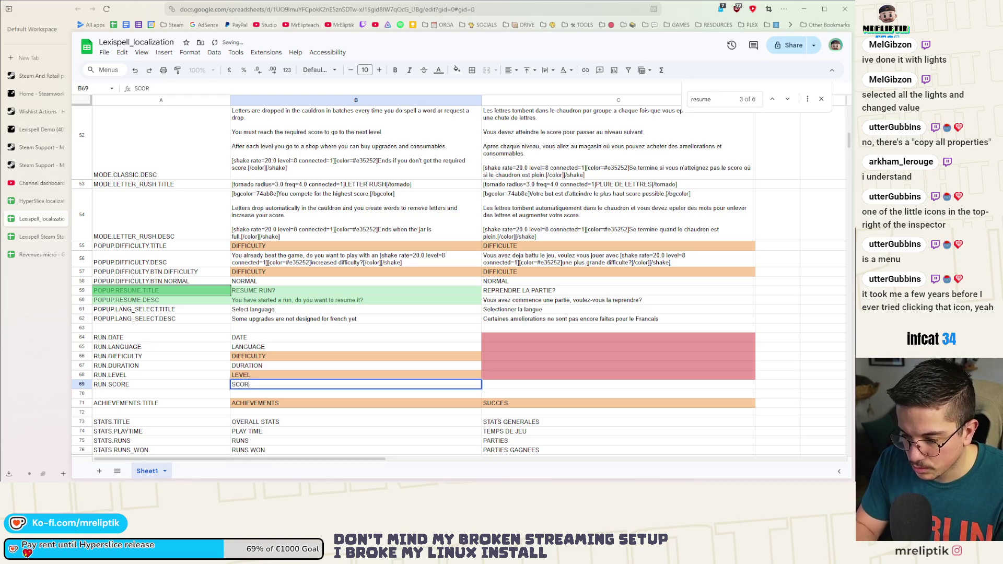
type("E")
key("ctrl+Return")
Enter French texts DATE, LANGUE, DIFFICULTE, DUREE, NIVEAU, SCORE in C64:C69.
left_click(496, 339)
type("DATE")
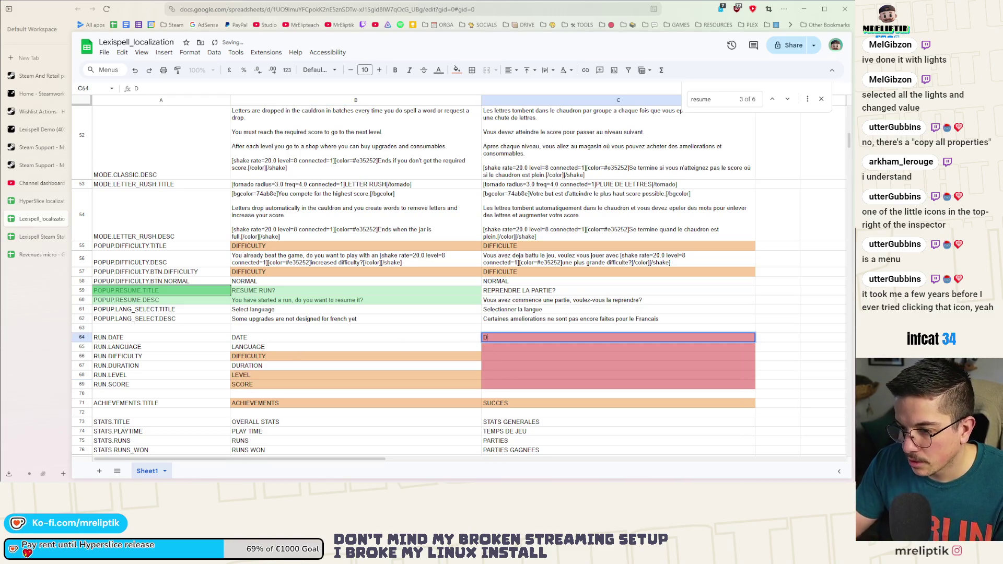
key("Return")
type("LANGUAGE")
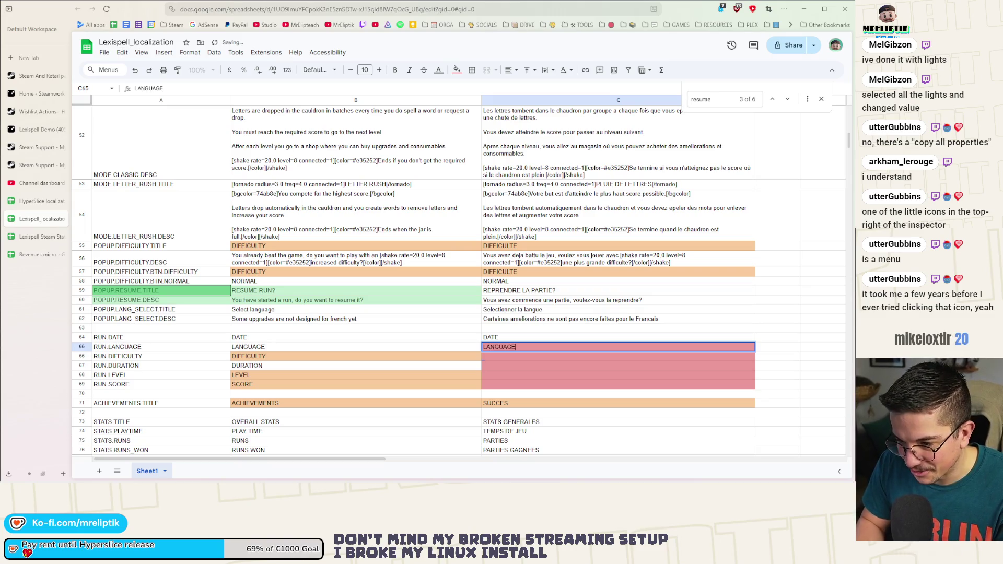
key("Return")
type("DIFFICULT")
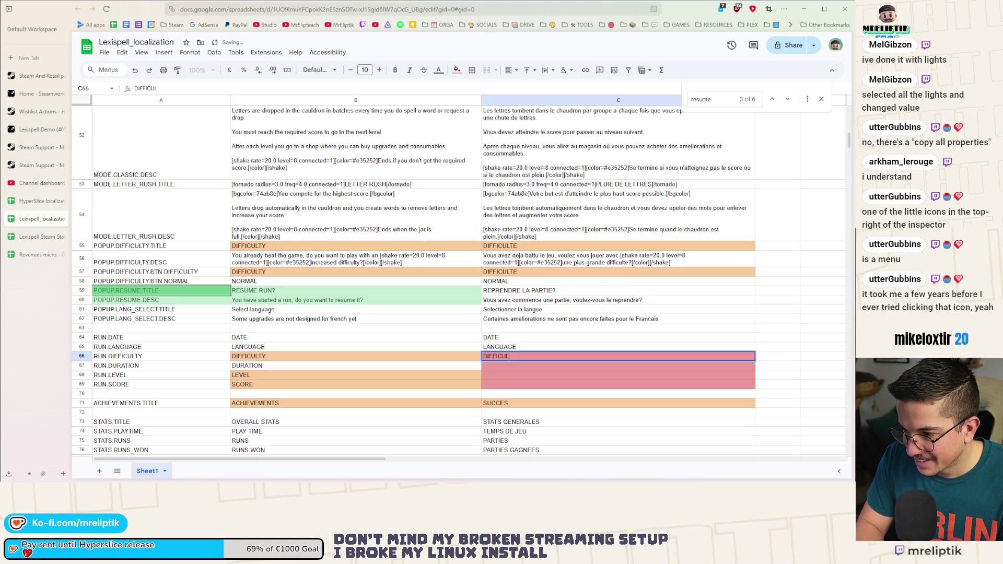
type("E")
key("Return")
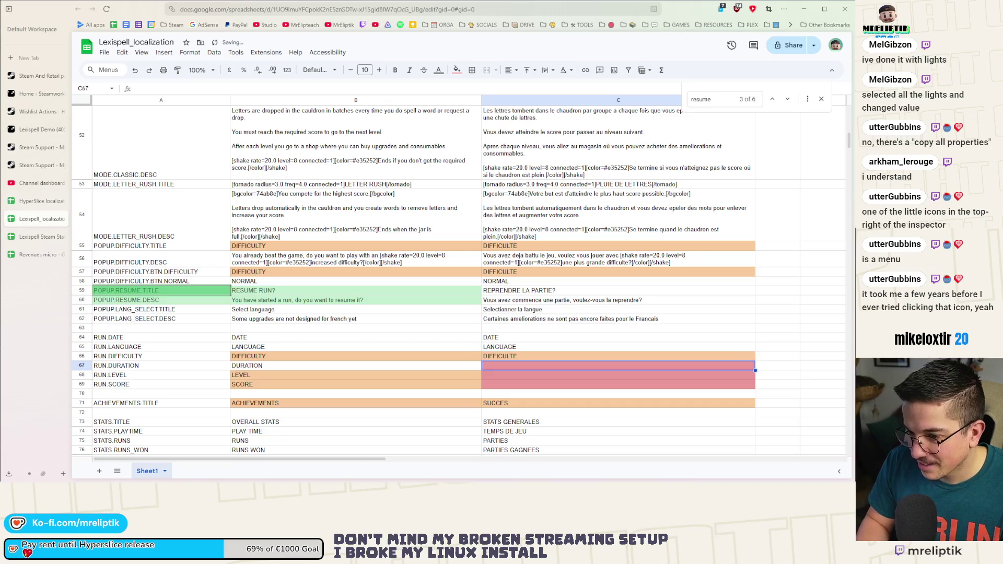
type("DUREE")
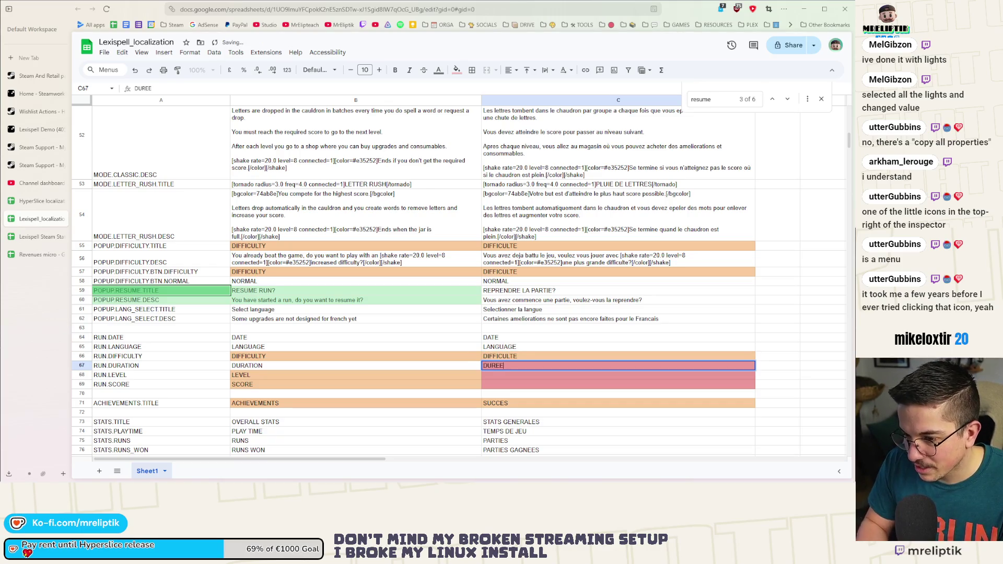
key("Return")
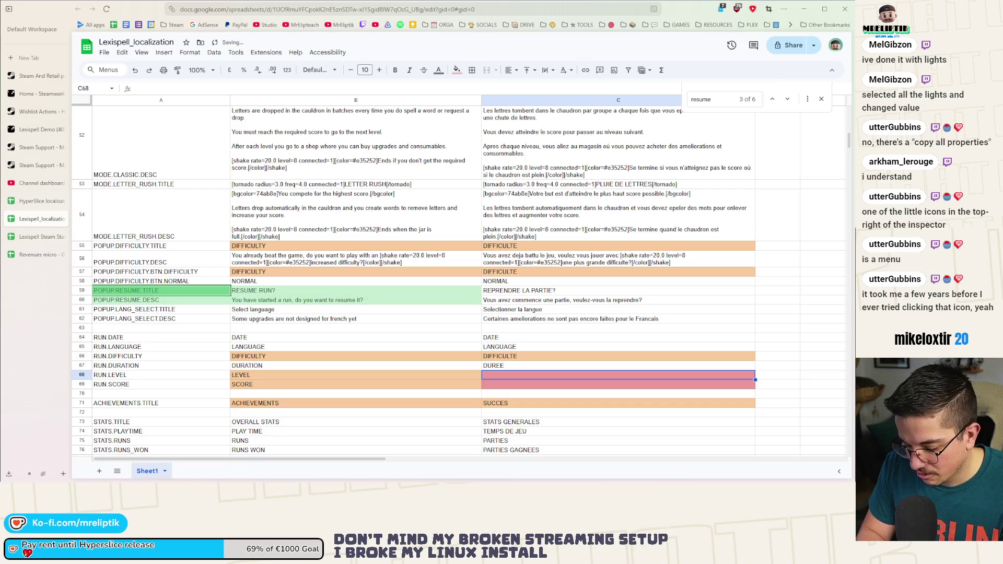
type("NIVEAU")
key("Return")
type("SCORE")
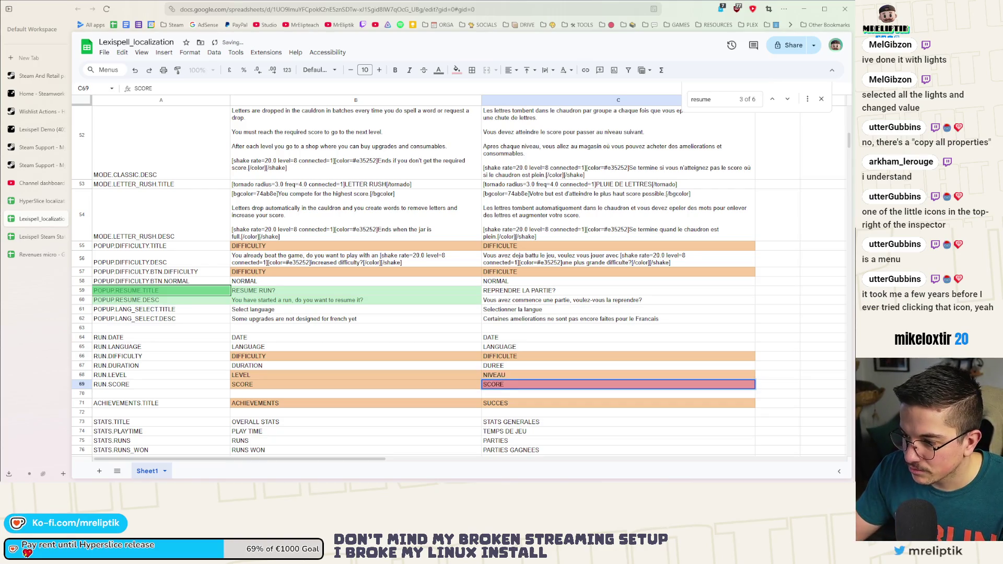
left_click(433, 411)
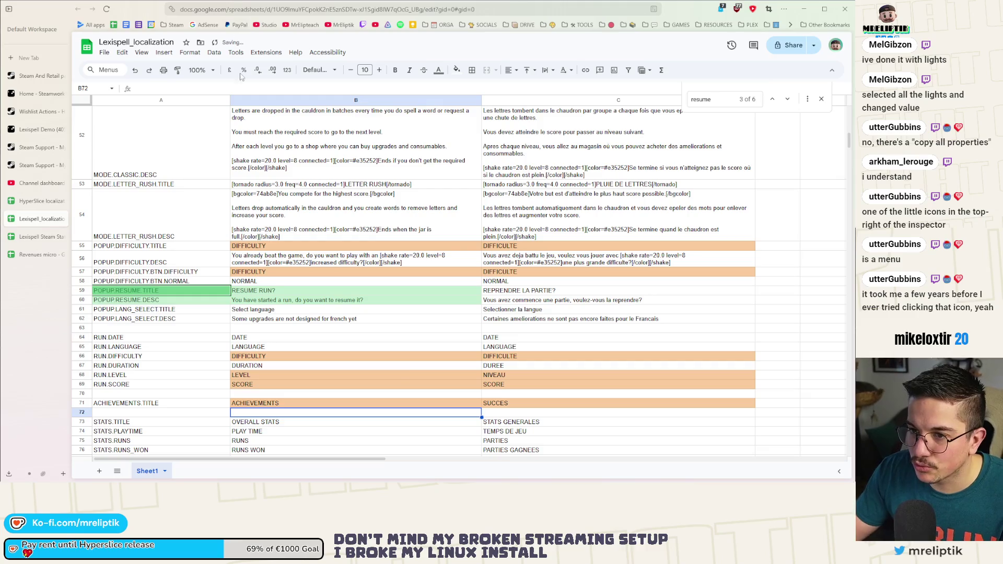
left_click(104, 53)
Download the localization sheet as a CSV file.
mouse_move(149, 162)
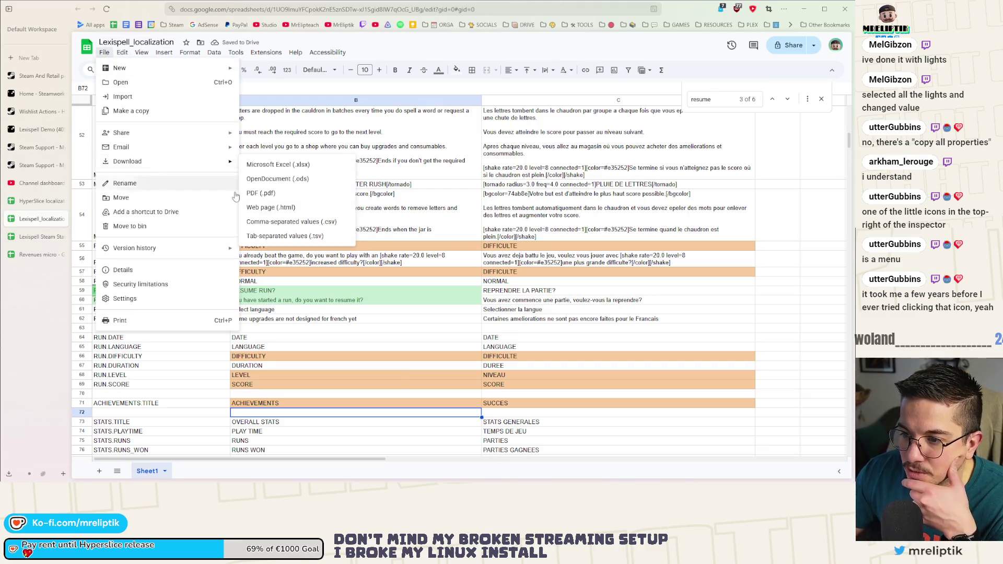
left_click(308, 223)
key("alt+Tab")
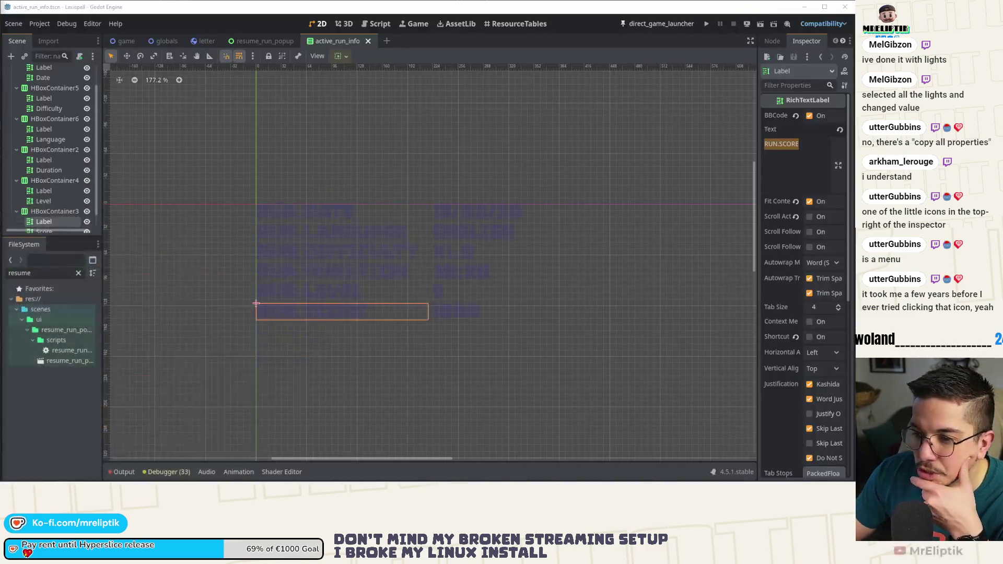
key("alt+Tab")
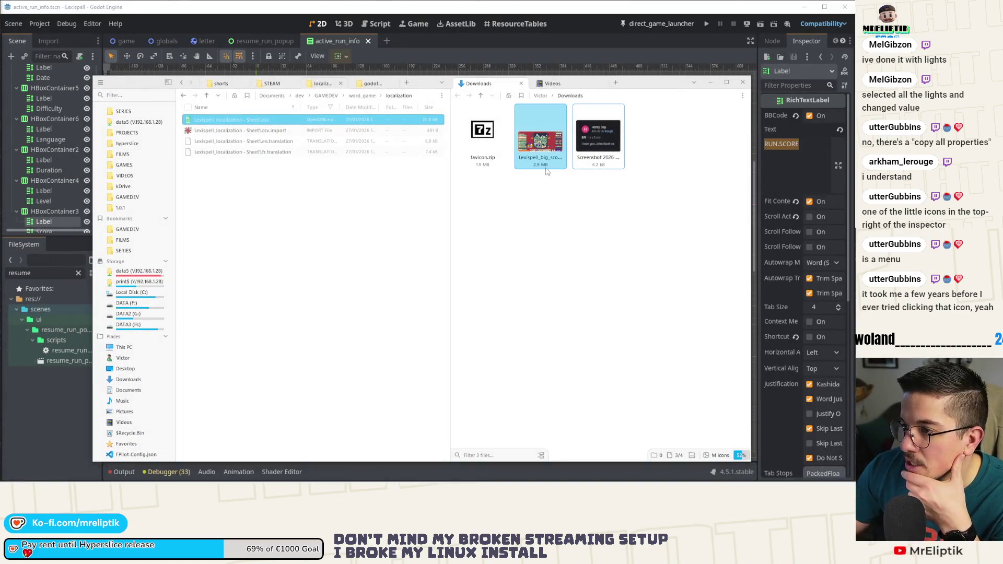
Move the new CSV from Downloads into the localization folder, replacing the old copy.
right_click(583, 235)
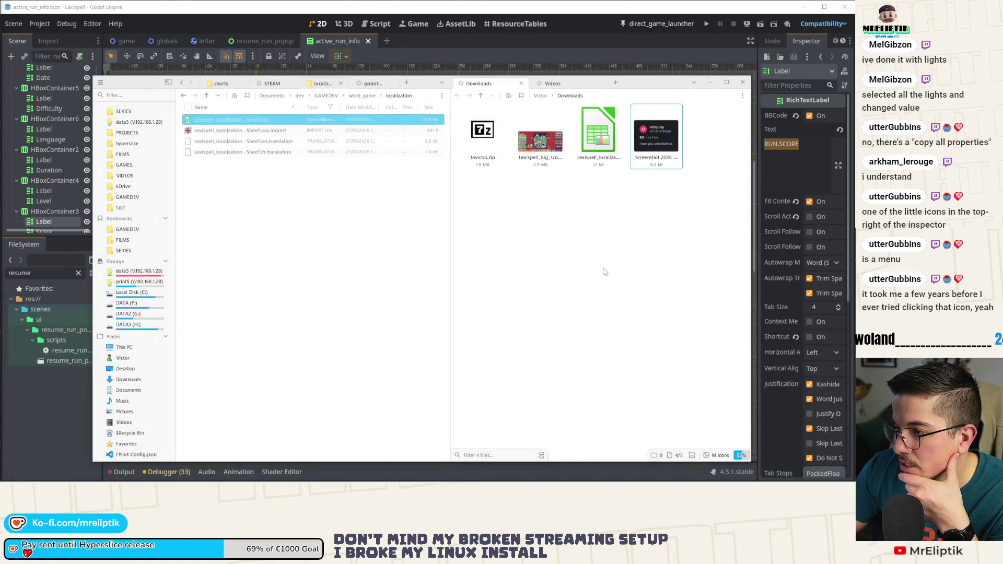
left_click(605, 136)
left_click_drag(605, 137, 313, 209)
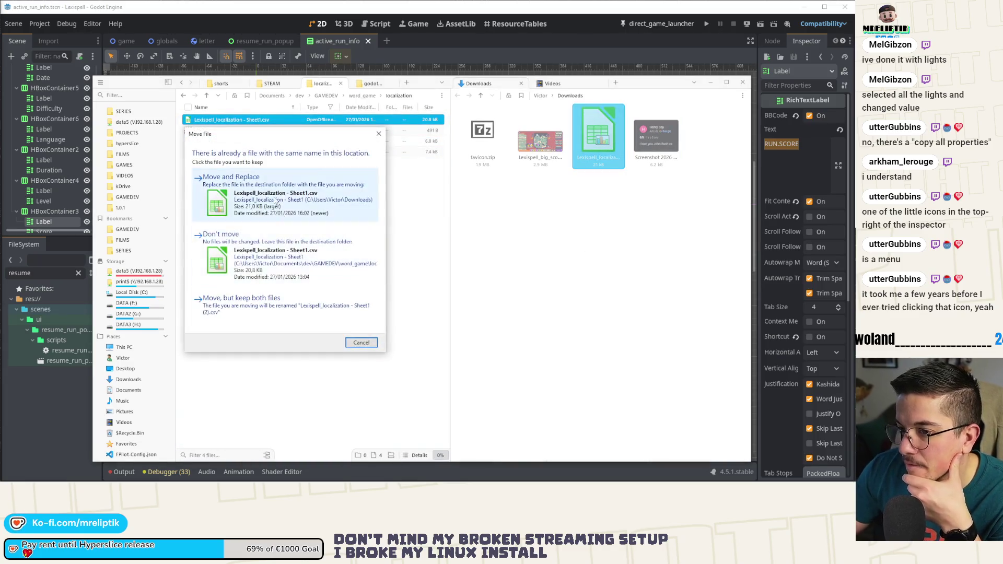
left_click(282, 196)
left_click(711, 82)
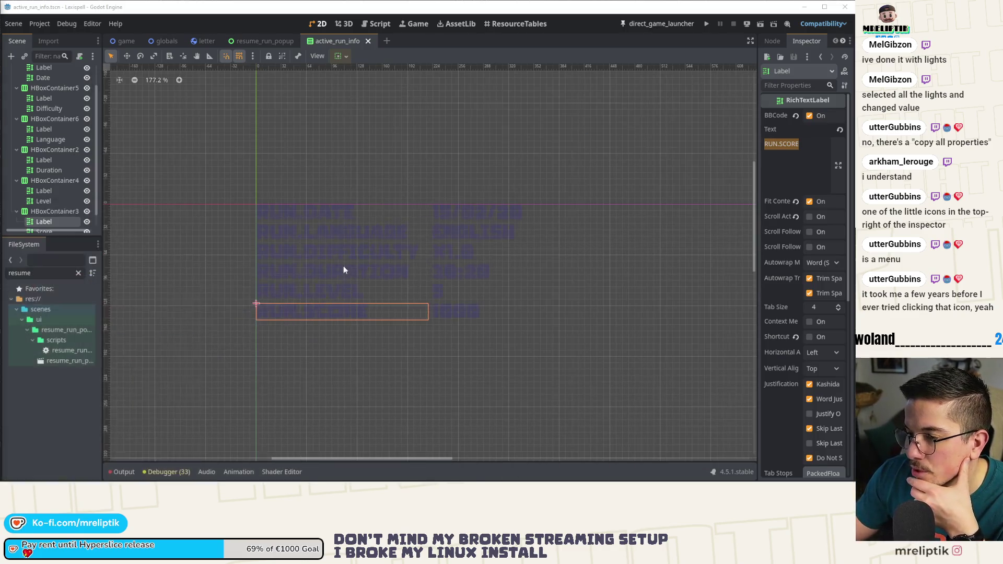
left_click(374, 242)
left_click(364, 186)
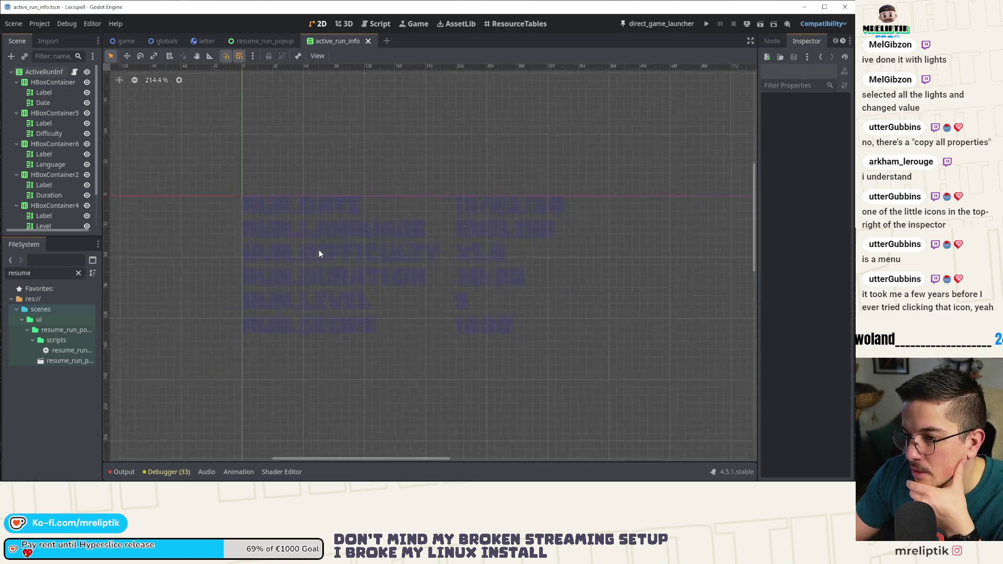
Switch to the resume_run_popup scene and run the project past the supported-devices screen.
left_click(274, 42)
scroll(302, 216, "down", 2)
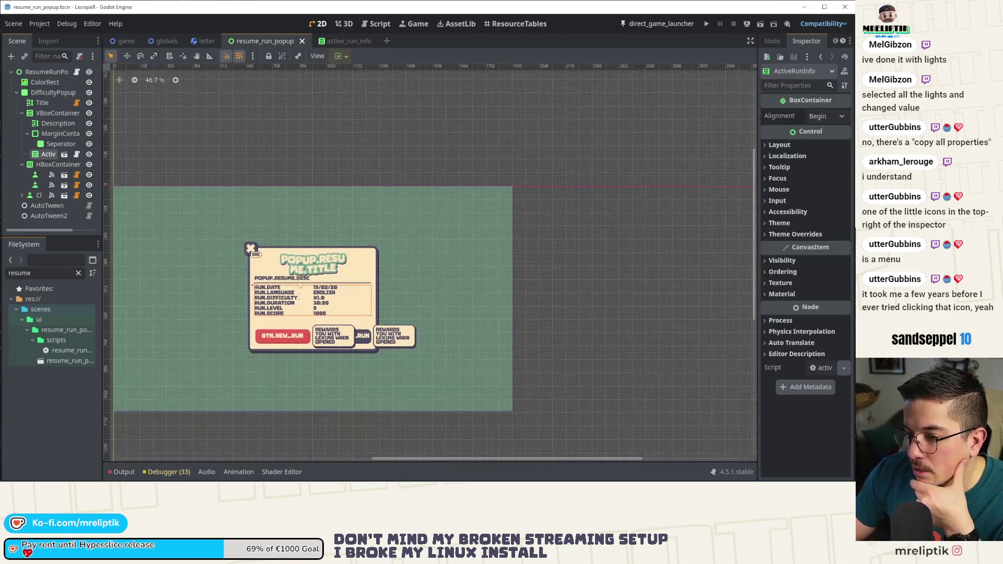
left_click(301, 250)
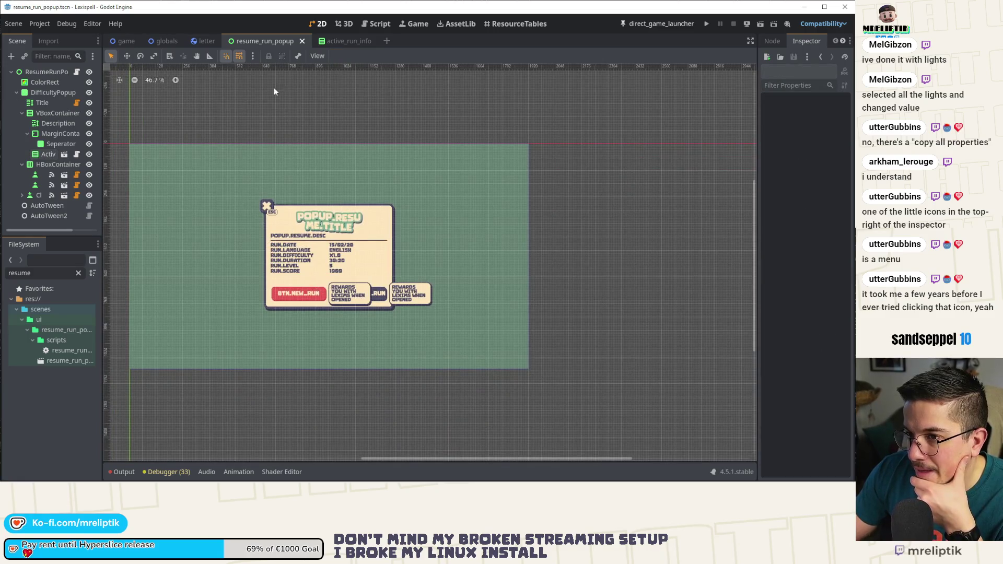
left_click(706, 25)
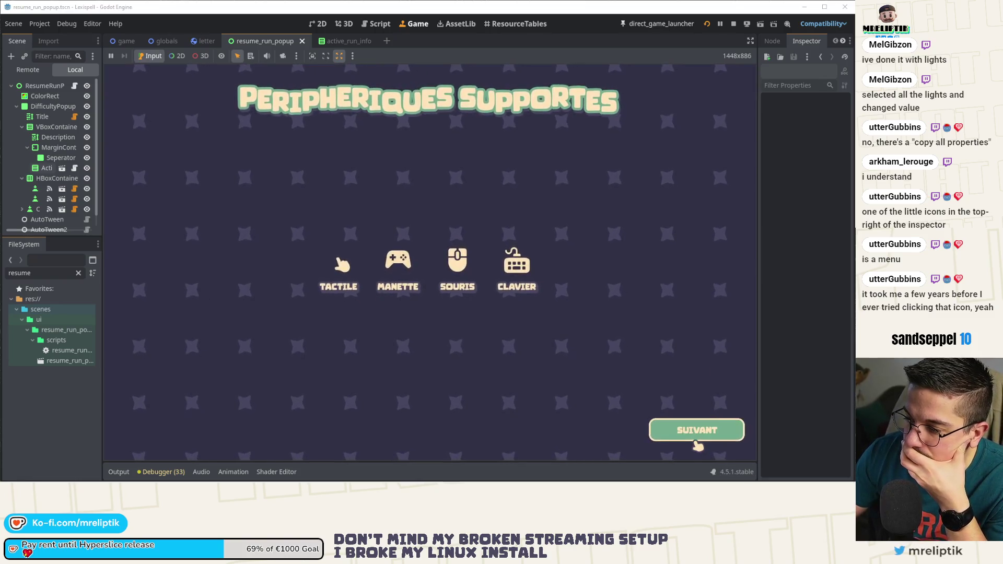
left_click(697, 442)
Play past the welcome popup and title screen, widen the Scene dock, and inspect the logged errors.
left_click(592, 340)
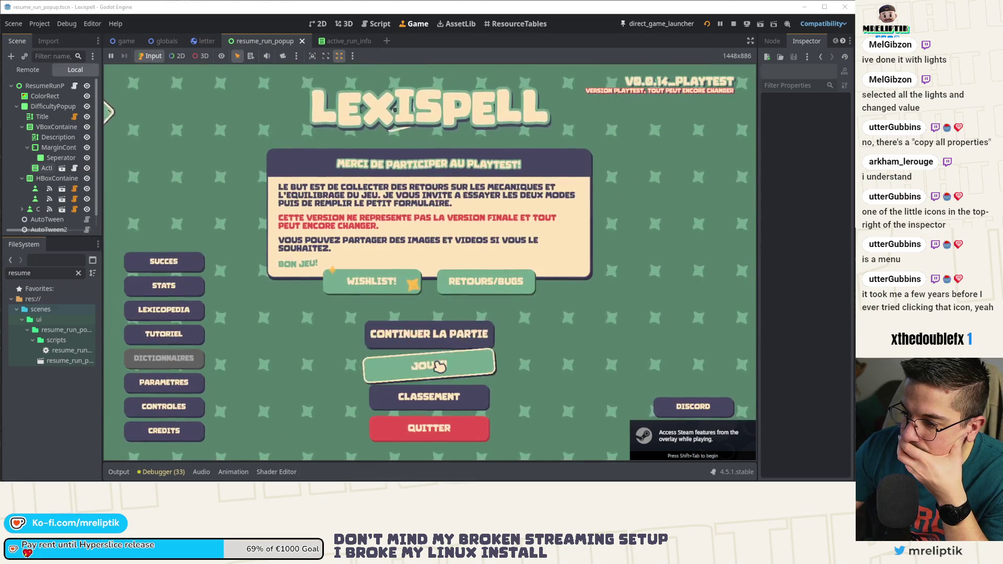
left_click(431, 364)
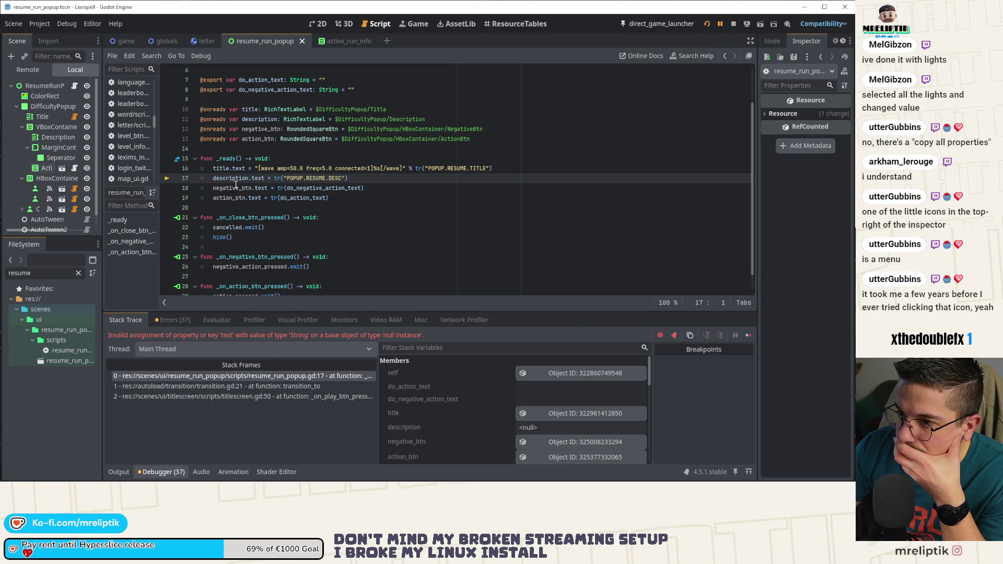
mouse_move(233, 186)
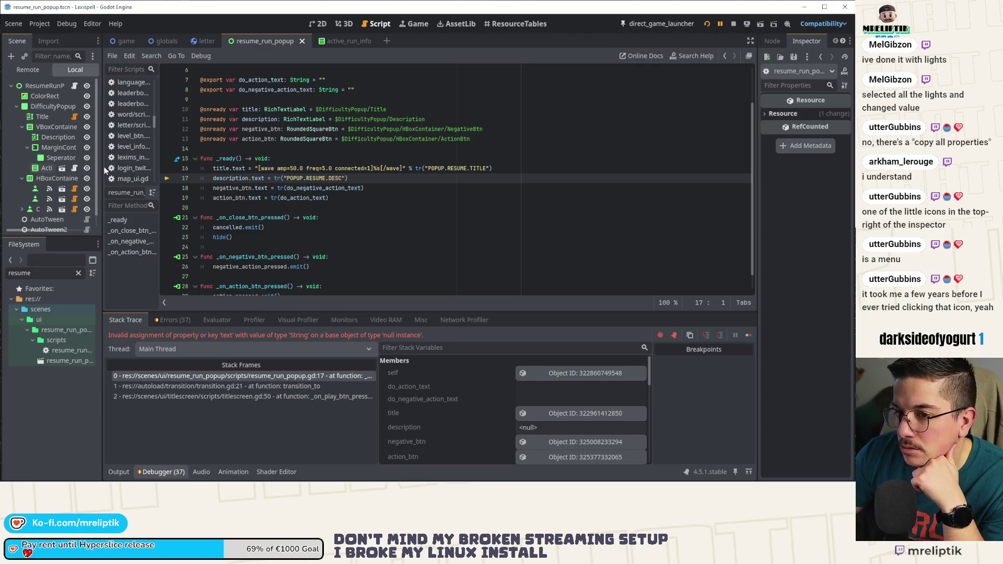
left_click_drag(102, 168, 196, 165)
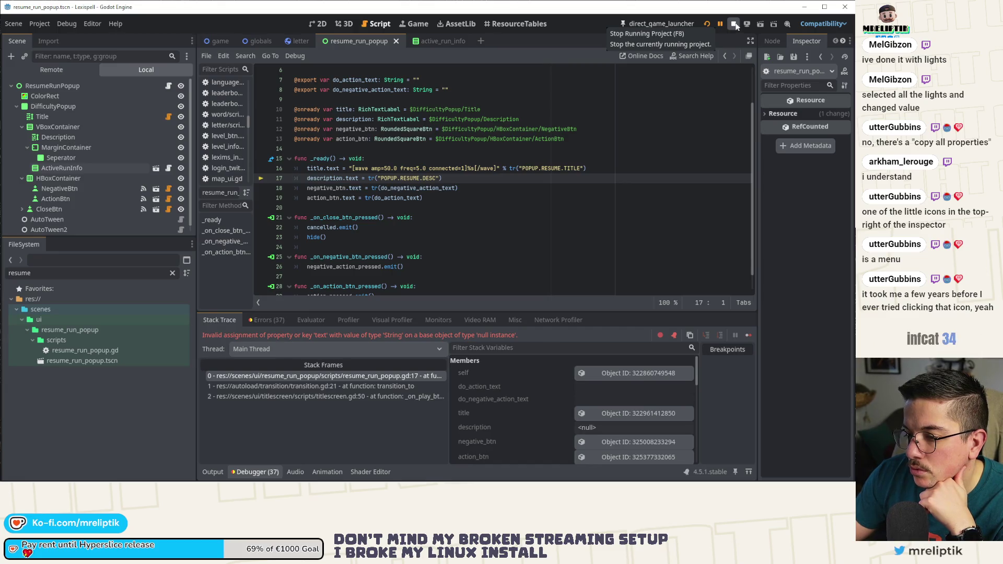
left_click(262, 322)
scroll(322, 418, "down", 10)
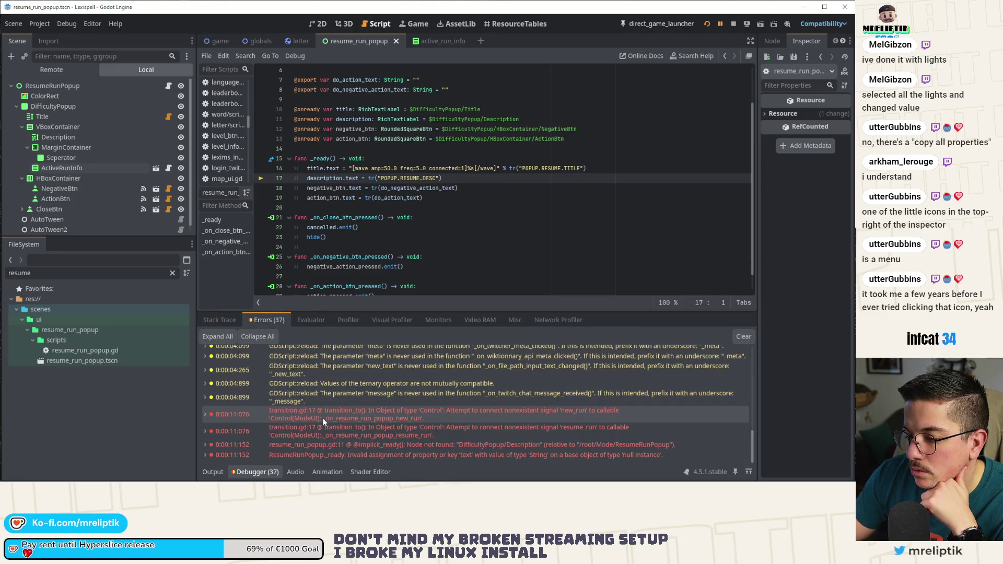
Collapse the bottom panel and stop the running game.
left_click(224, 473)
left_click(224, 472)
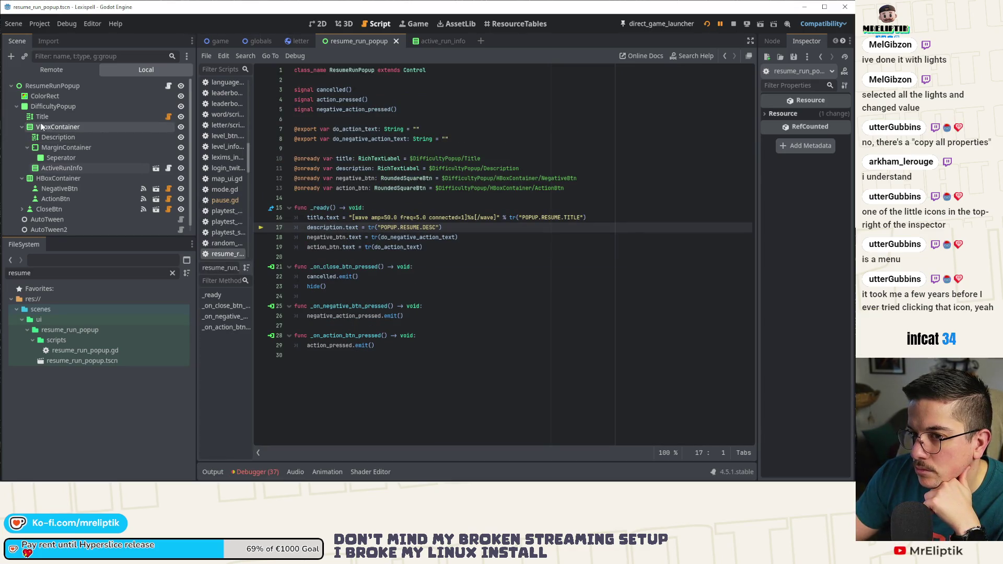
left_click(734, 24)
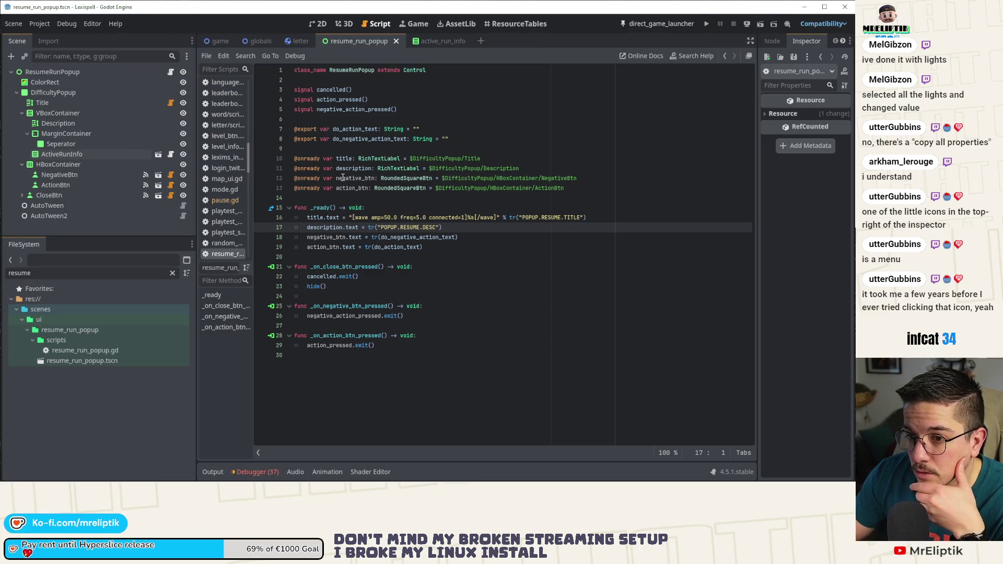
Change line 11's path to $DifficultyPopup/VBoxContainer/Description, save, and rerun the game.
left_click(52, 125)
left_click(359, 170)
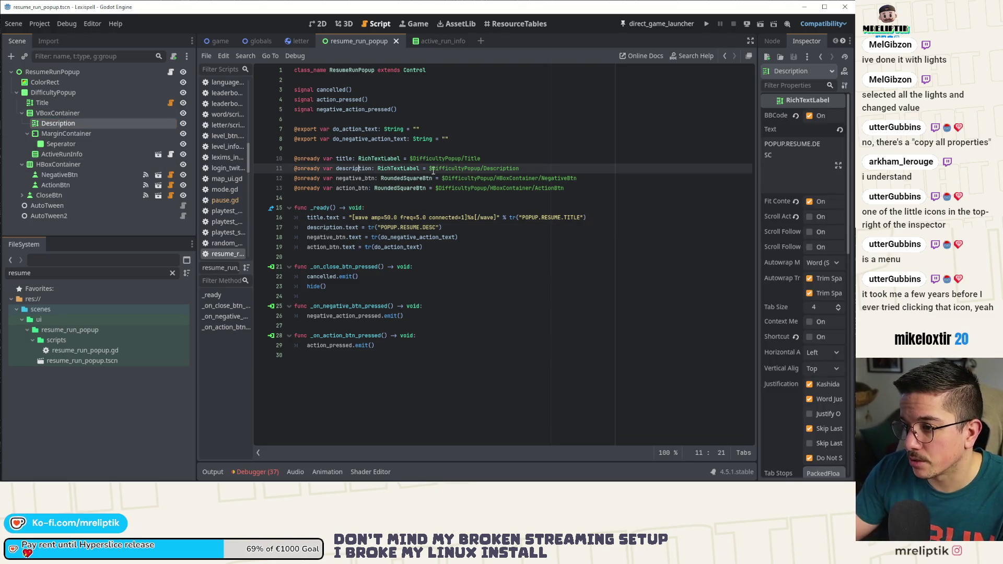
left_click_drag(430, 170, 521, 168)
key("BackSpace")
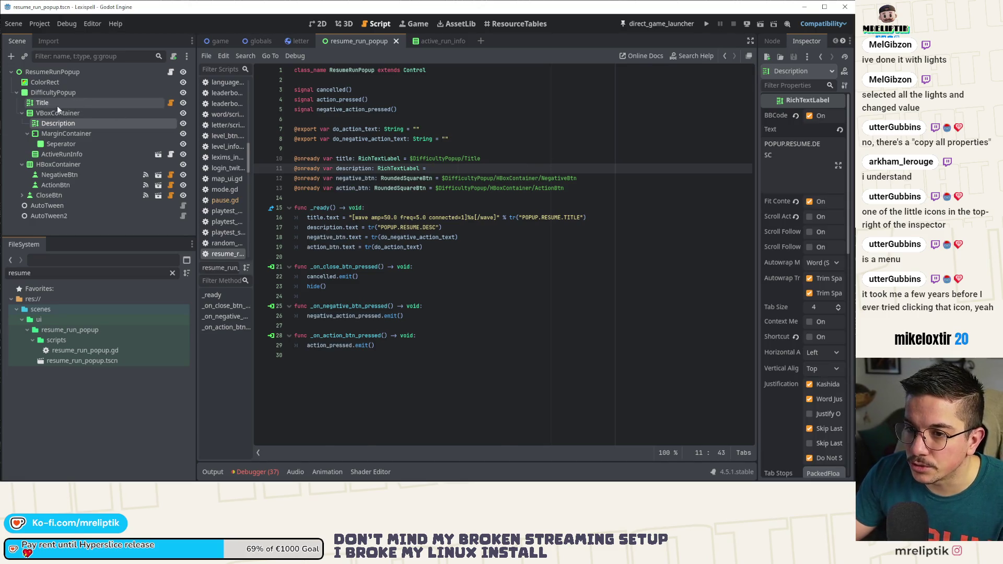
left_click_drag(56, 122, 453, 170)
key("Down")
key("Down")
key("Down")
key("ctrl+s")
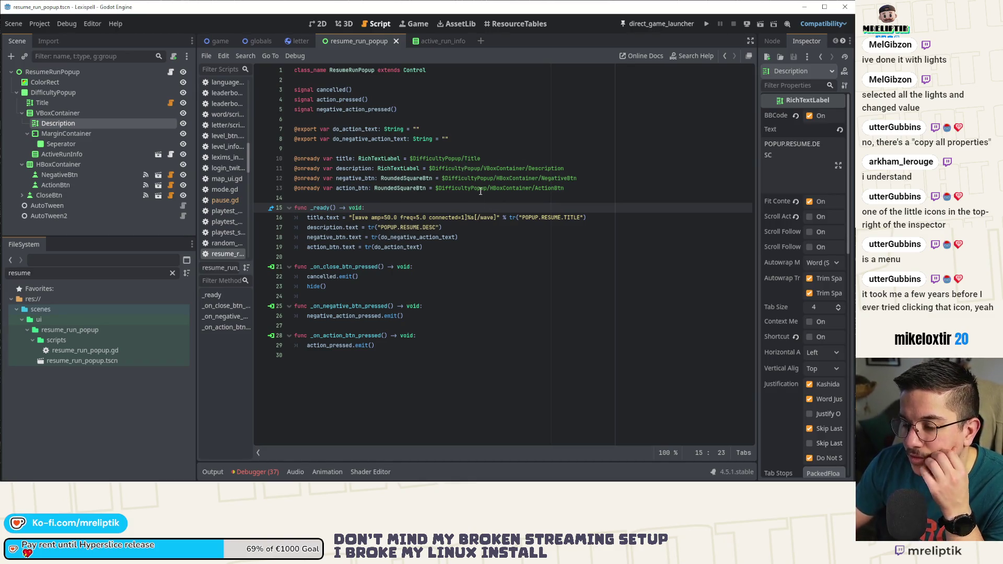
left_click(707, 23)
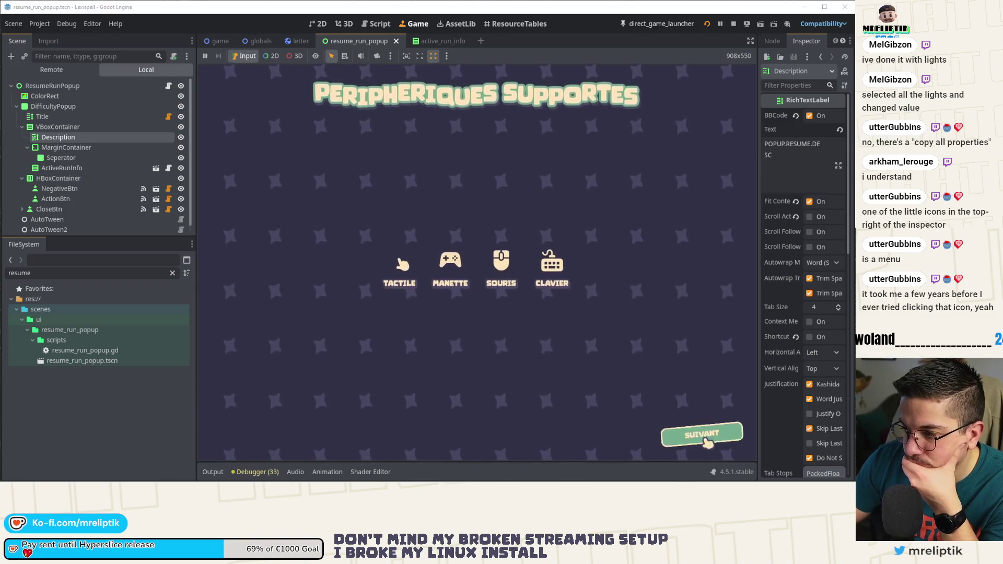
Go through the splash, press C'EST PARTI! and then JOUER to reach the modes screen.
left_click(700, 434)
left_click(599, 329)
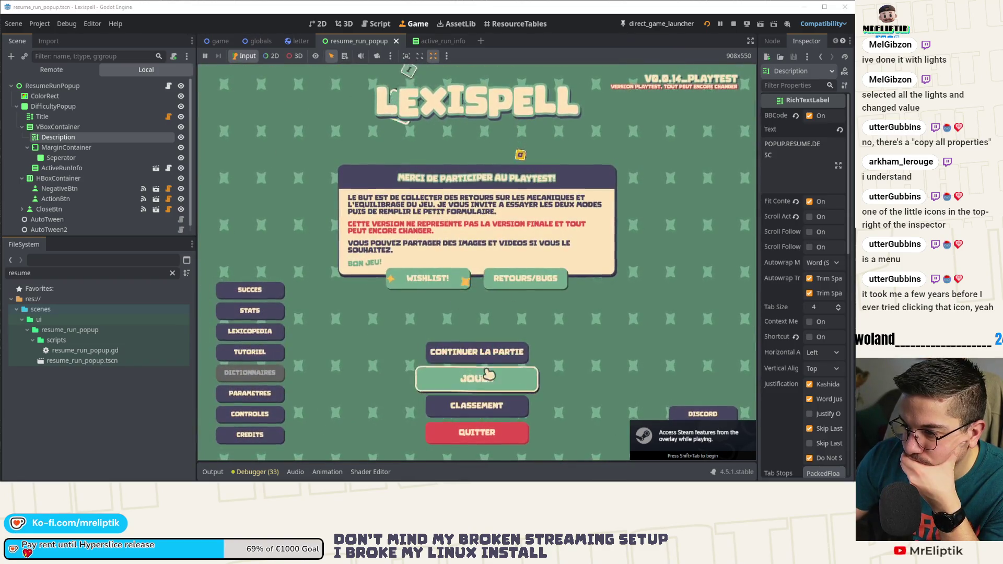
left_click(483, 388)
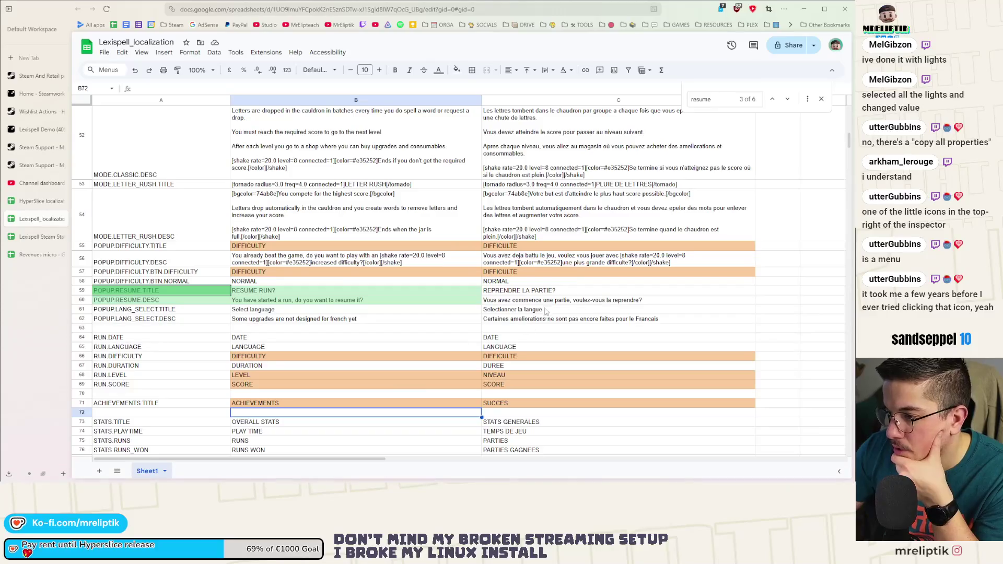
Search the sheet for 'ou' and step through the matches.
left_click(551, 340)
type("D")
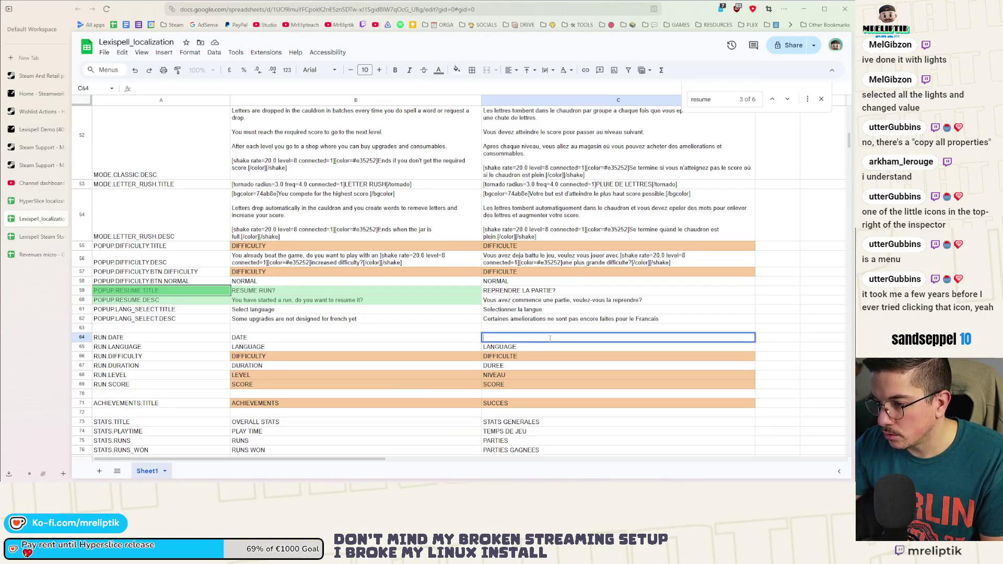
key("Escape")
key("ctrl+f")
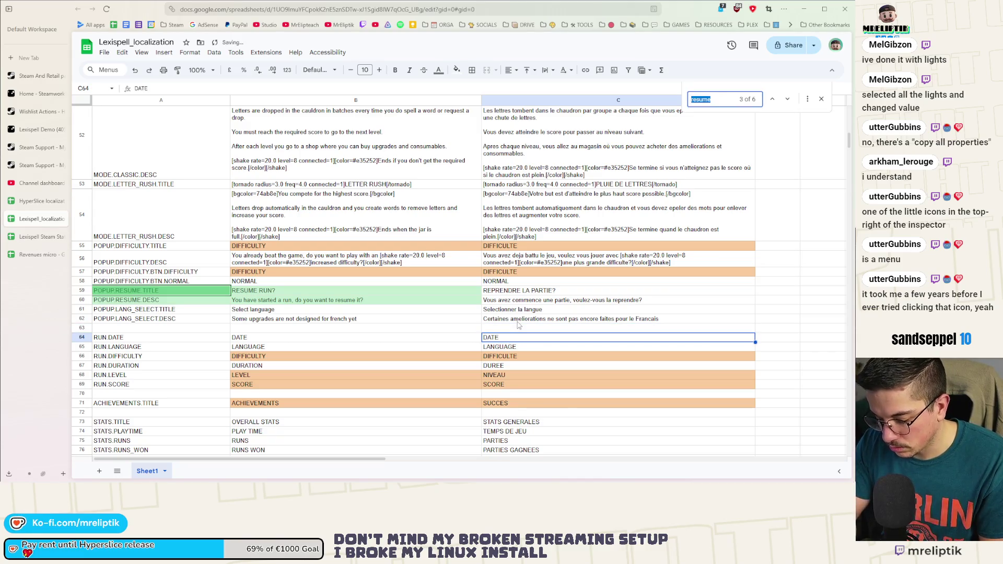
type("ou")
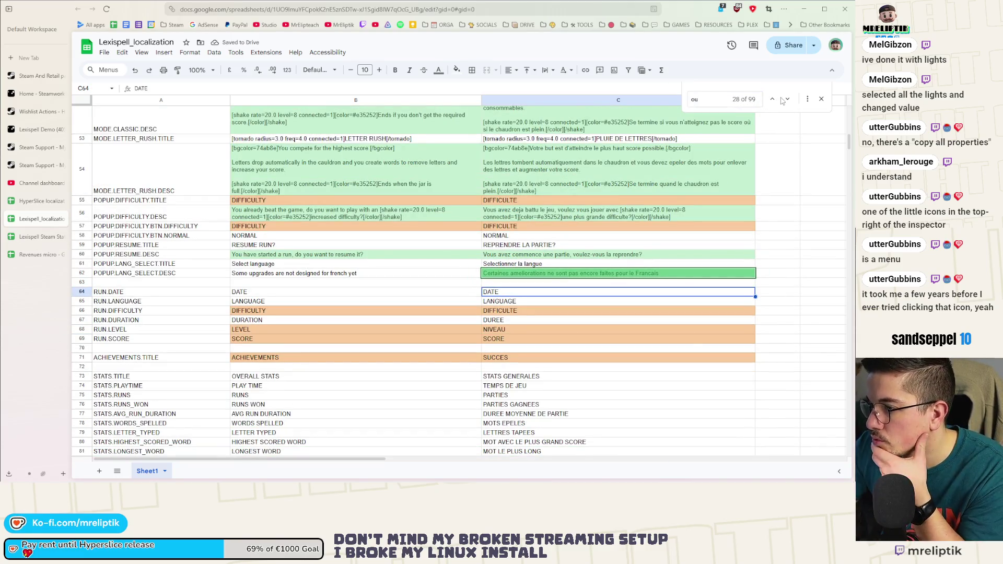
left_click(785, 100)
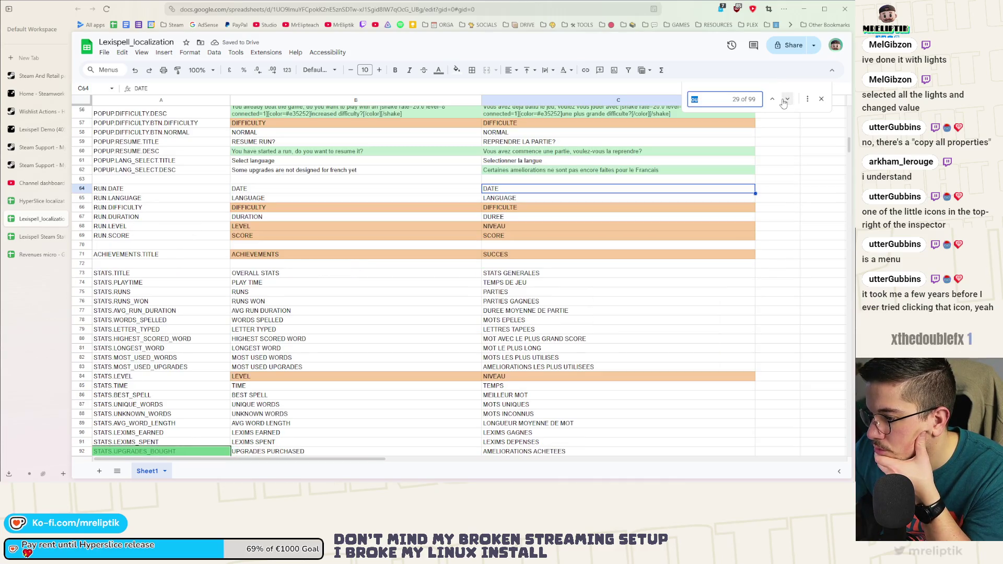
left_click(785, 100)
left_click(785, 100)
left_click(785, 100)
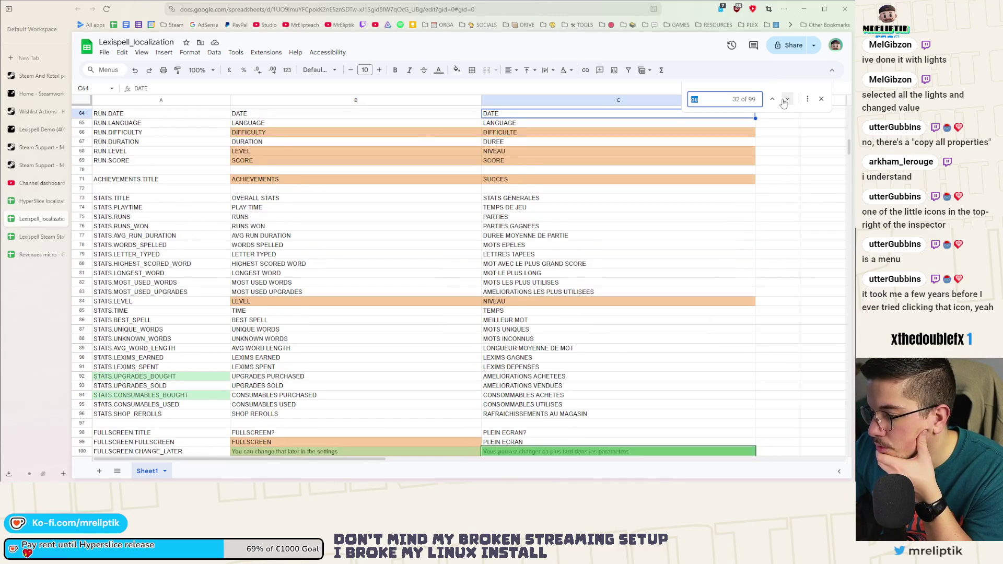
left_click(785, 100)
left_click(787, 100)
left_click(786, 99)
left_click(786, 99)
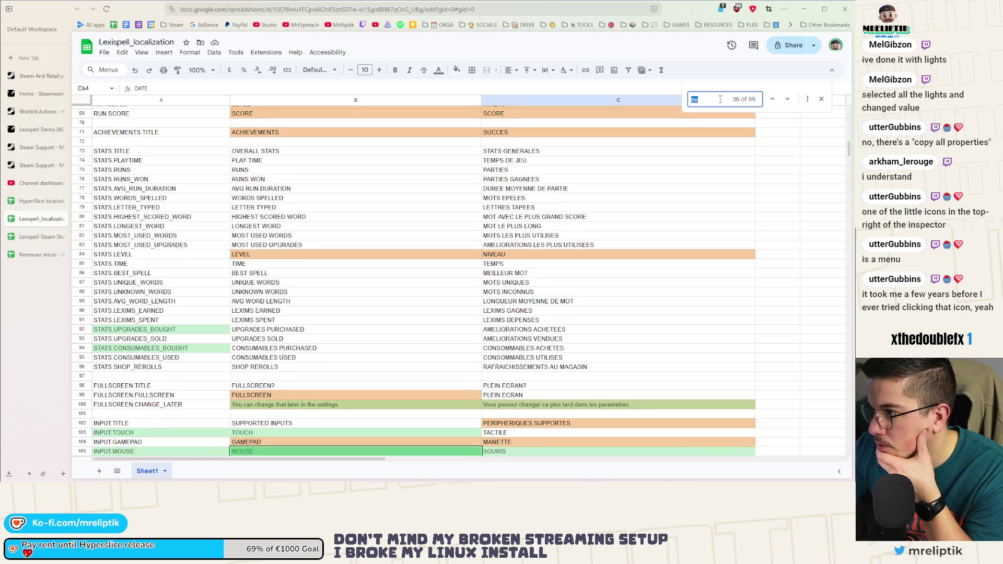
Change the search to 'où', step through its matches, and open Find and replace.
key("BackSpace")
key("BackSpace")
type("c")
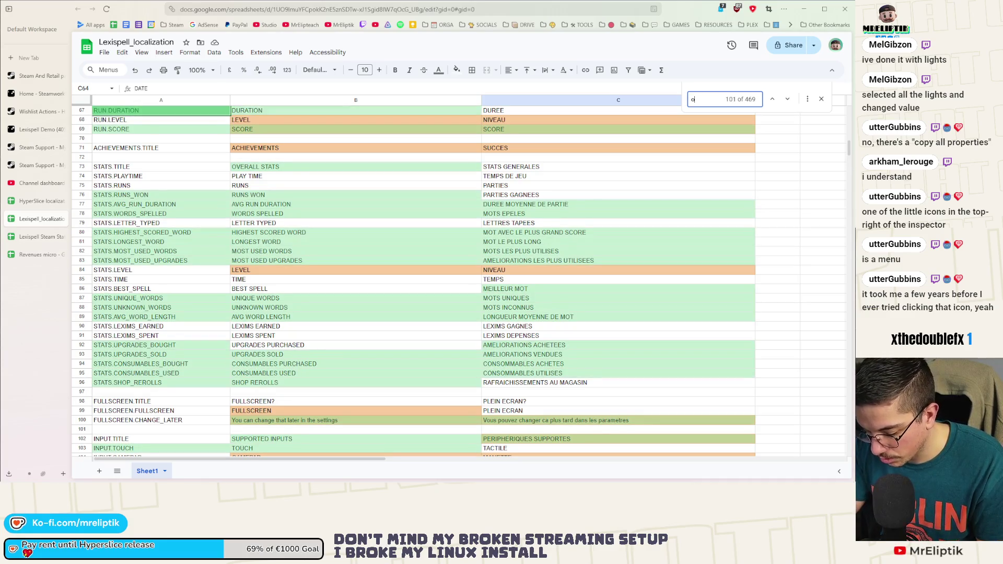
type("u")
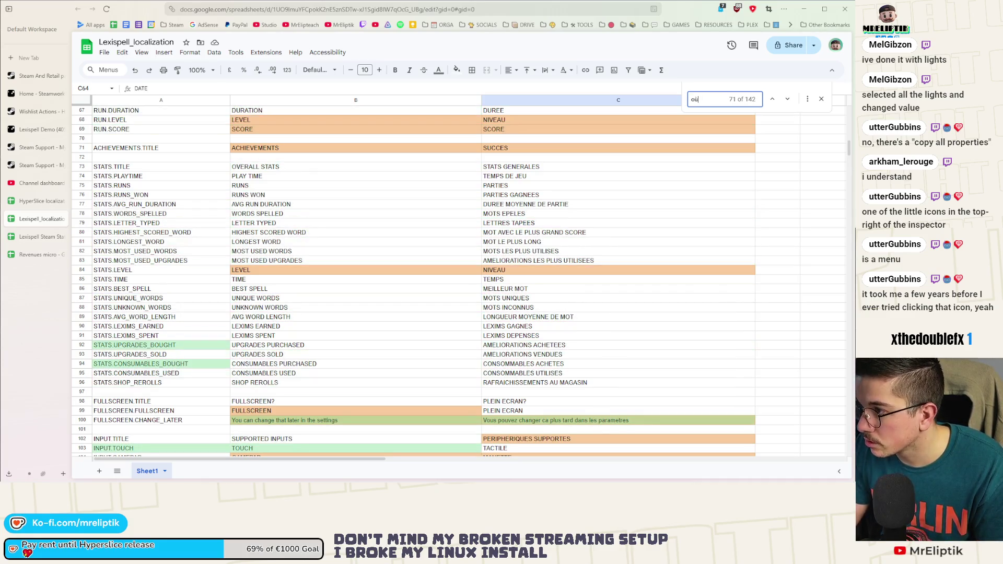
left_click(785, 100)
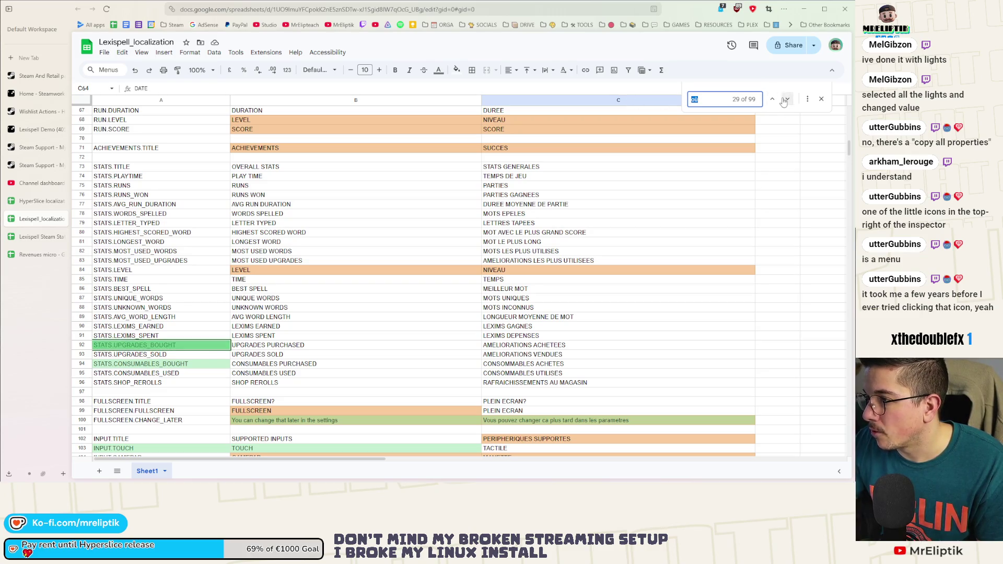
left_click(785, 99)
left_click(806, 100)
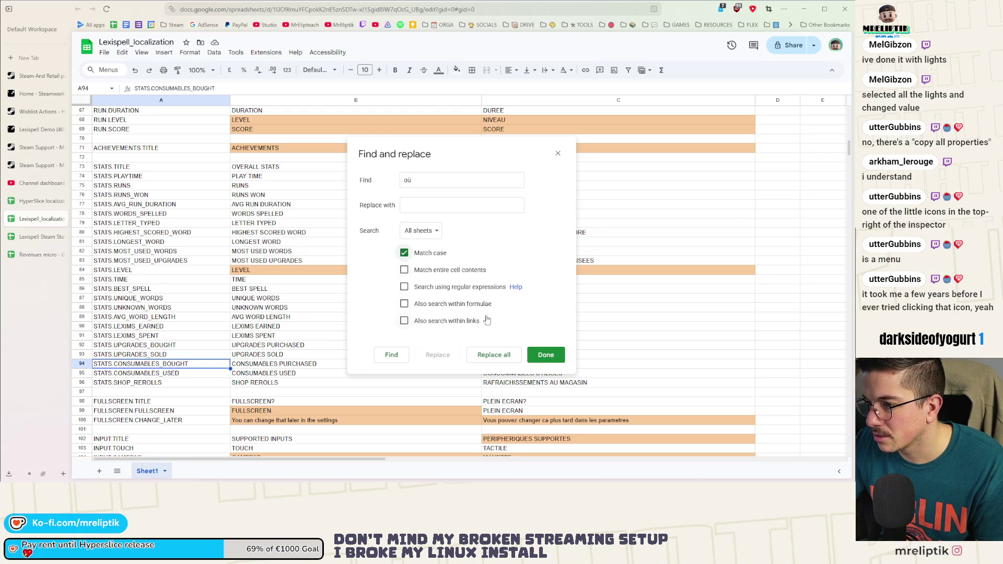
Set 'ou' as the replacement text and find the next 'où' occurrence.
left_click(397, 356)
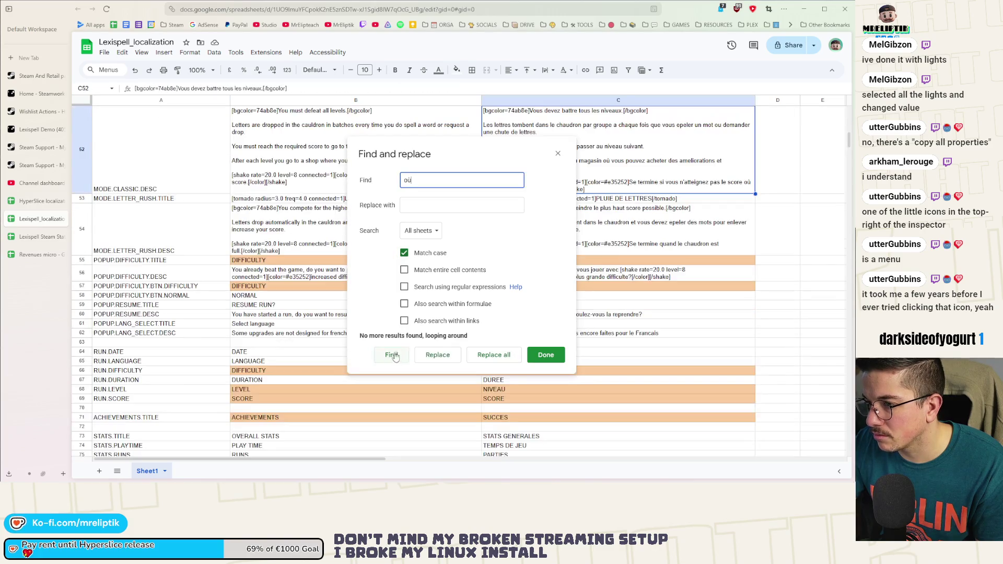
left_click_drag(509, 154, 270, 165)
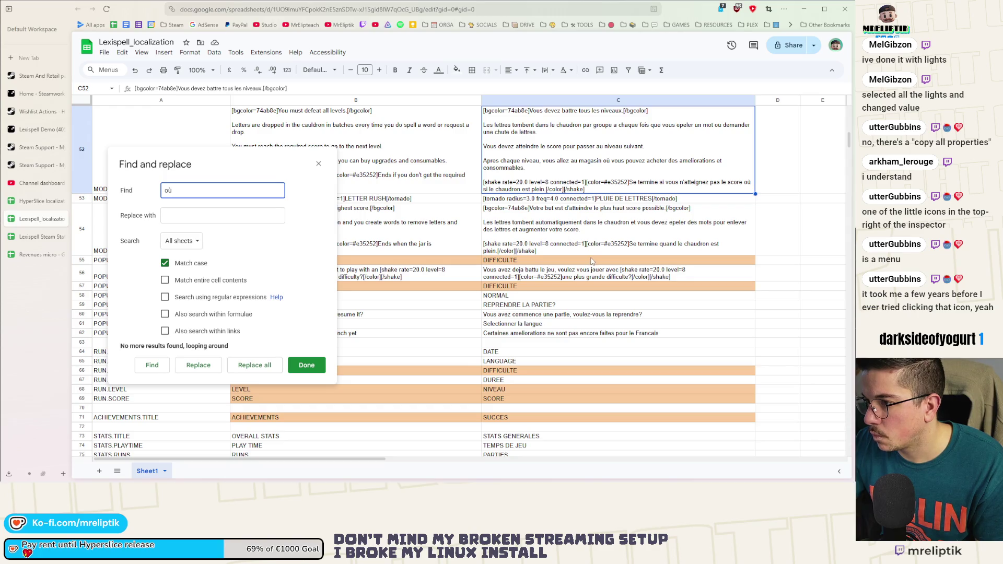
left_click(185, 219)
type("ou")
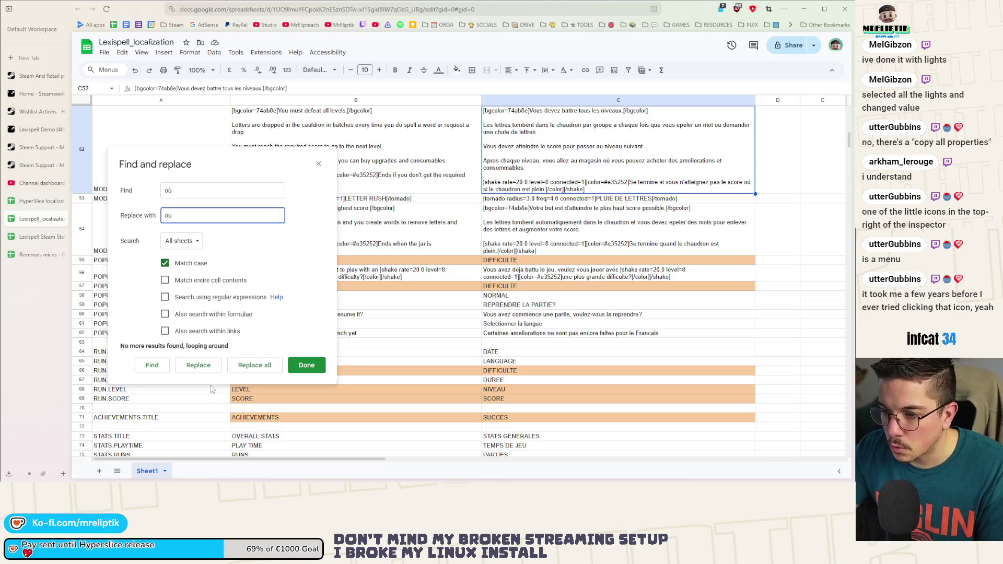
left_click(150, 373)
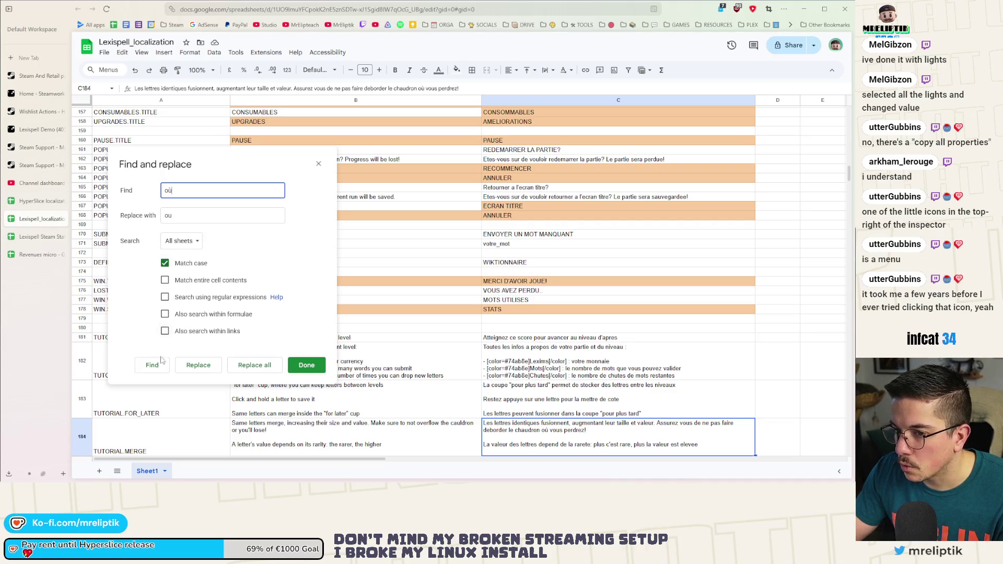
Replace 'où' in cells C184 and C52, confirm none remain, and close the dialog.
scroll(699, 369, "down", 1)
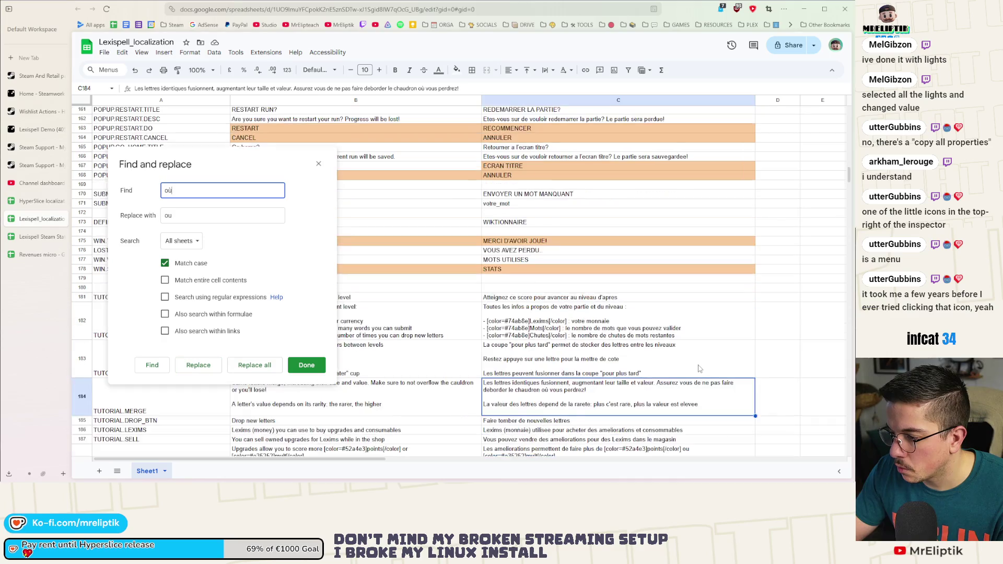
left_click(199, 365)
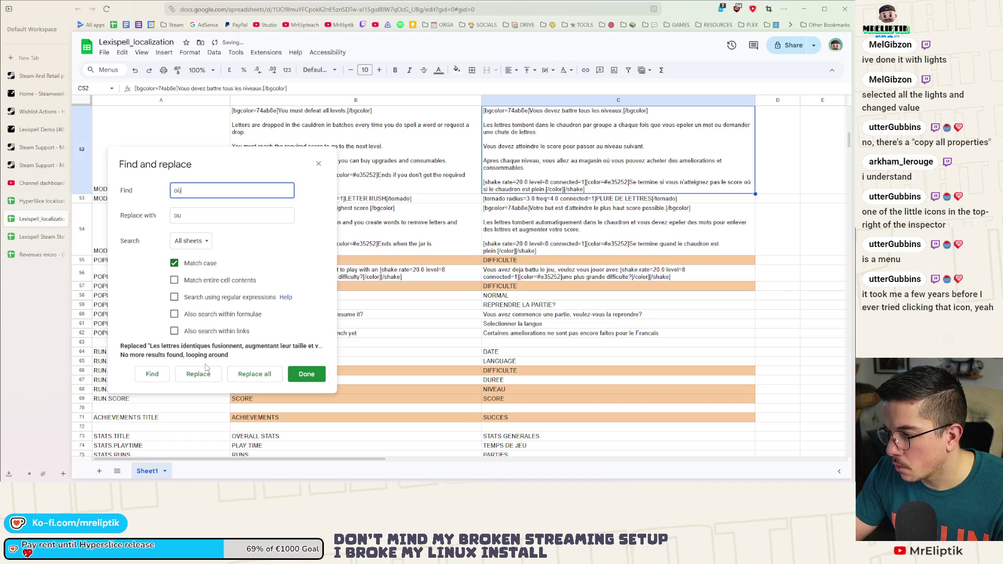
left_click(205, 379)
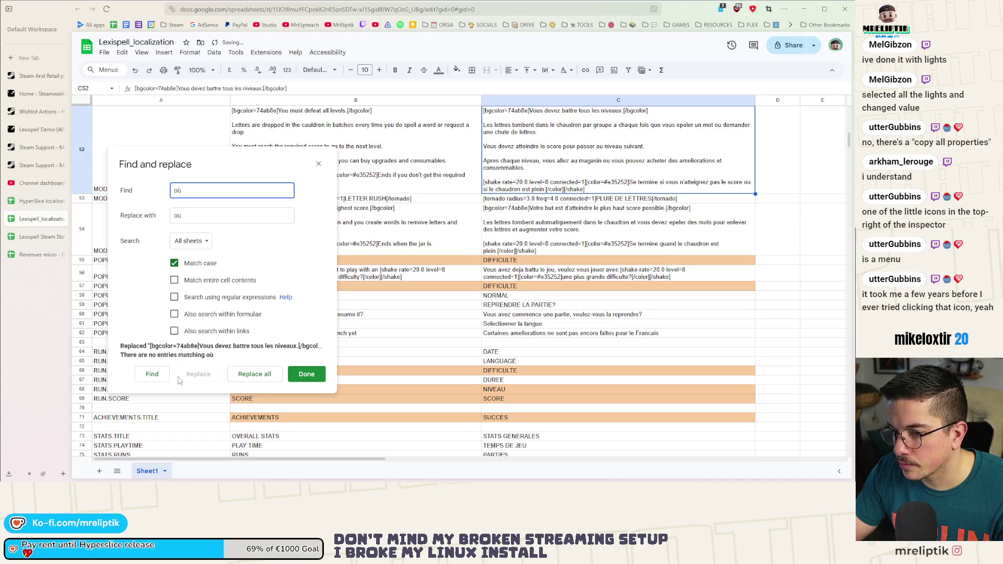
left_click(148, 378)
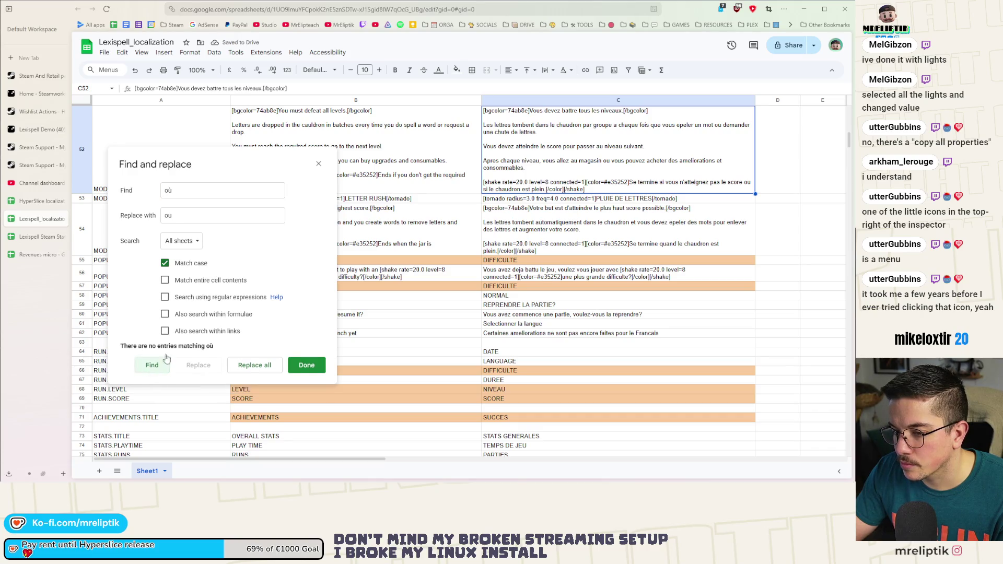
left_click(318, 164)
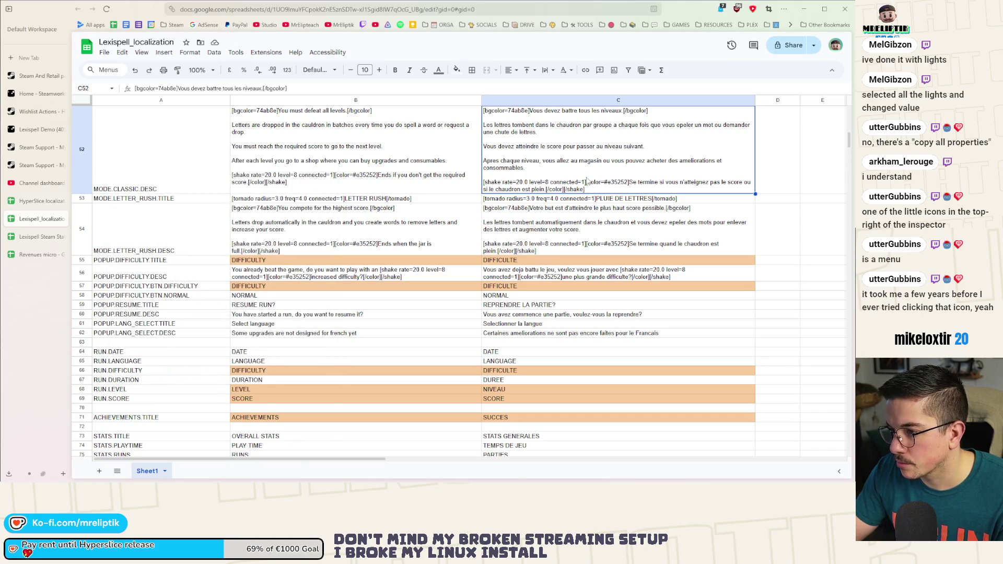
Return to the Godot editor with mode.tscn open in the 2D view.
left_click(804, 9)
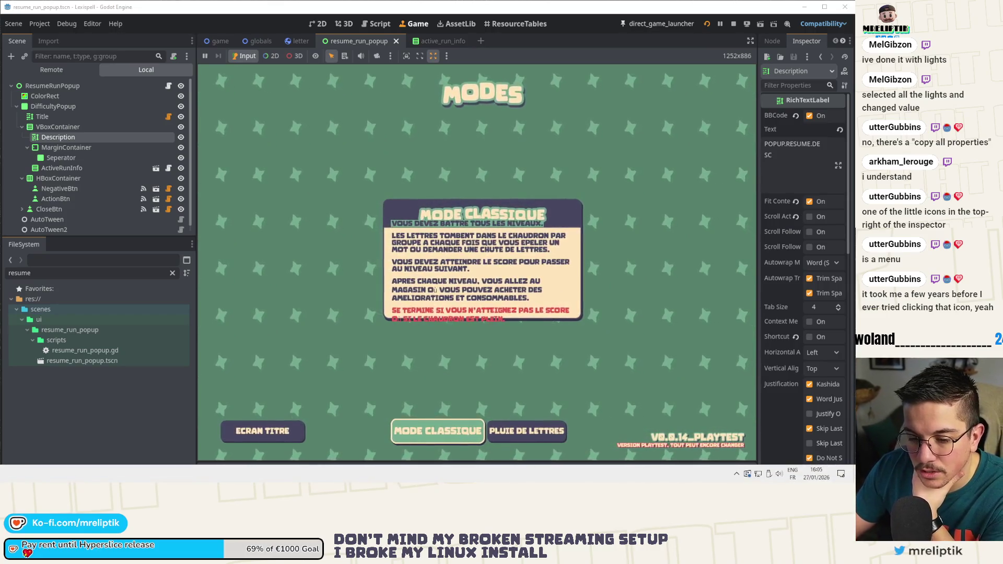
key("alt+Tab")
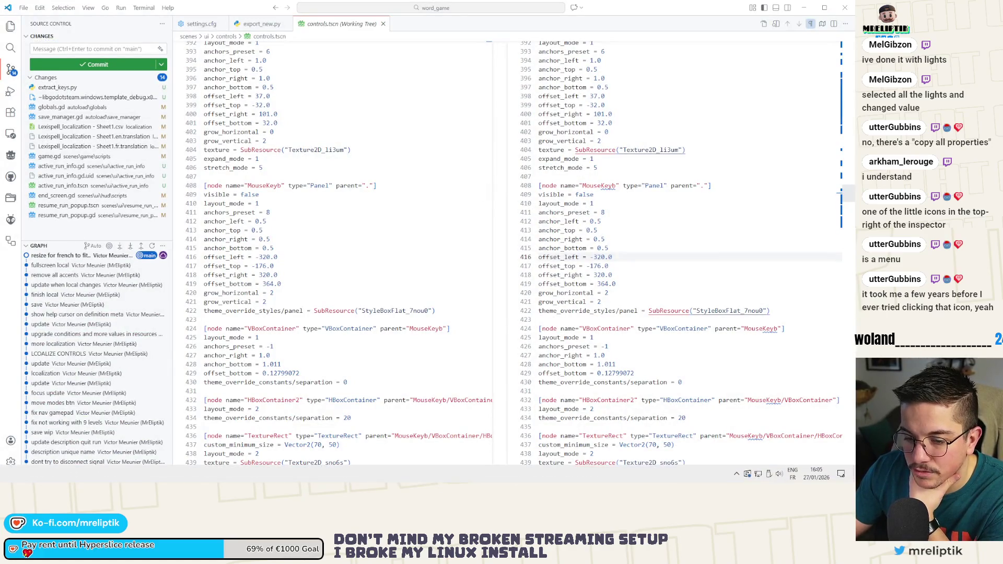
key("alt+Tab")
key("alt+Tab")
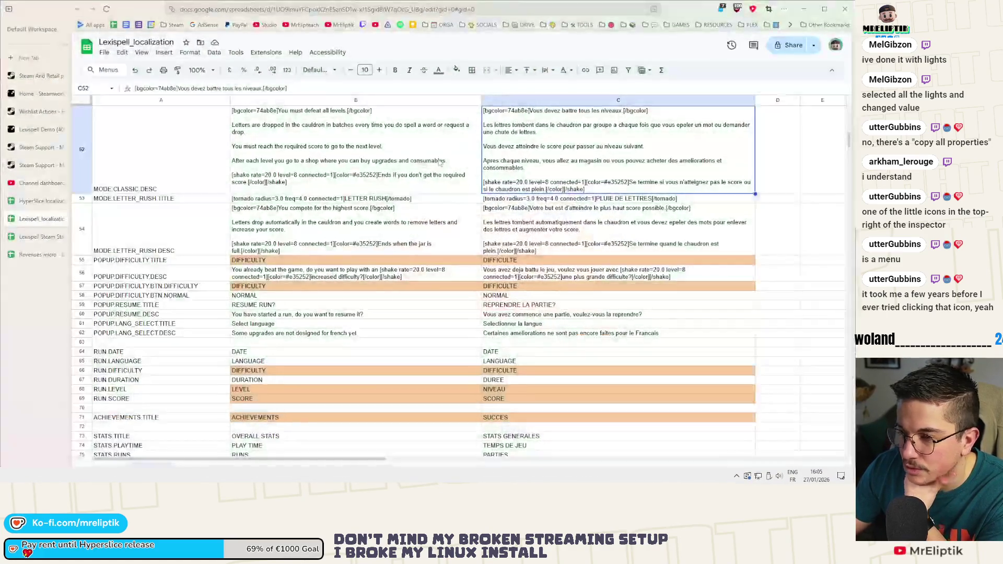
left_click(105, 53)
key("alt+Tab")
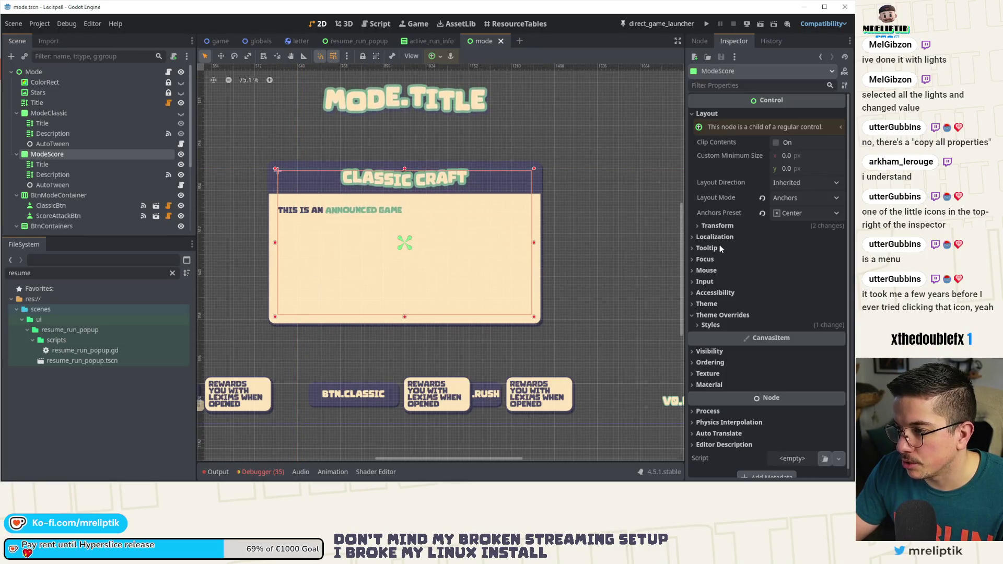
Round ModeScore's width to 758 and x position to 580, then save the scene.
left_click(704, 225)
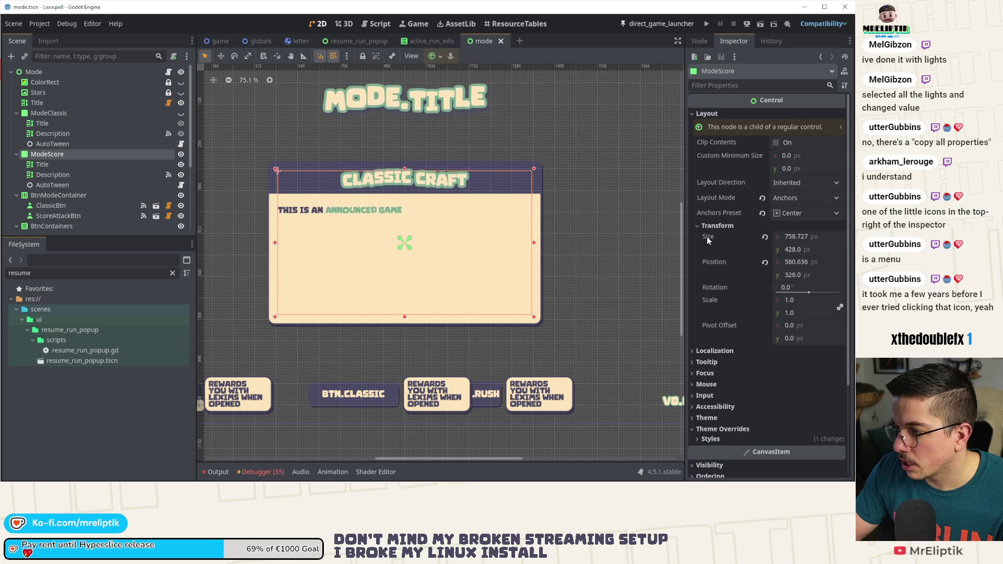
left_click(820, 236)
key("BackSpace")
key("BackSpace")
key("BackSpace")
key("Return")
left_click(808, 260)
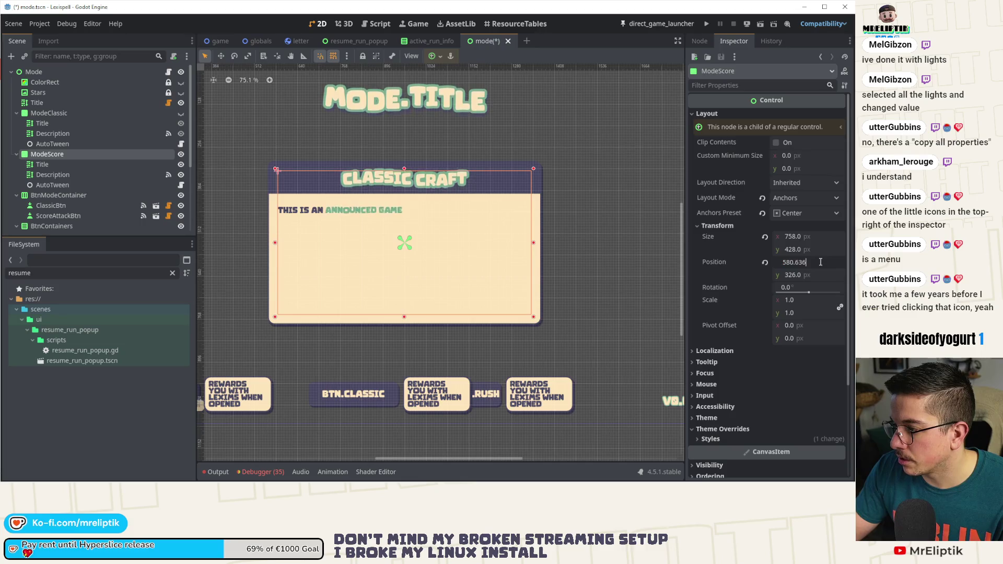
left_click(432, 56)
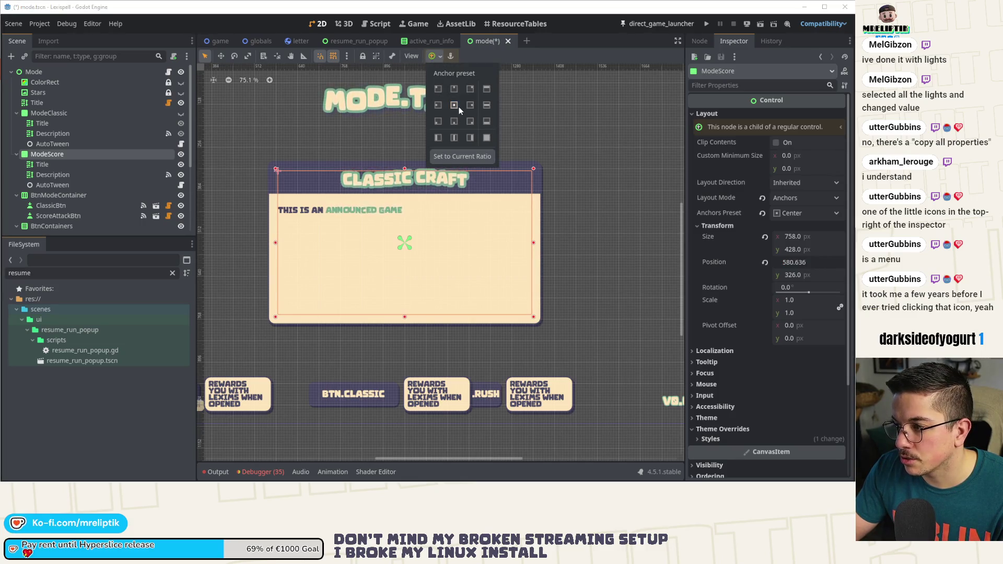
left_click(818, 264)
key("BackSpace")
key("BackSpace")
key("BackSpace")
key("Return")
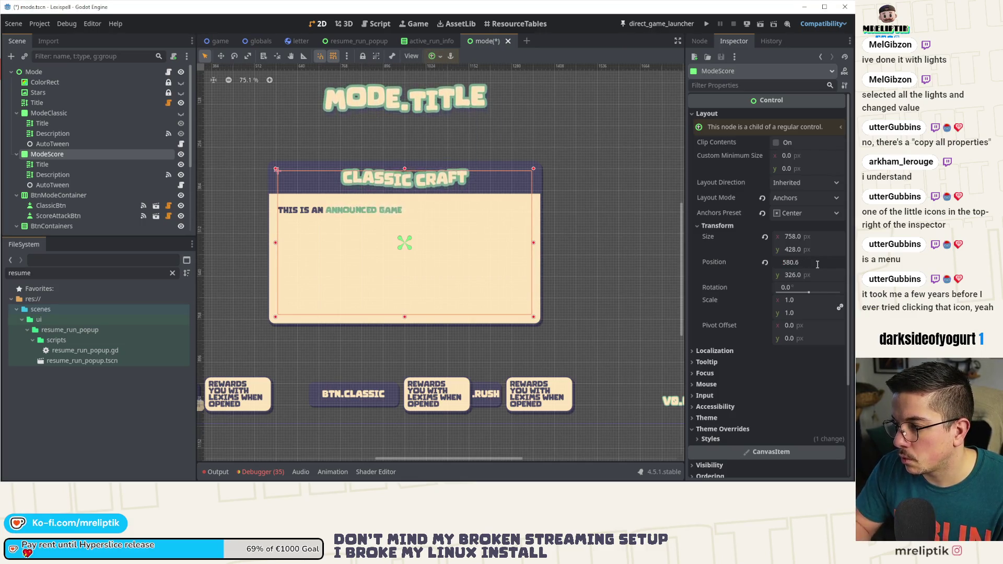
key("ctrl+s")
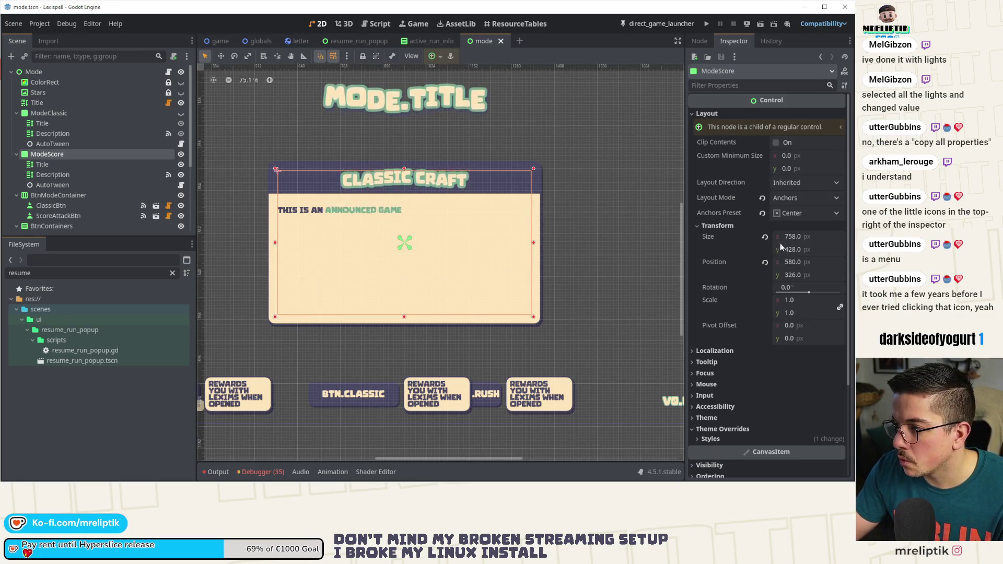
Copy ModeScore's 758×428 size and paste it onto ModeClassic.
right_click(712, 239)
left_click(727, 248)
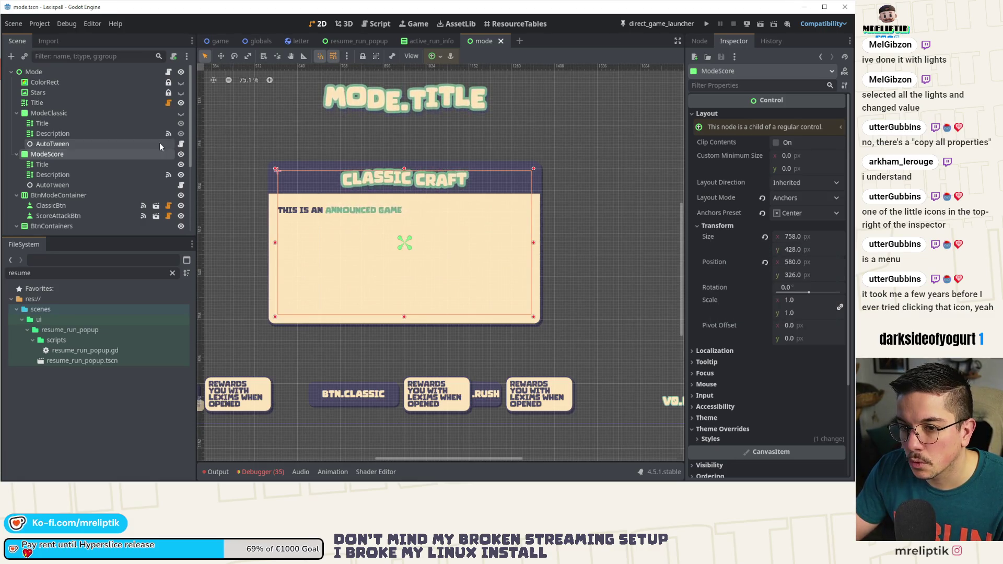
left_click(61, 114)
left_click(715, 227)
right_click(714, 236)
left_click(707, 234)
right_click(706, 234)
left_click(727, 257)
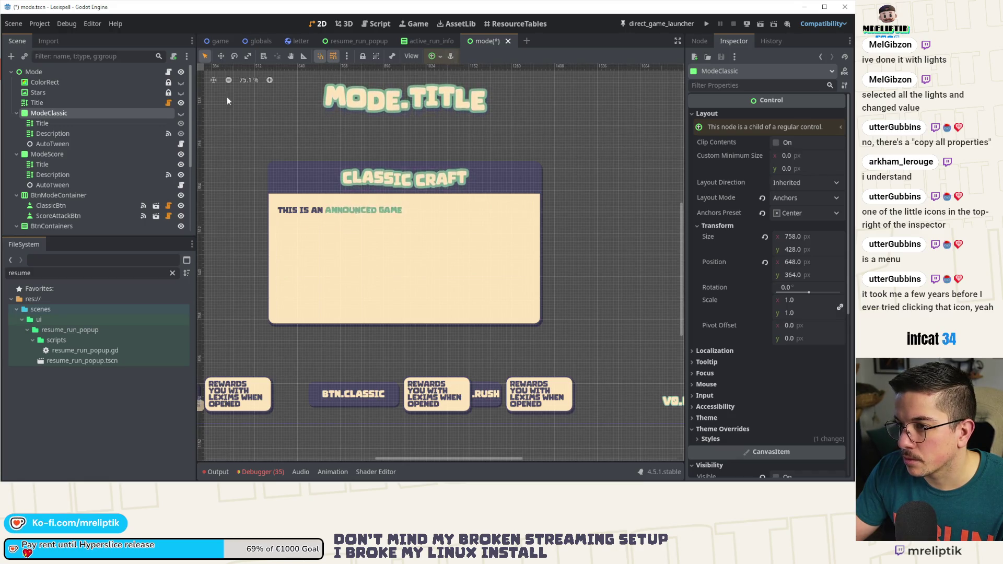
Apply the Center anchor preset to ModeClassic, hide it, save, and run the game.
left_click(186, 113)
left_click(435, 56)
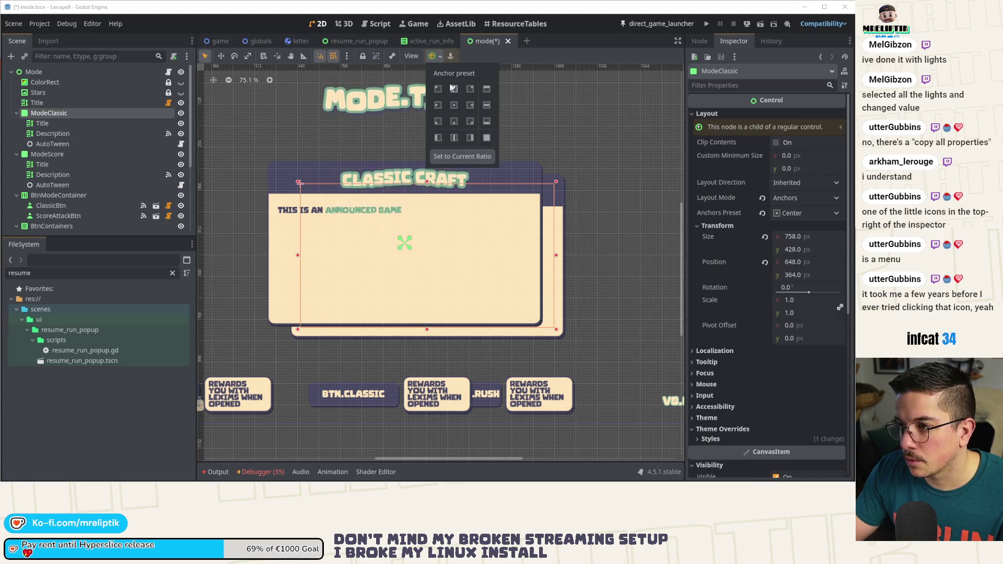
left_click(454, 105)
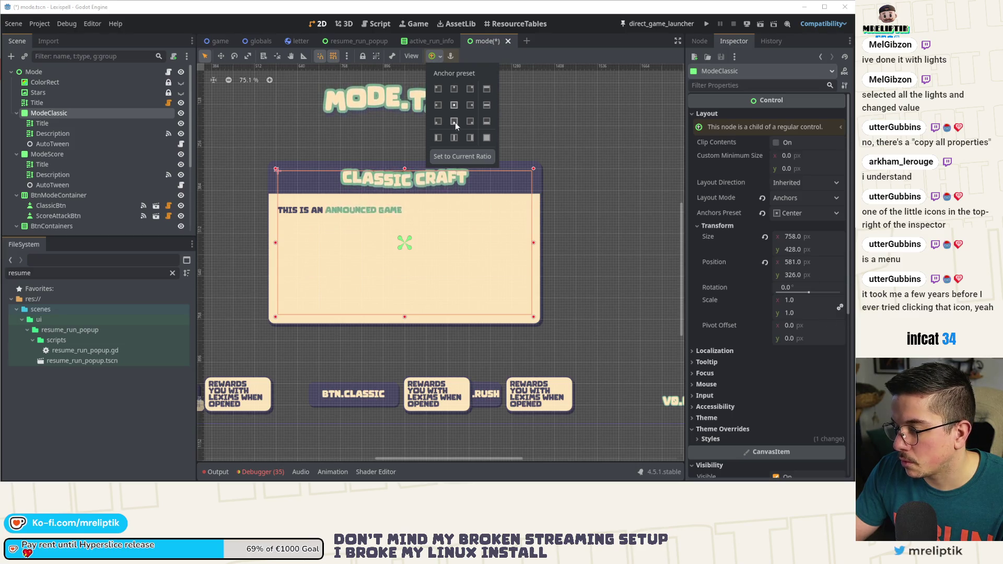
left_click(466, 55)
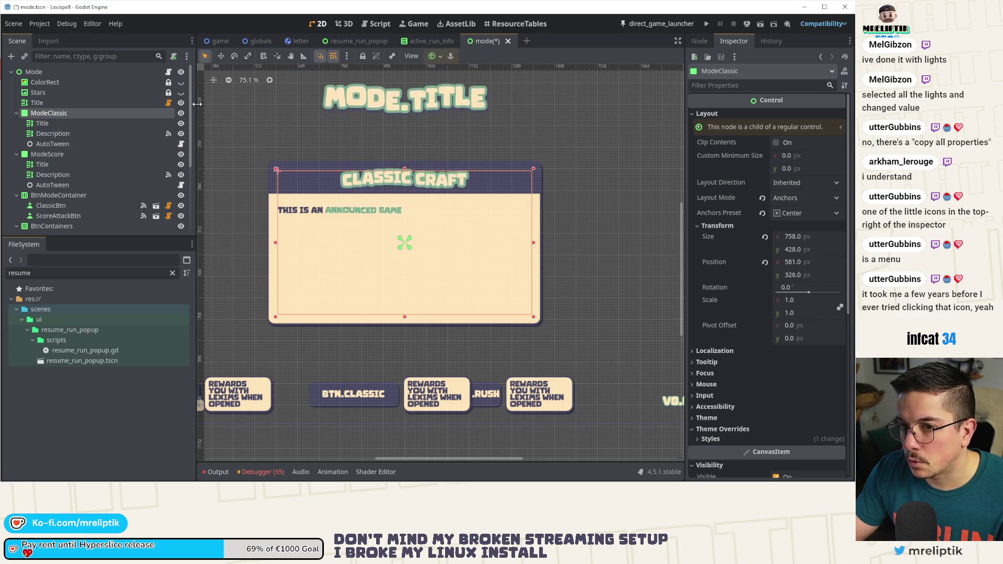
left_click(181, 113)
key("ctrl+s")
scroll(317, 248, "down", 3)
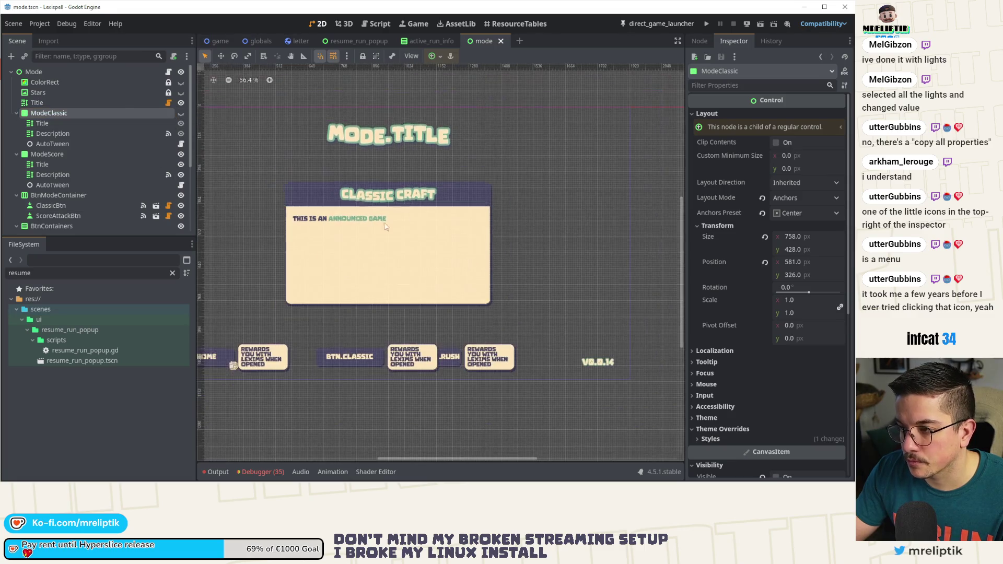
left_click(707, 24)
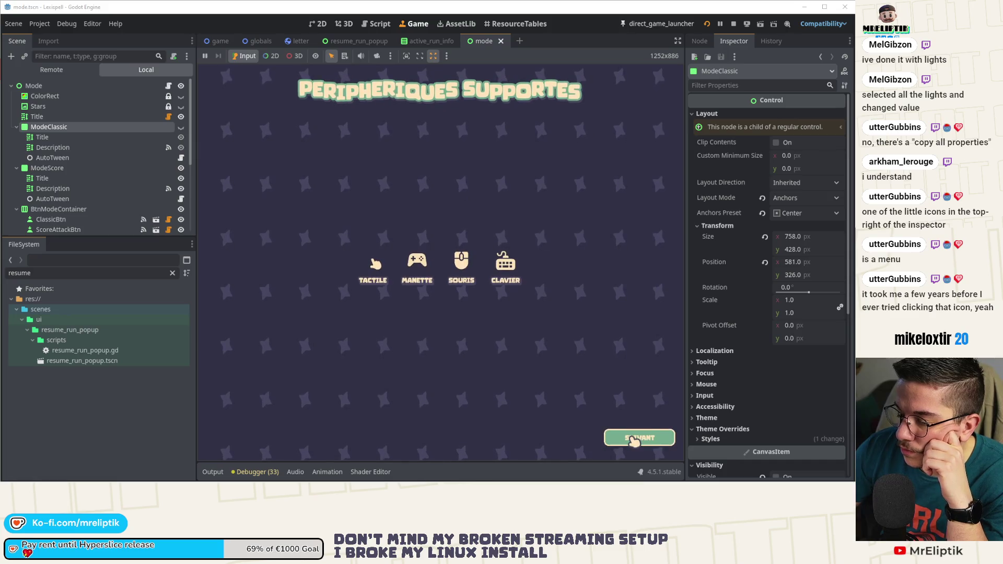
Get past the splash and playtest welcome popup, with the Game view maximized, to the main menu.
left_click(636, 439)
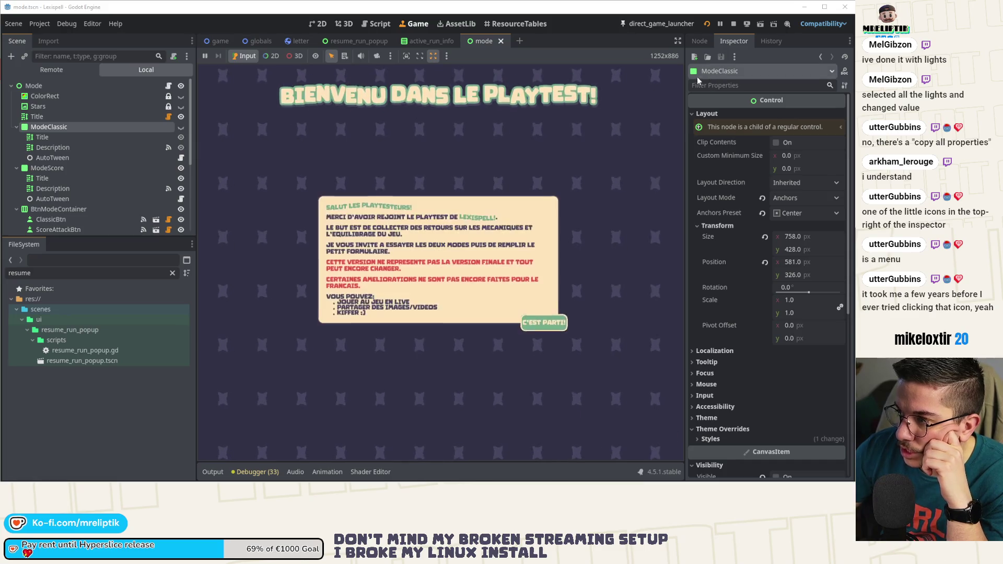
left_click(678, 41)
left_click(579, 351)
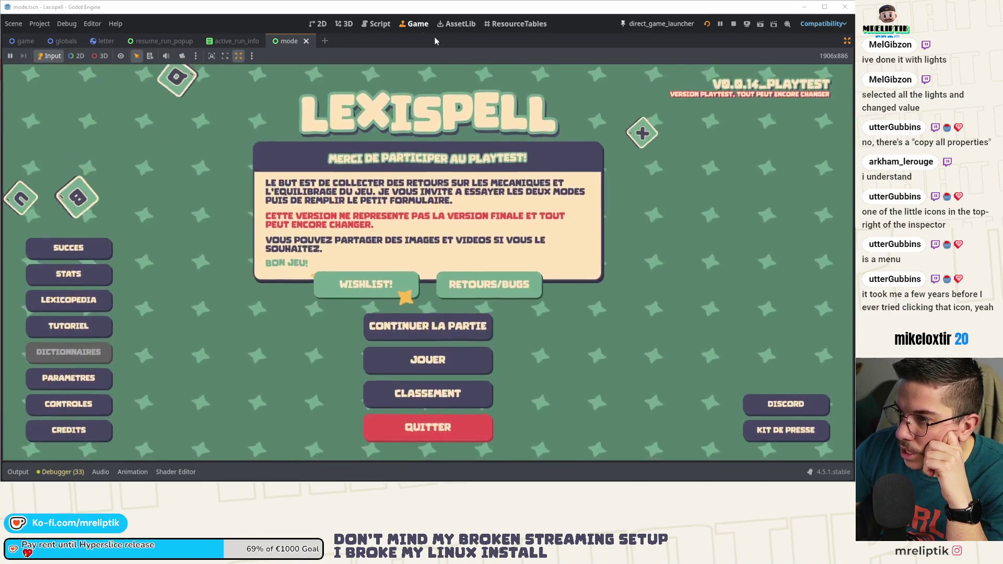
key("ctrl+shift+o")
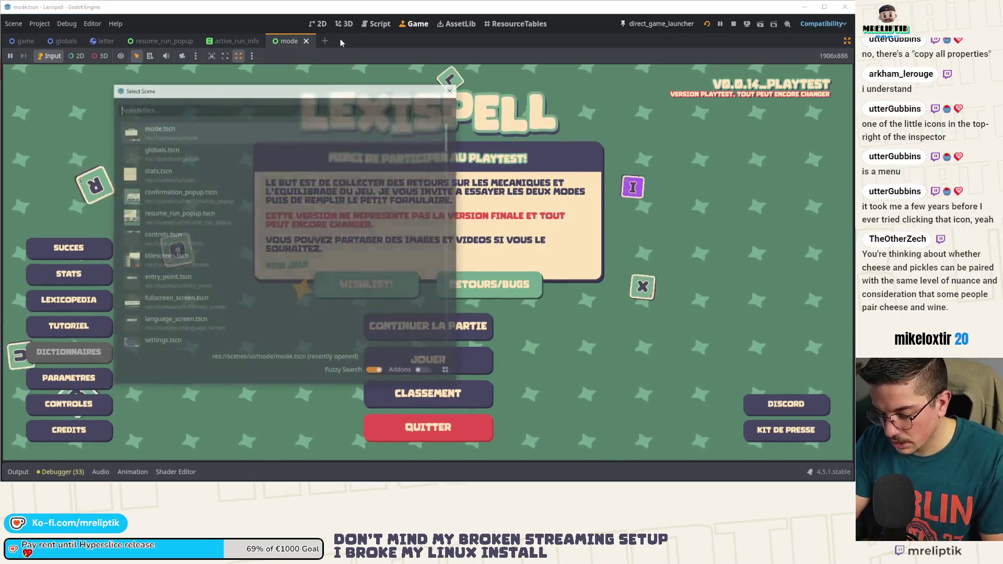
Open playtest_screen.tscn, closing the playtest_popup scene that was opened by mistake.
type("playtest")
key("Return")
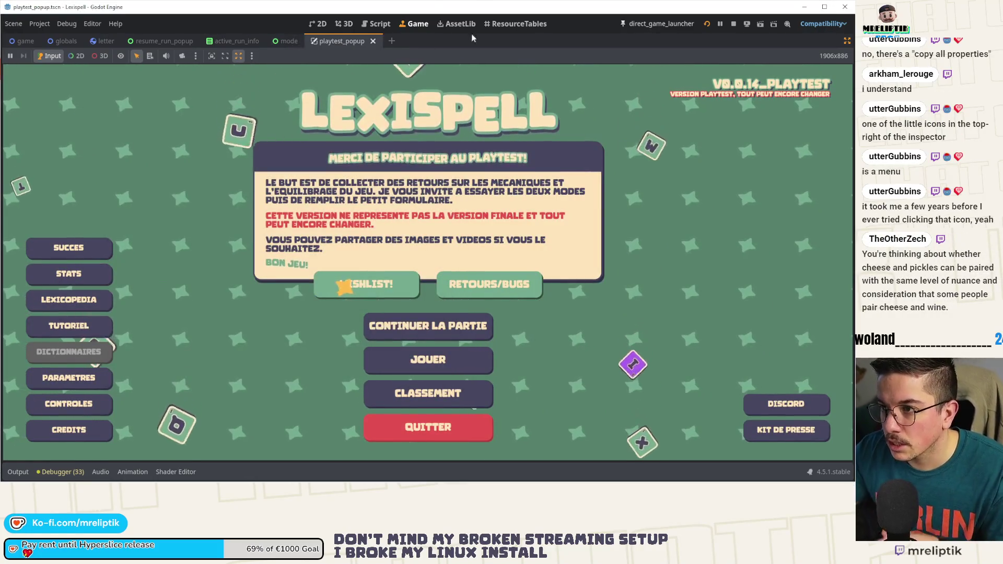
left_click(318, 23)
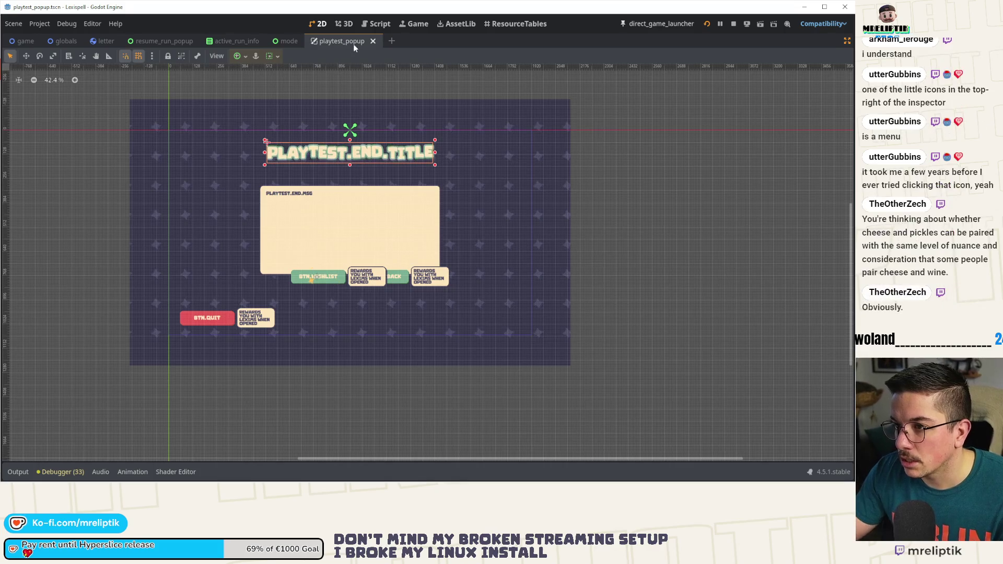
middle_click(353, 42)
key("ctrl+shift+o")
type("playtest")
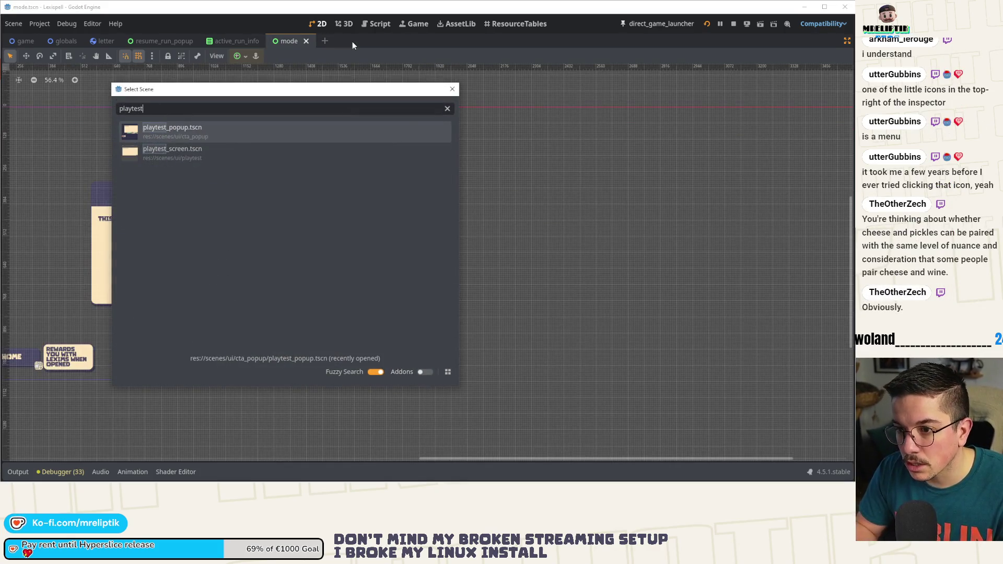
key("Down")
key("Return")
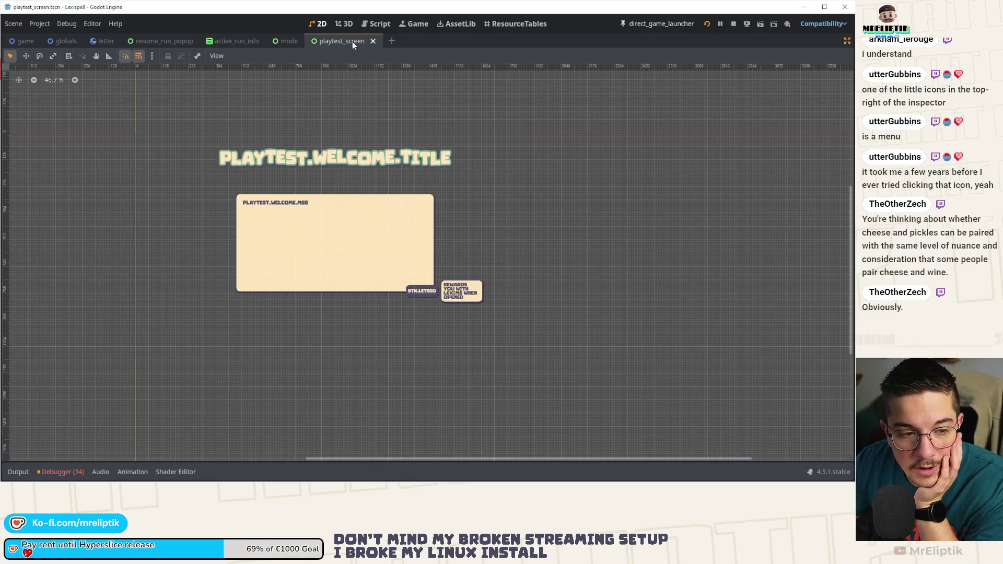
Widen the BTN.LETSGO button to the right, pushing the rewards panel over.
left_click(427, 291)
scroll(428, 292, "up", 5)
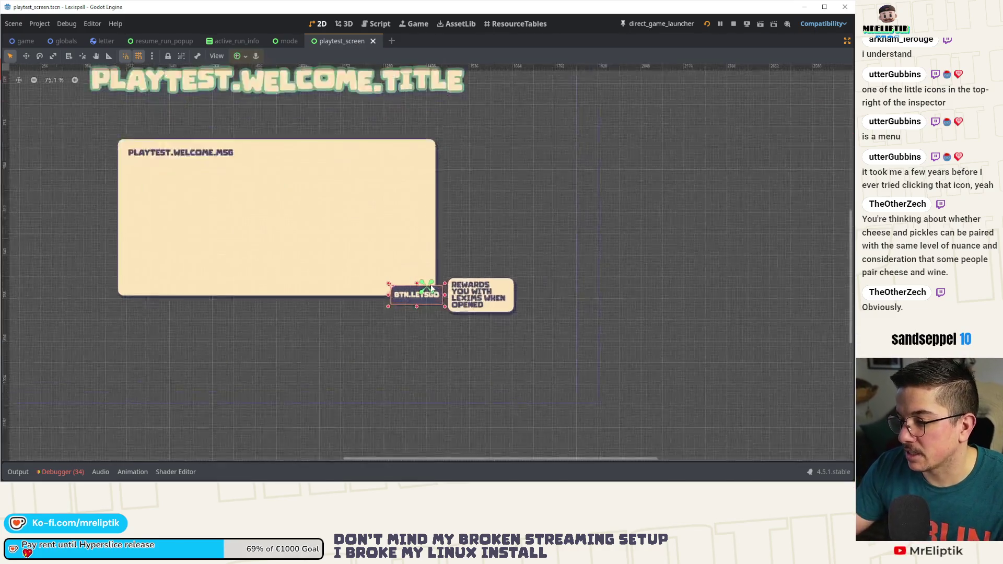
left_click_drag(446, 301, 454, 302)
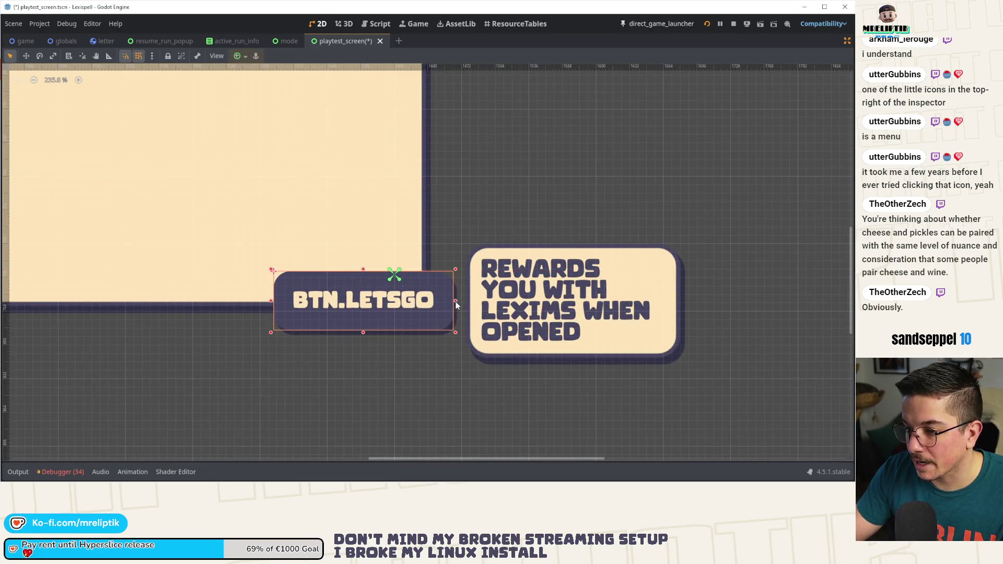
In the running game, choose JOUER then Mode Classique to bring up the language popup, then search scenes for 'langauge'.
left_click(408, 24)
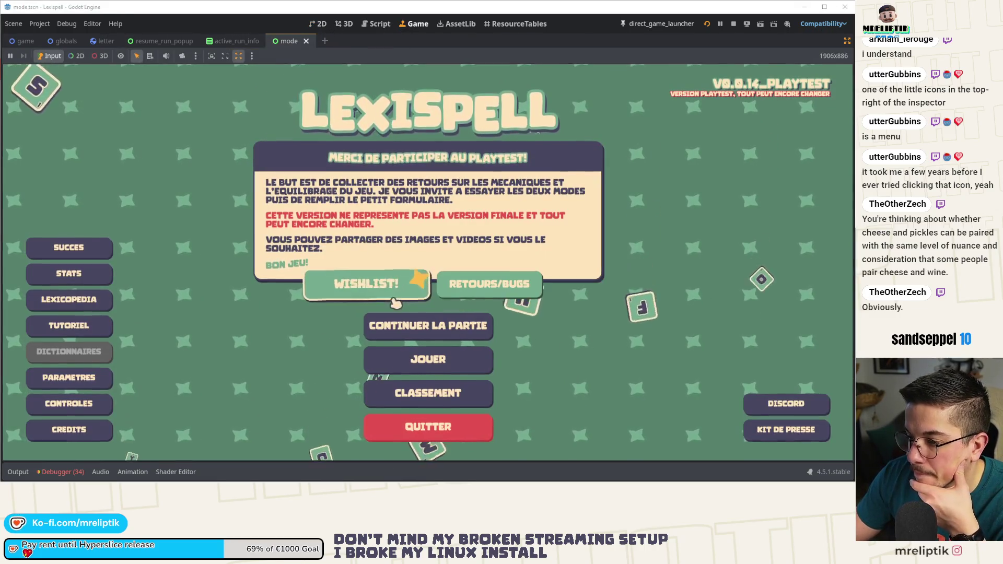
left_click(413, 393)
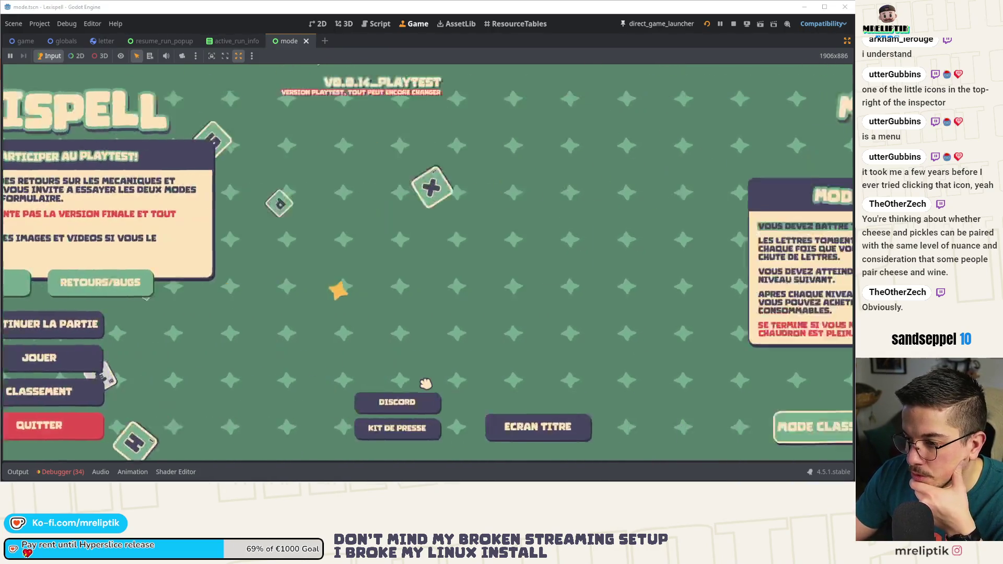
left_click(460, 426)
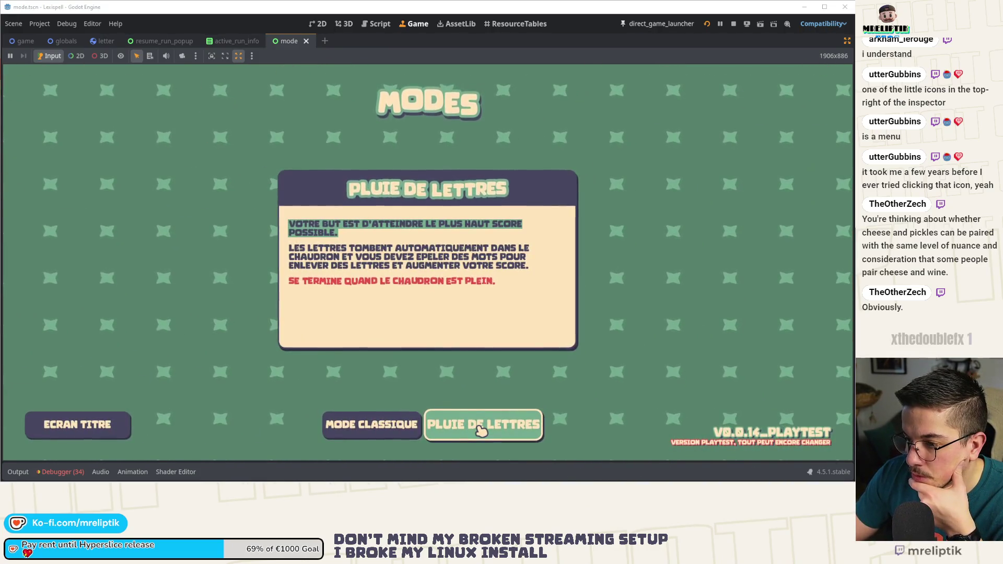
left_click(366, 431)
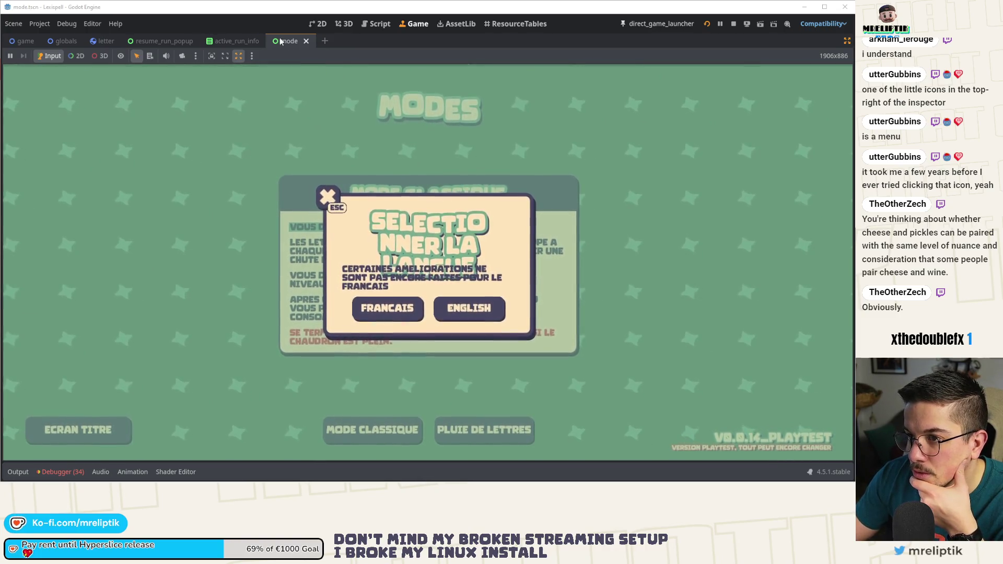
key("ctrl+shift+o")
type("la")
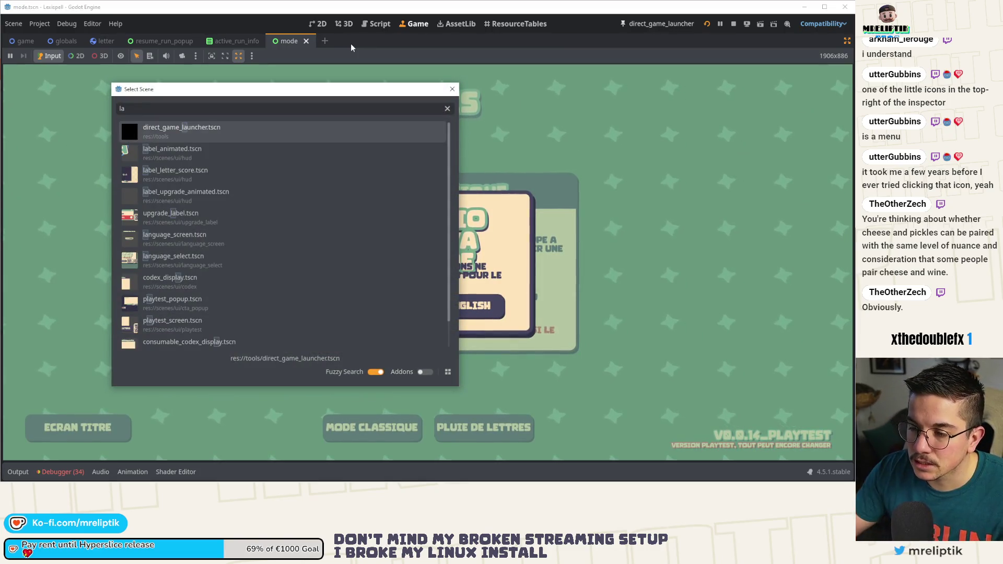
type("ngauge")
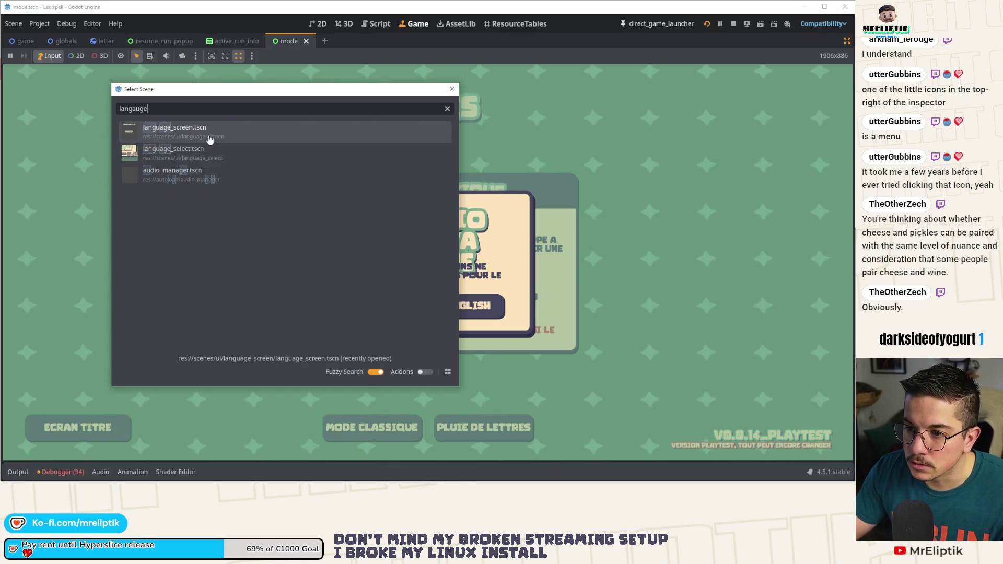
Open language_select.tscn in 2D, widen its Title box, and save.
left_click(200, 154)
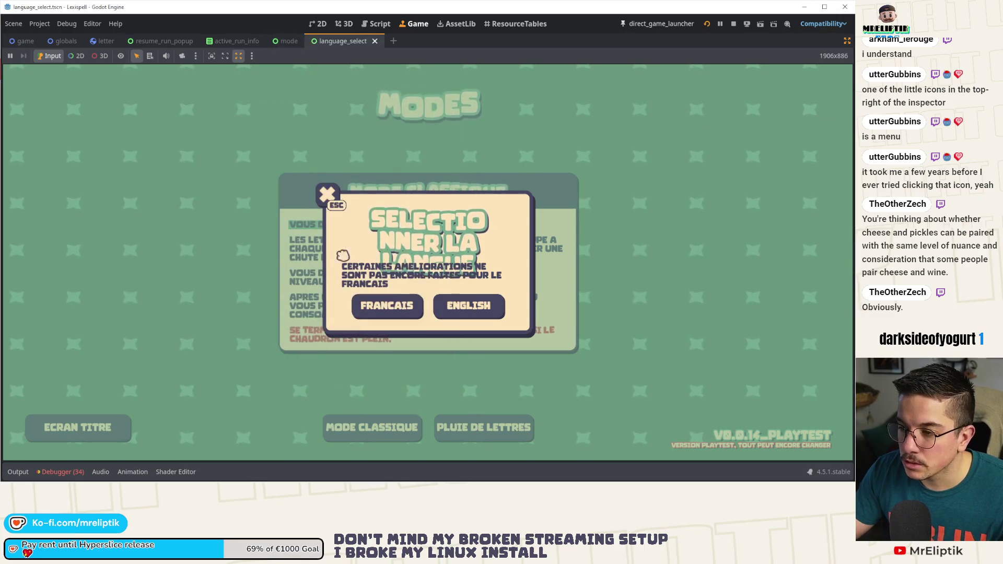
left_click(322, 24)
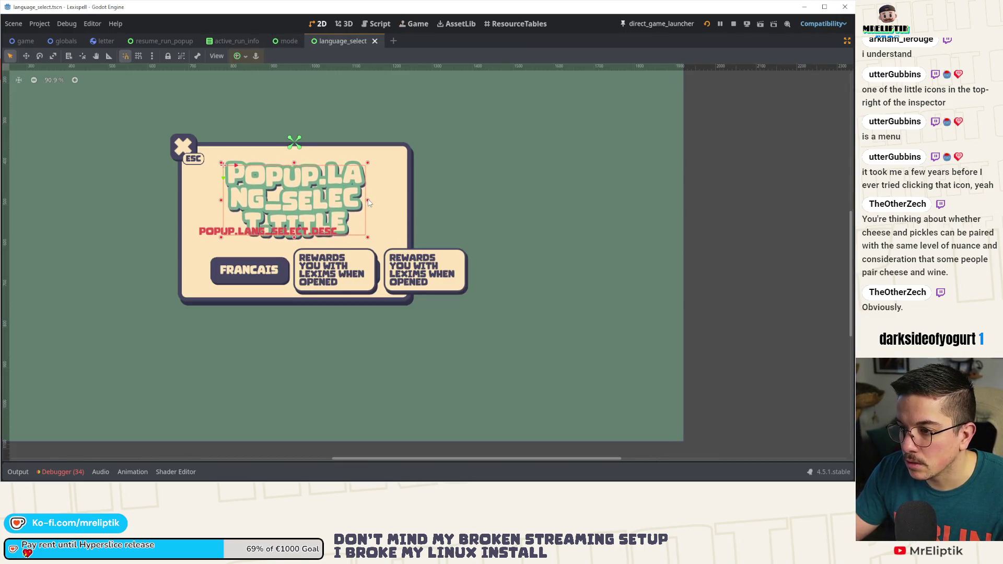
left_click_drag(376, 200, 393, 203)
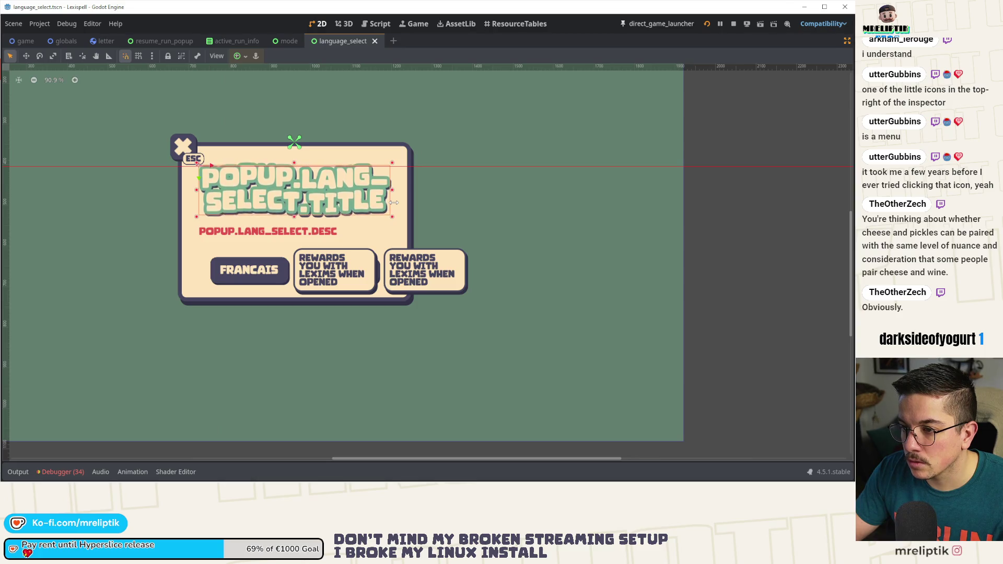
key("ctrl+s")
Check the popup in the running game, glance at the active_run_info and resume_run_popup scenes, and return to language_select.
left_click(415, 24)
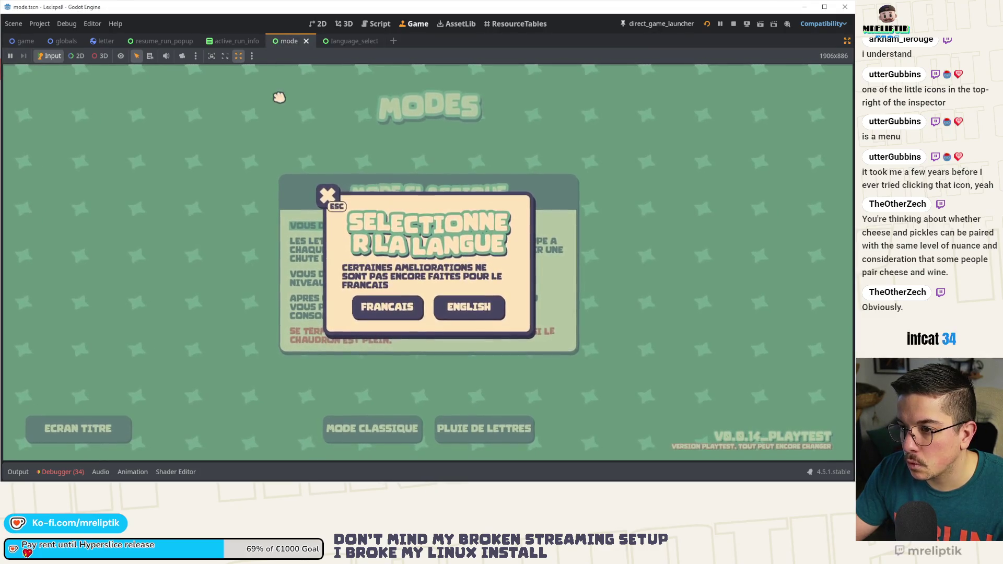
left_click(230, 42)
left_click(164, 41)
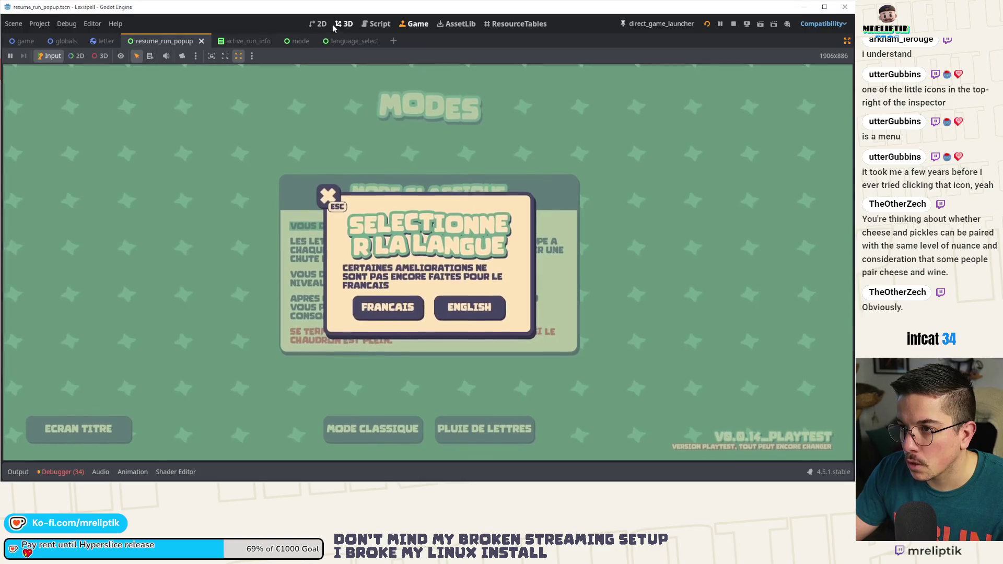
left_click(318, 24)
left_click(346, 41)
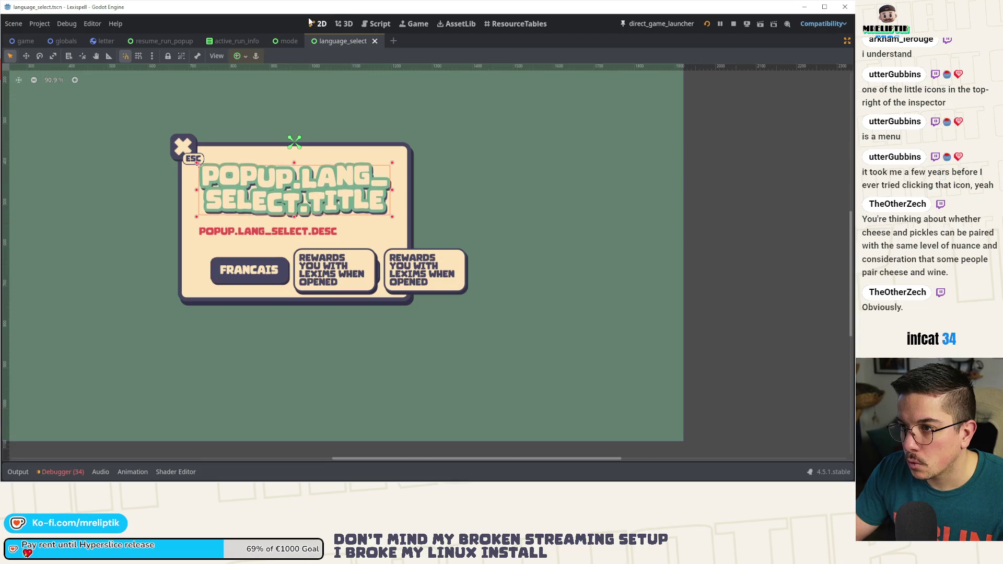
Widen the popup's Panel to 656×392 at position 632, 344.
key("ctrl+shift+F11")
left_click(39, 106)
left_click_drag(499, 169, 384, 195)
left_click_drag(493, 248, 508, 250)
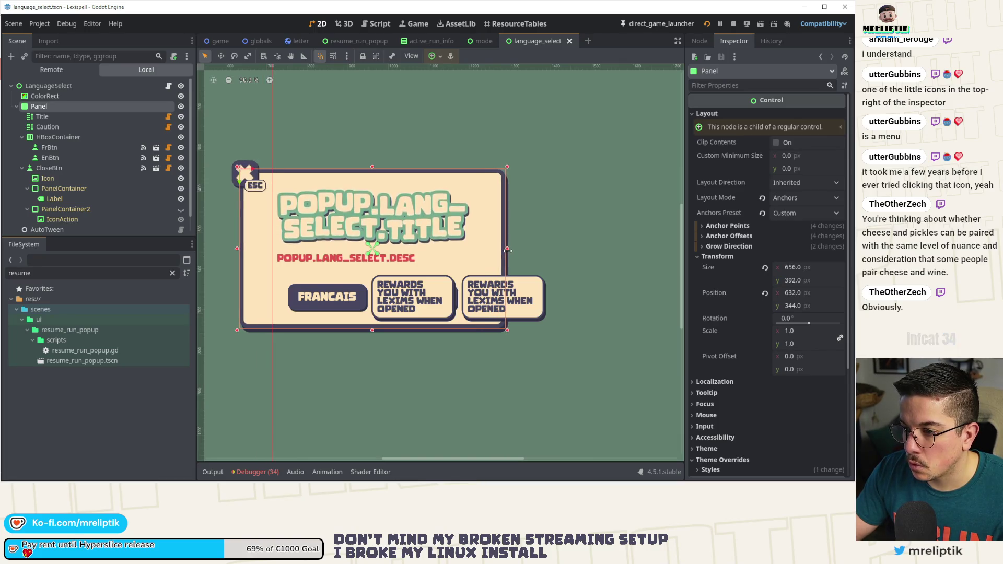
Save, widen the Title label box, select the Caution label, and run the game to check.
key("ctrl+s")
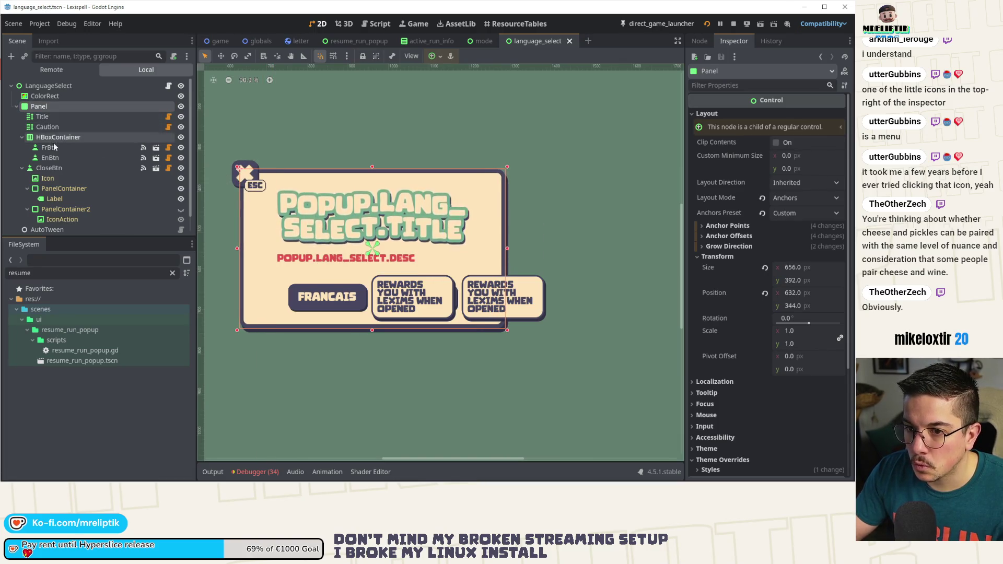
left_click(367, 205)
left_click_drag(470, 217, 496, 220)
right_click(321, 168)
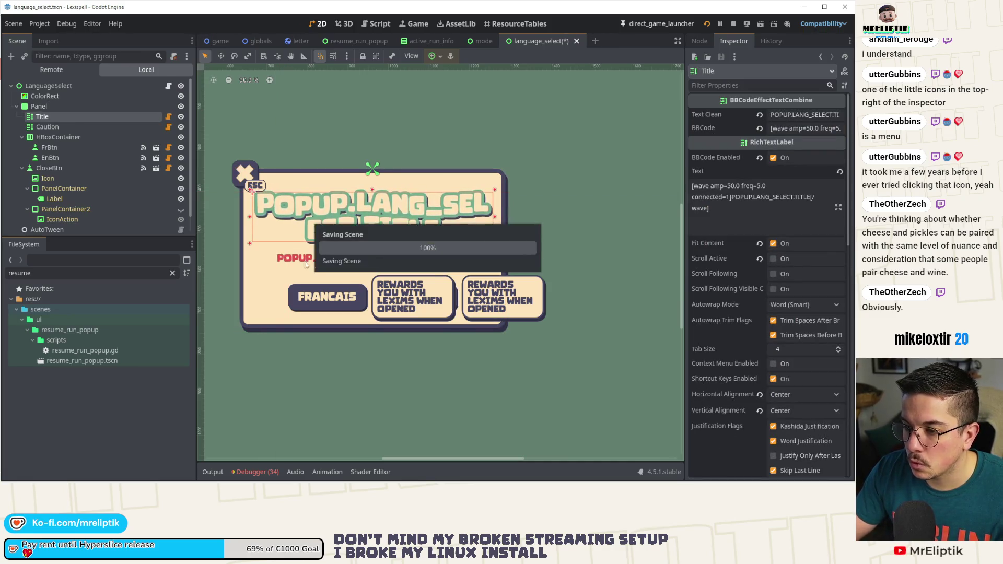
left_click(345, 194)
key("F5")
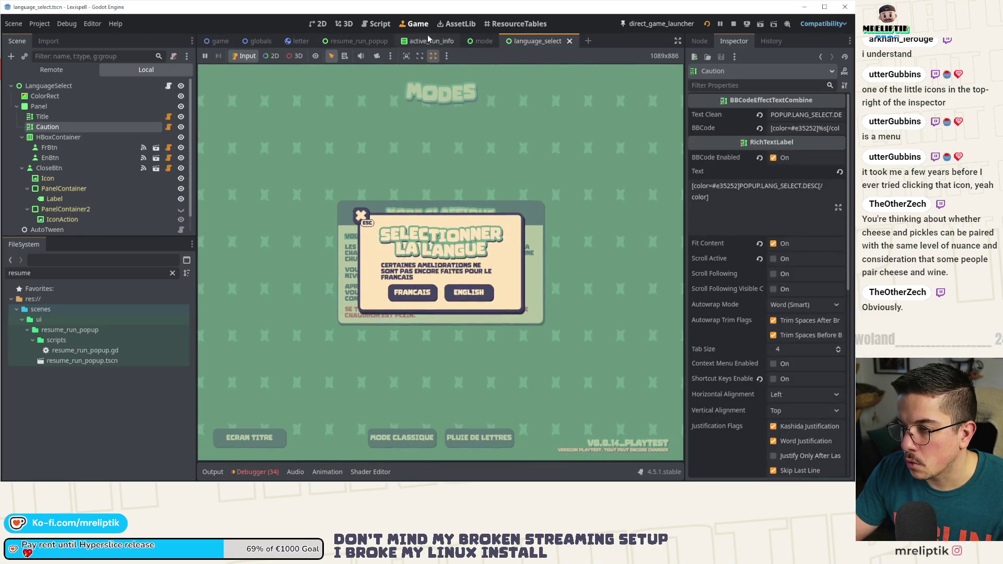
Make the Panel taller, widen and raise the Caution label, and rerun the game.
left_click(319, 24)
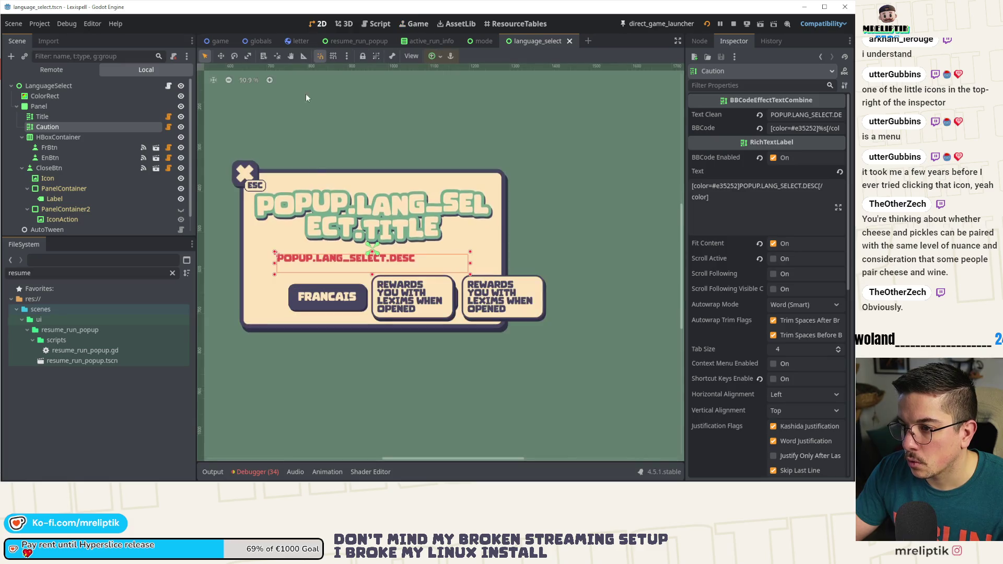
left_click(52, 107)
left_click_drag(371, 333, 373, 339)
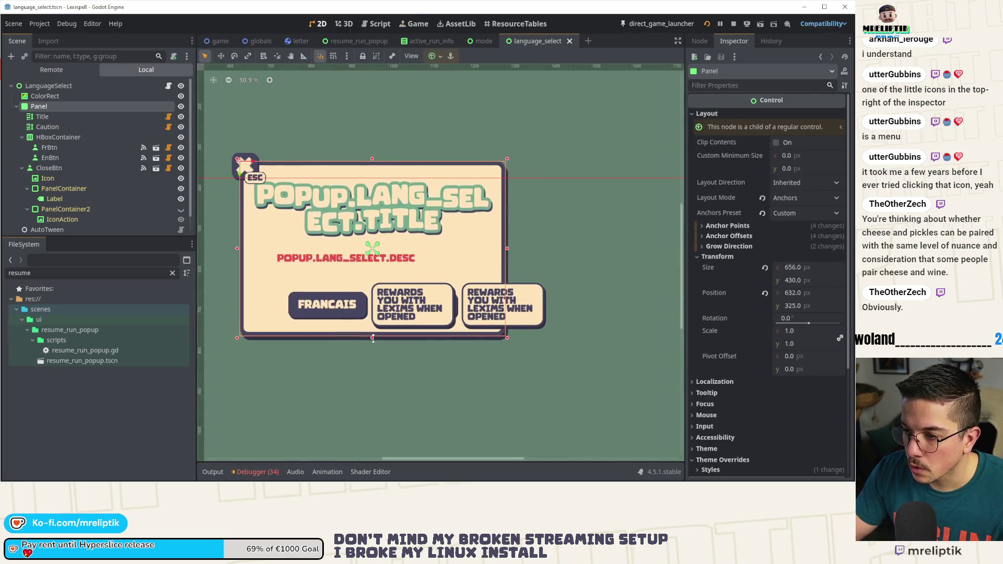
left_click(455, 262)
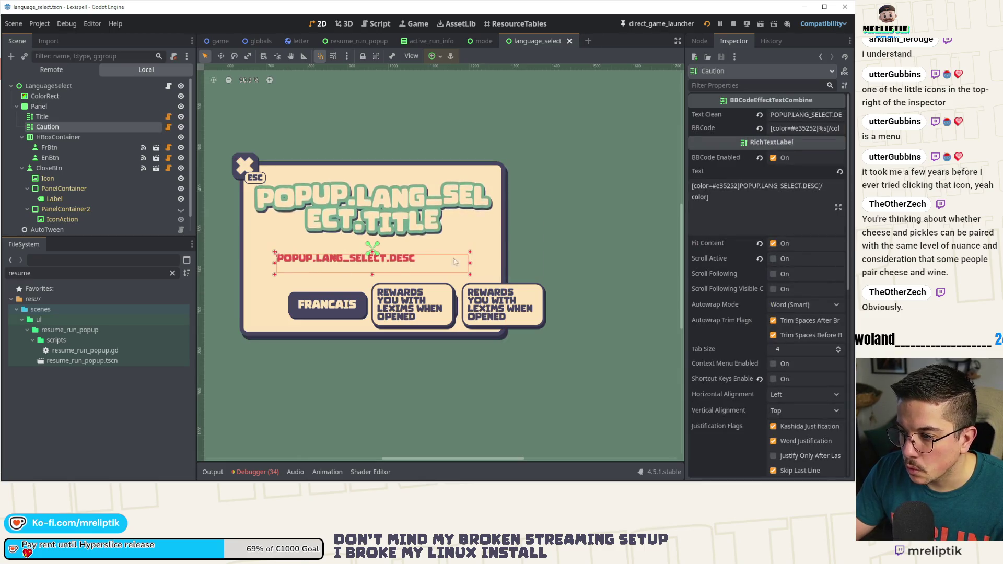
left_click_drag(470, 263, 494, 264)
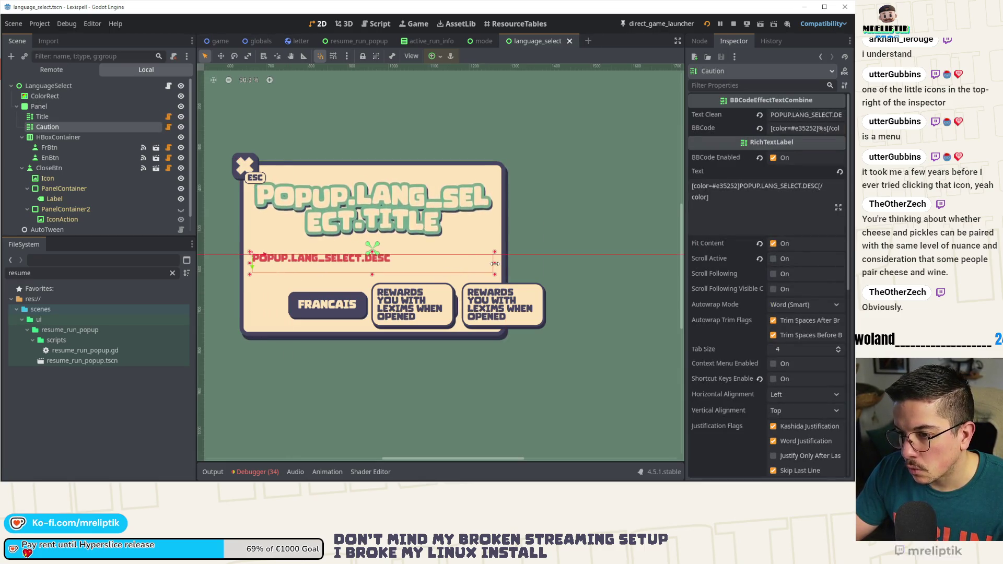
left_click_drag(372, 251, 373, 285)
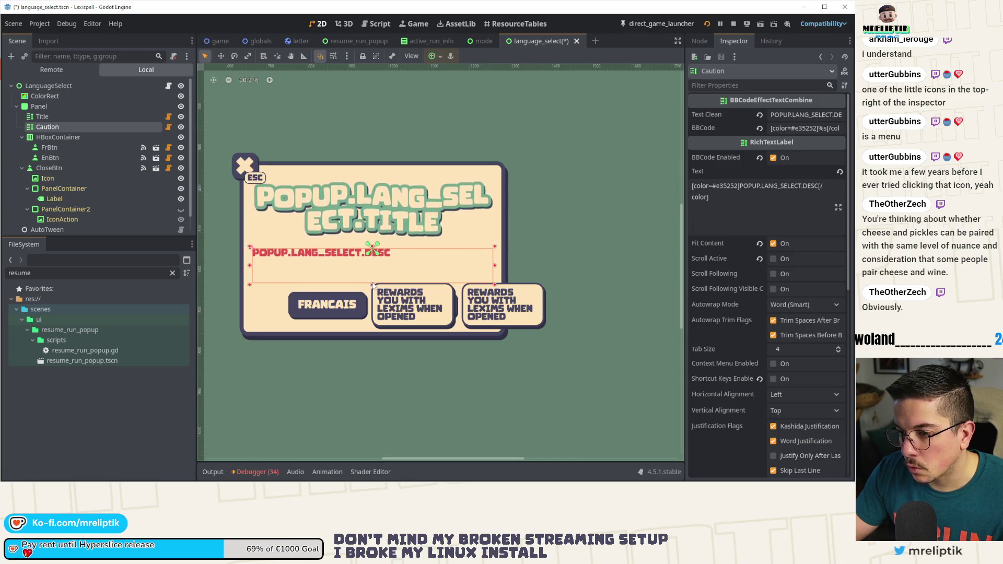
key("F6")
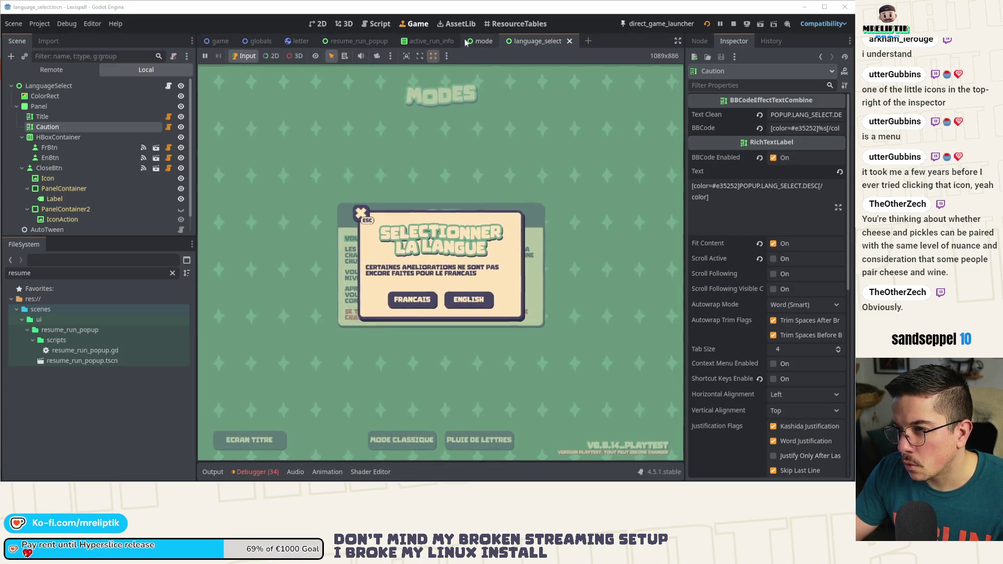
Narrow the Caution label slightly, choose ENGLISH in the game's language popup, and open resume_run_popup.tscn.
key("ctrl+F1")
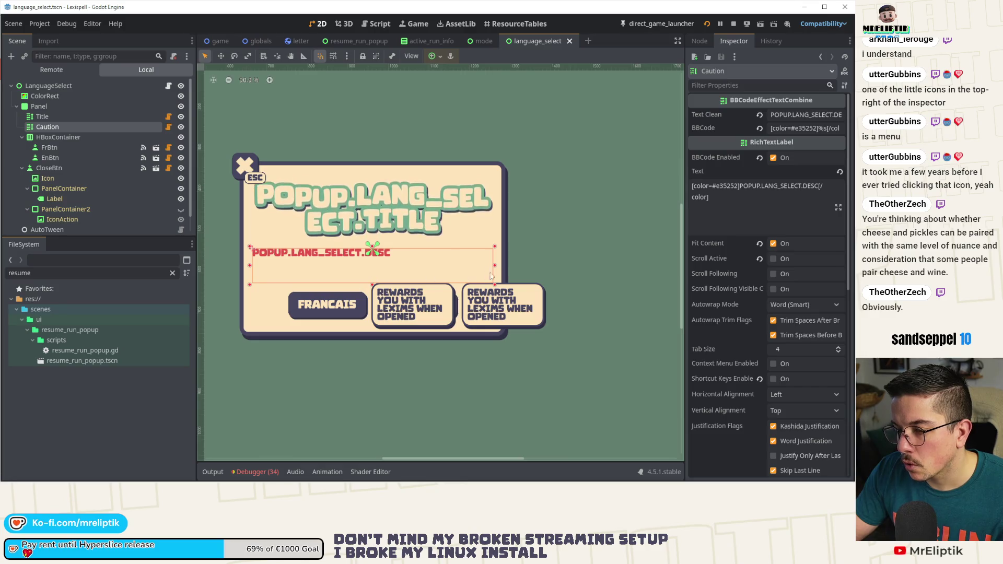
left_click_drag(494, 266, 488, 266)
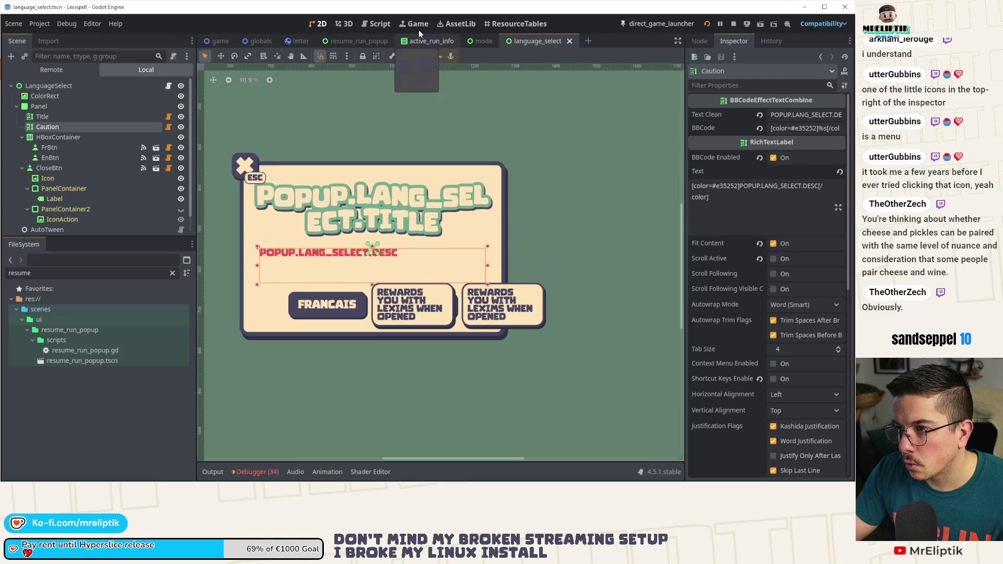
left_click(418, 26)
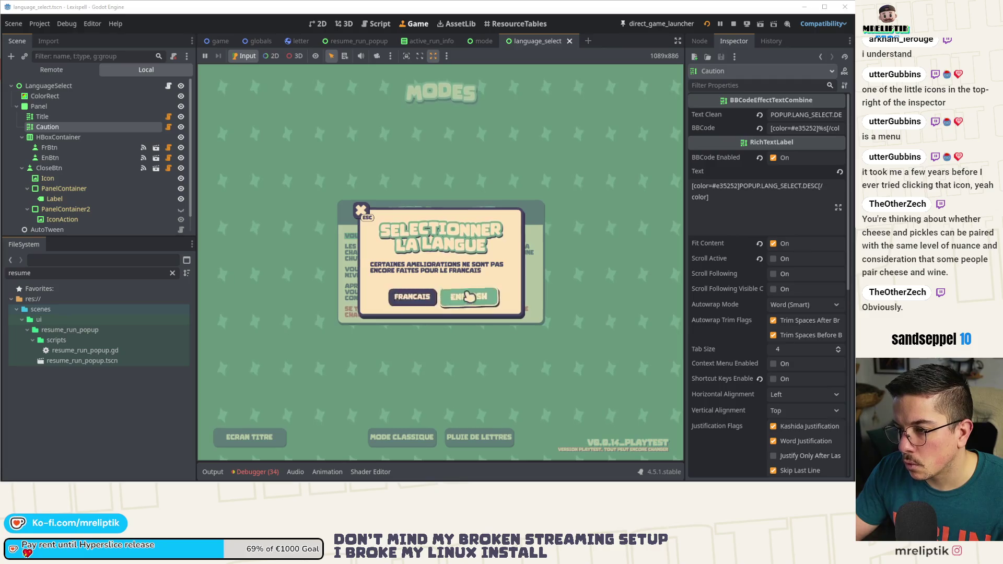
left_click(469, 298)
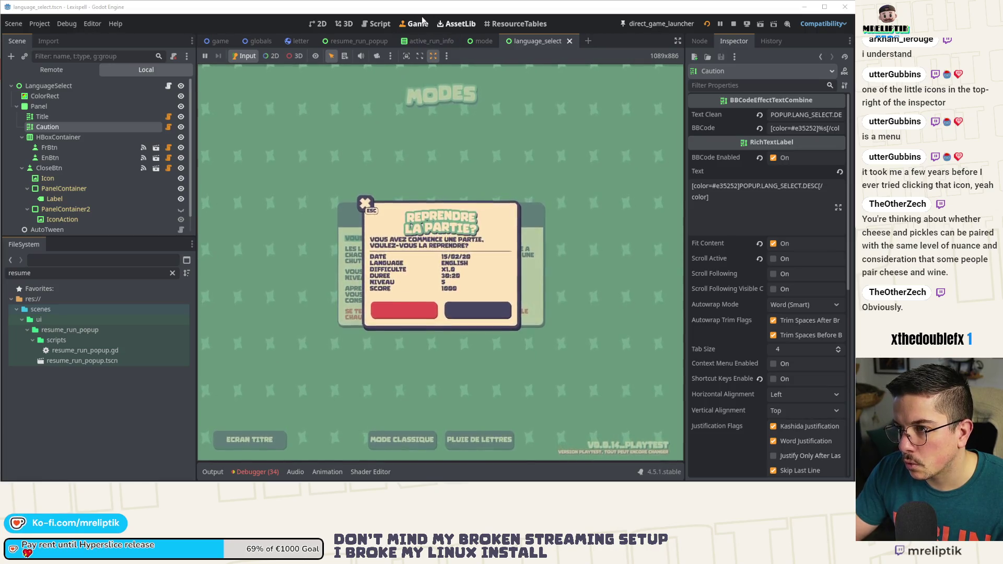
left_click(355, 41)
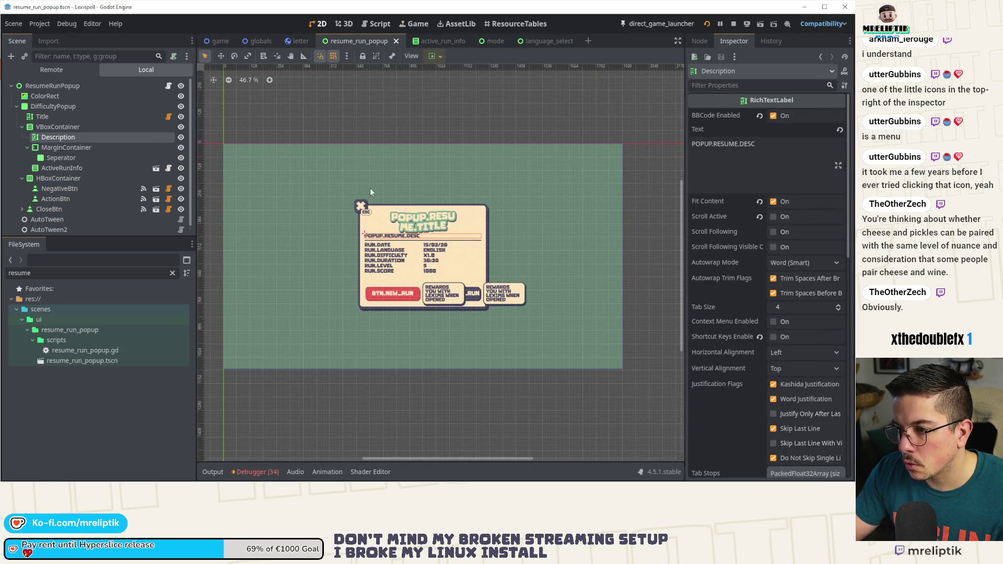
Widen the resume popup's panel and Title so the title fits on one line, and save.
left_click(58, 107)
left_click_drag(490, 257, 502, 257)
scroll(451, 223, "up", 5)
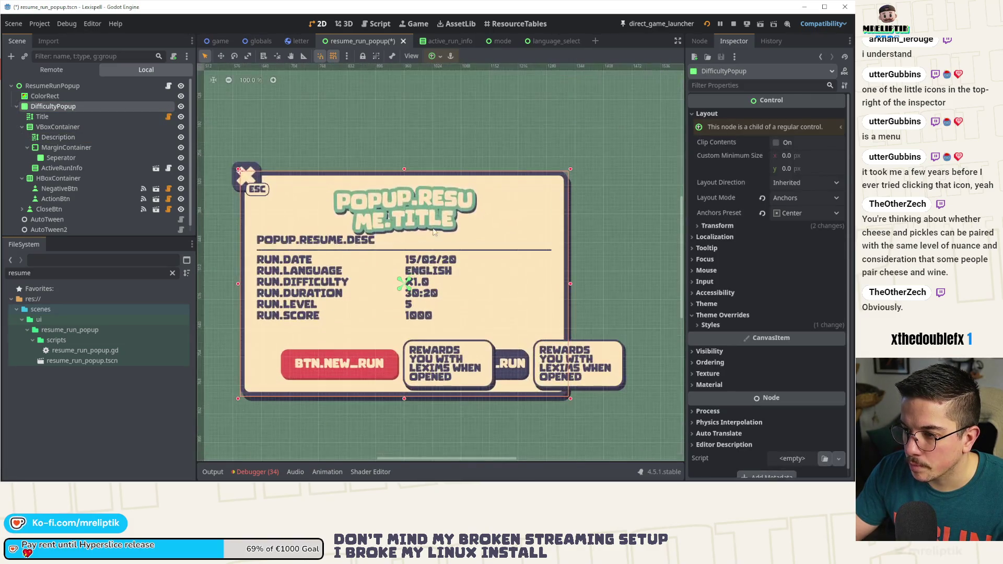
left_click(452, 221)
left_click_drag(482, 210, 528, 211)
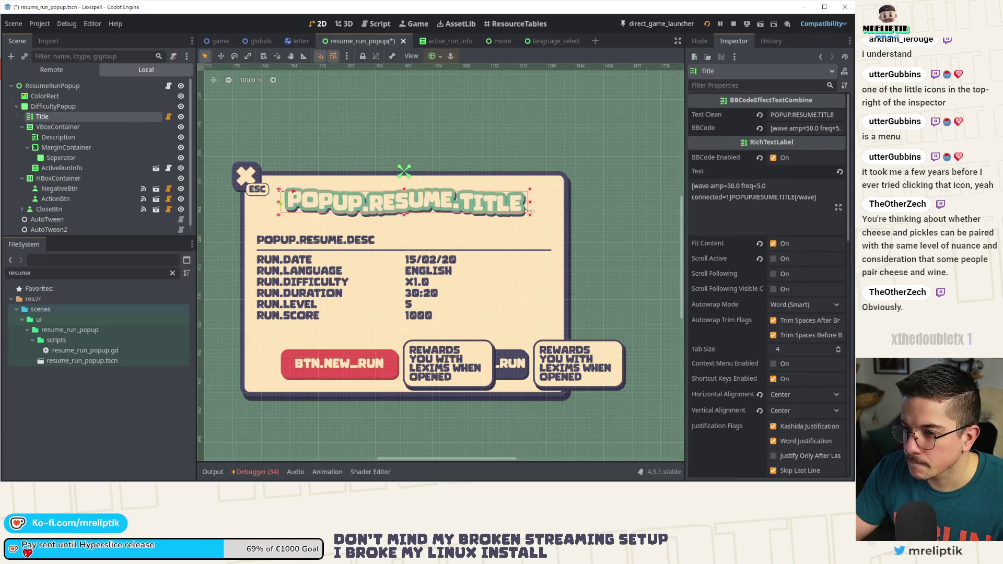
right_click(318, 225)
key("ctrl+s")
Inspect the run-details container and BTN.NEW_RUN button, then filter the root's properties for 'BT'.
left_click(300, 270)
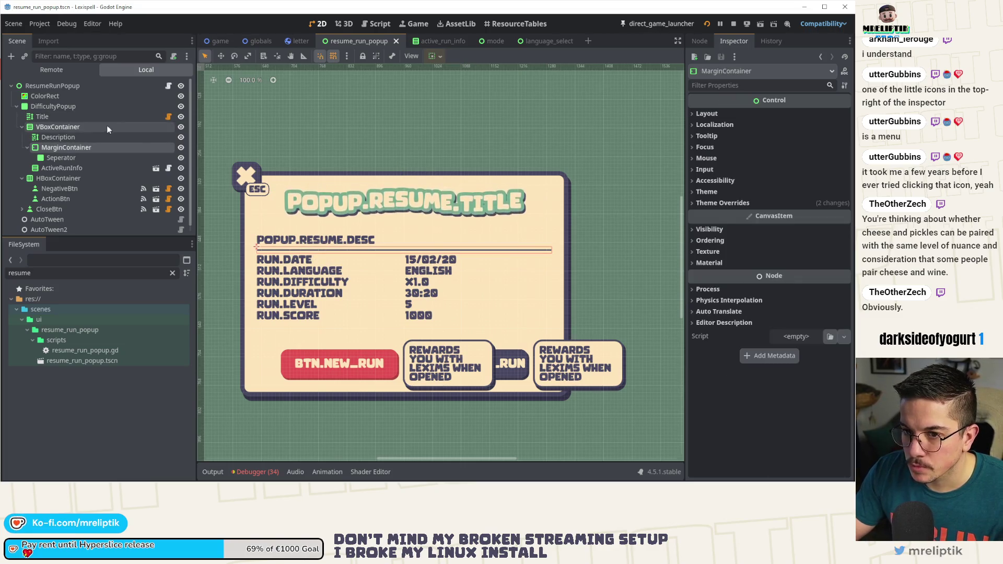
left_click(282, 228)
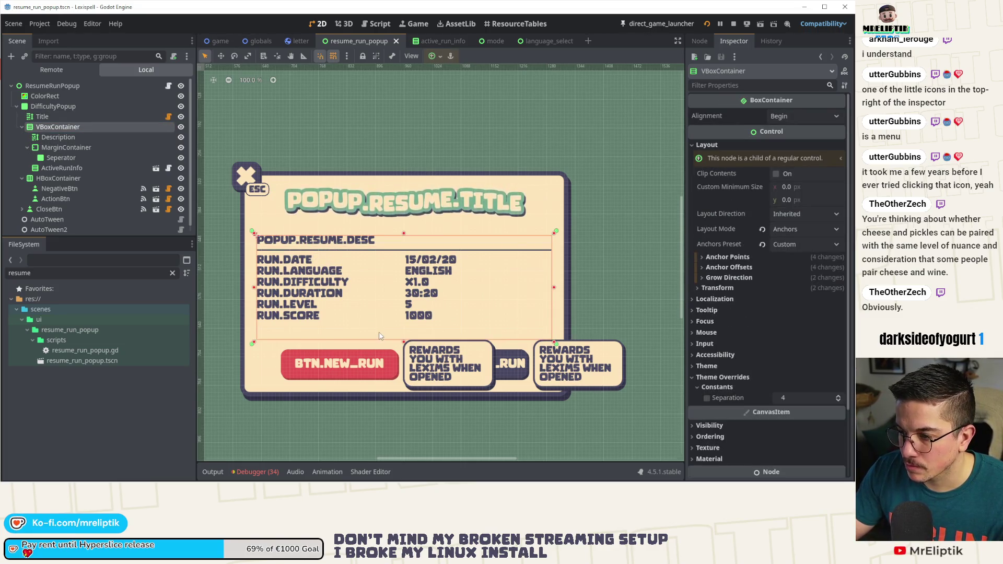
left_click(368, 372)
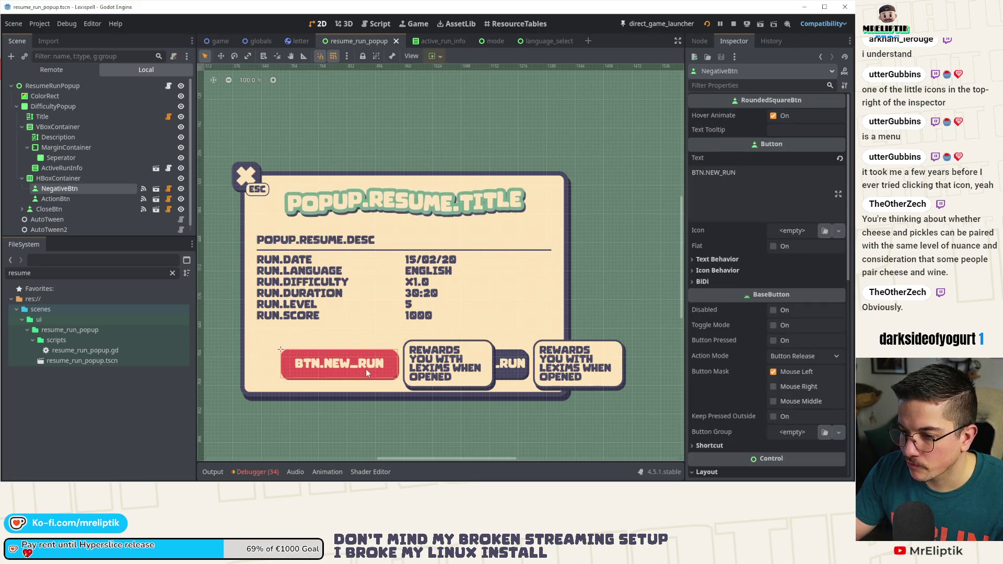
left_click(81, 85)
type("BTN.NEW_RUN")
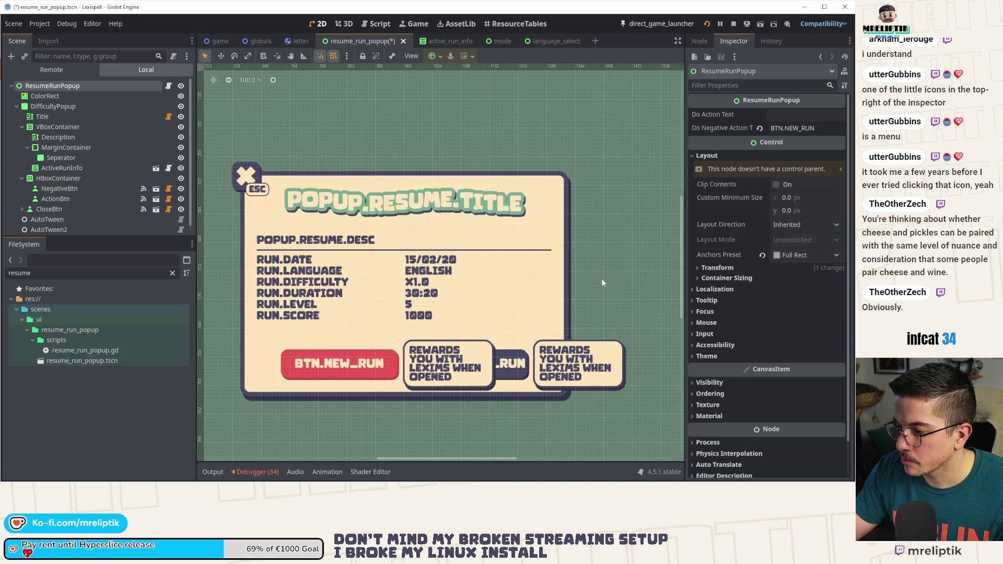
Set ResumeRunPopup's Do Action Text to BTN.RESUME_RUN copied from the resume button, save, and run the project.
left_click(55, 199)
left_click(764, 185)
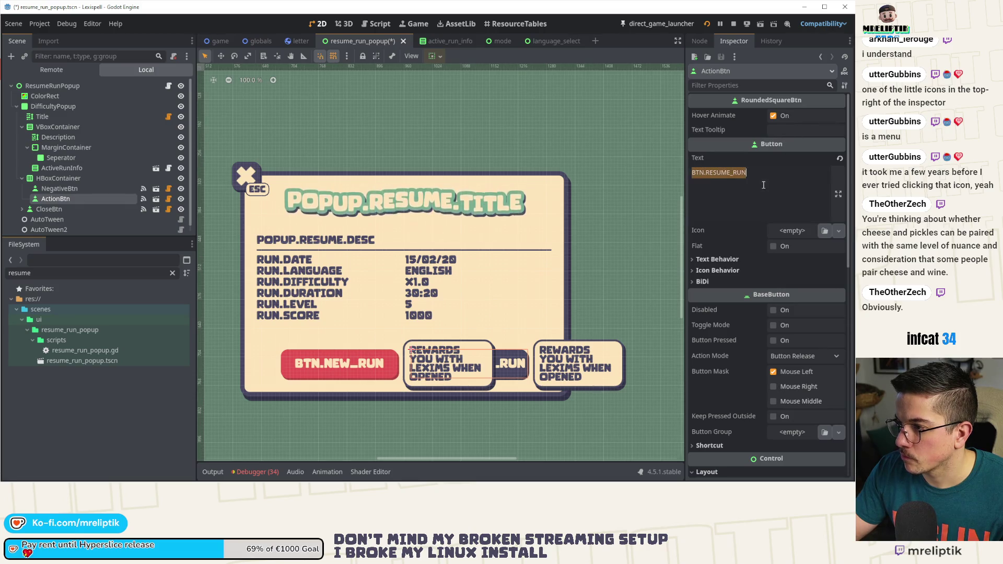
left_click(62, 88)
type("BTN.RESUME_RUN")
key("ctrl+s")
left_click(747, 25)
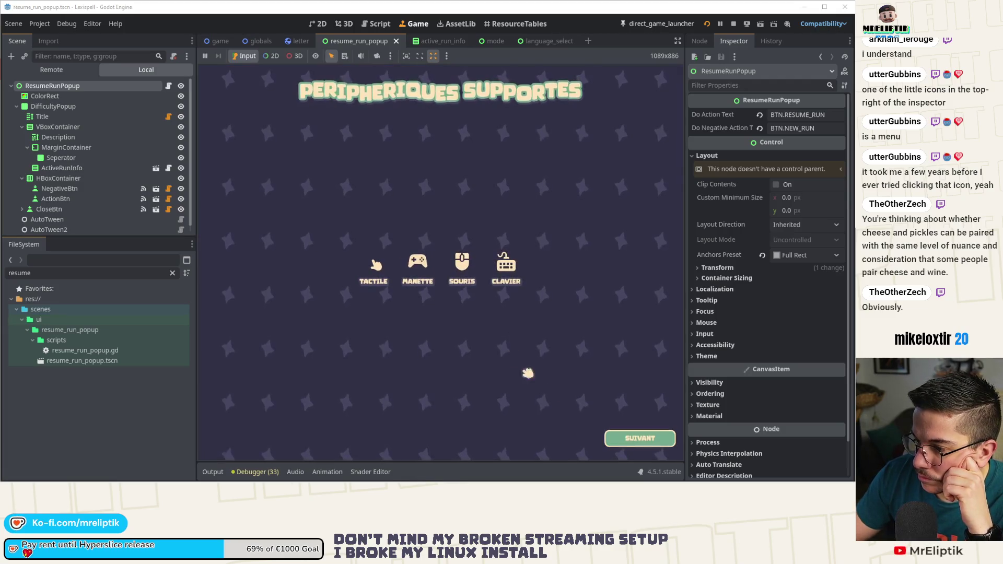
Play through Suivant, C'est parti, Jouer, Mode Classique and English to reach the Reprendre la partie? dialog.
left_click(636, 441)
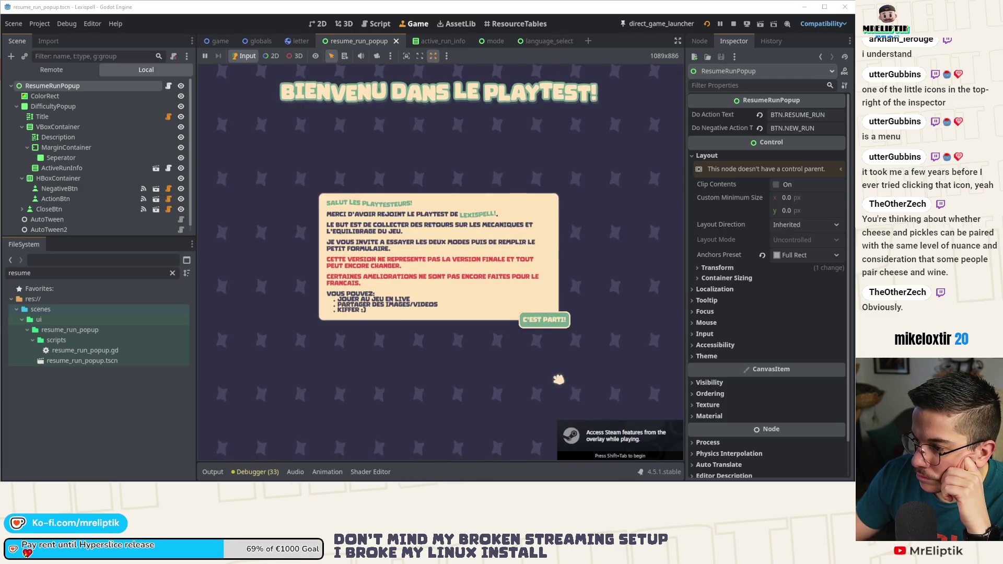
left_click(549, 321)
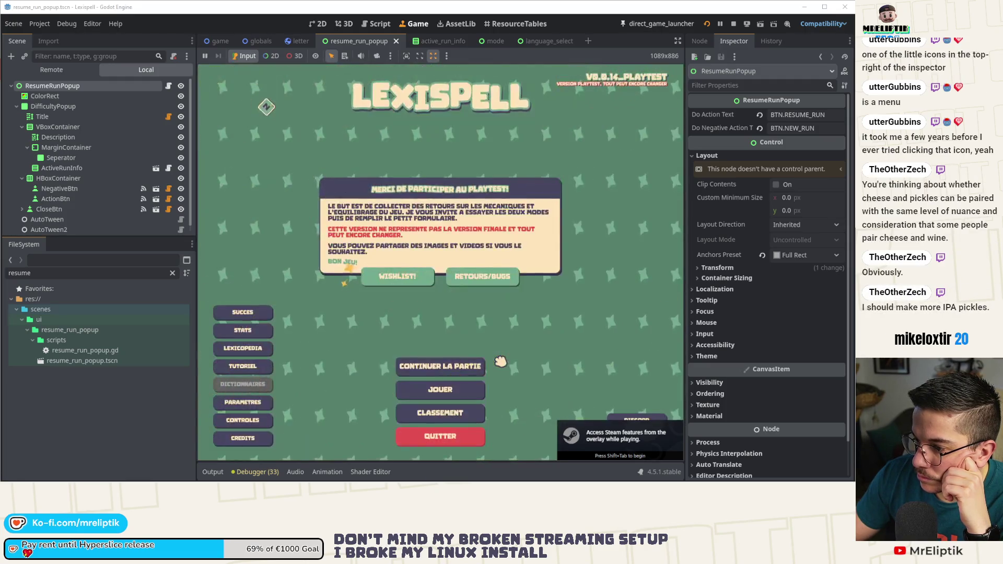
left_click(452, 391)
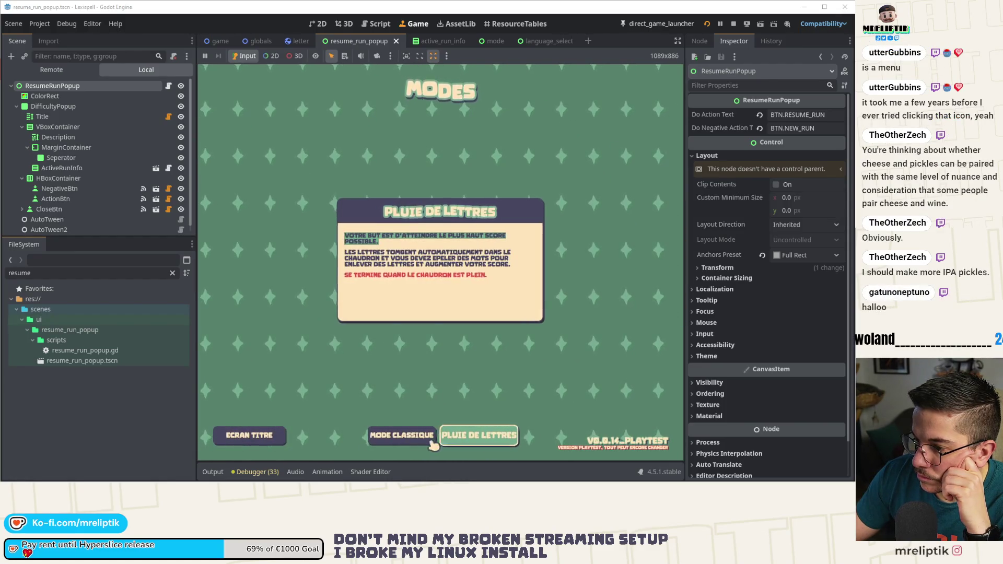
left_click(401, 436)
left_click(470, 297)
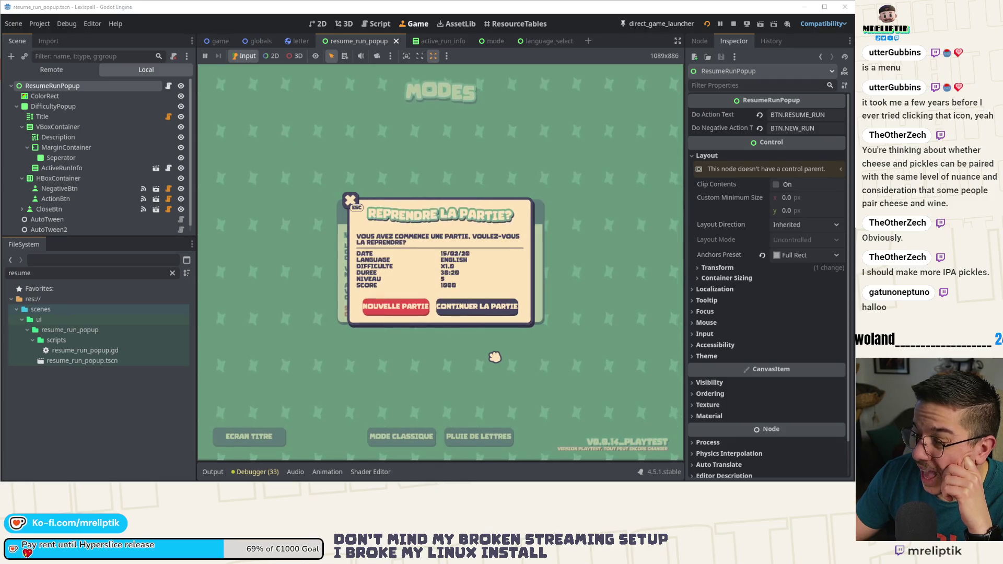
left_click(322, 25)
left_click(335, 357)
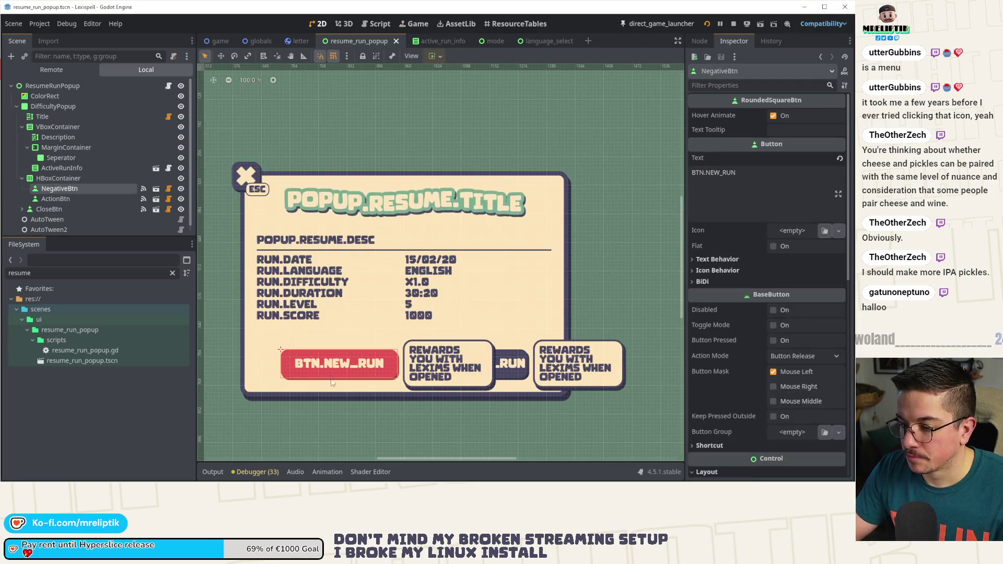
Widen the HBoxContainer so Nouvelle partie and Continuer la partie sit farther apart, checking in game.
scroll(334, 397, "up", 2)
left_click(58, 199, "ctrl")
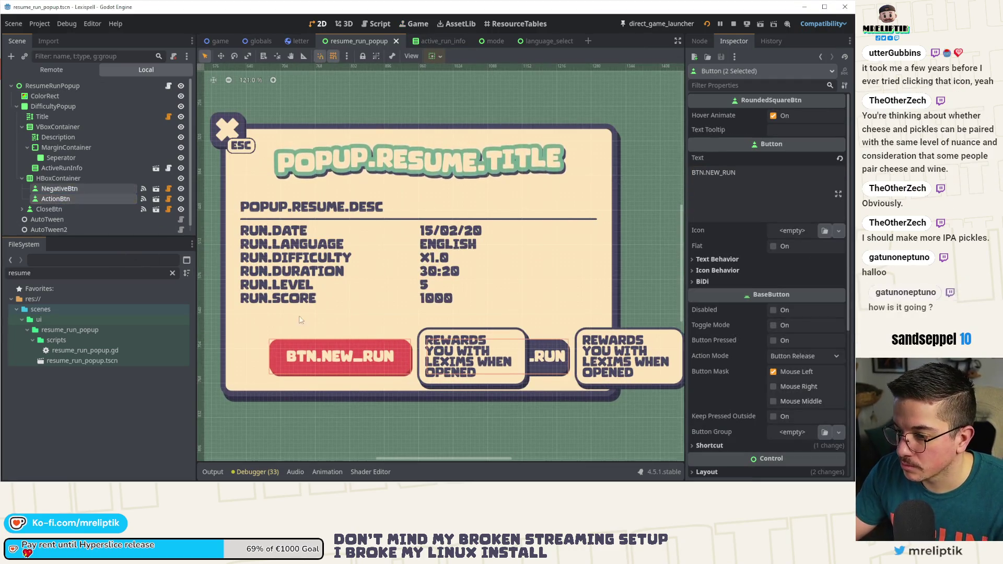
scroll(738, 352, "down", 4)
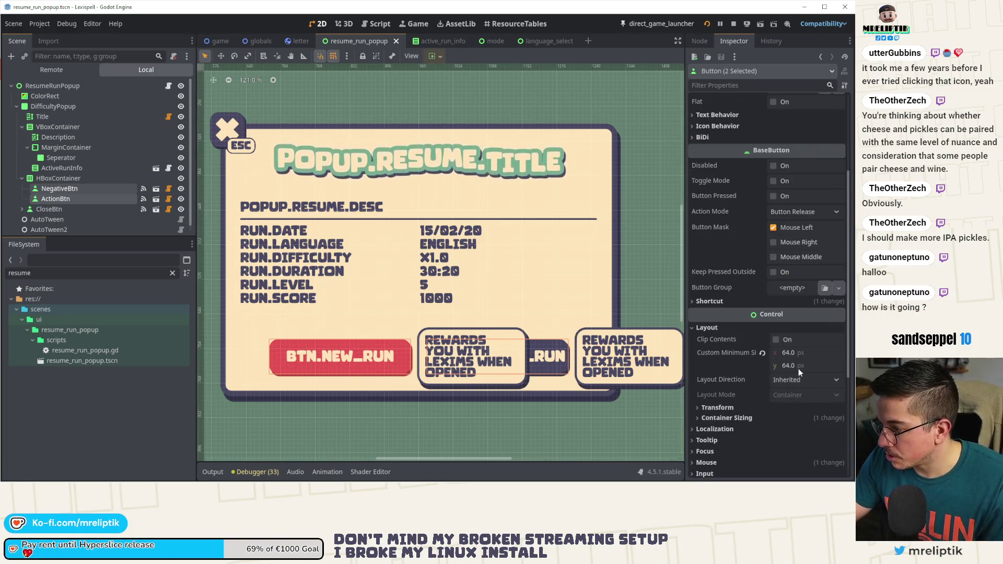
left_click(709, 410)
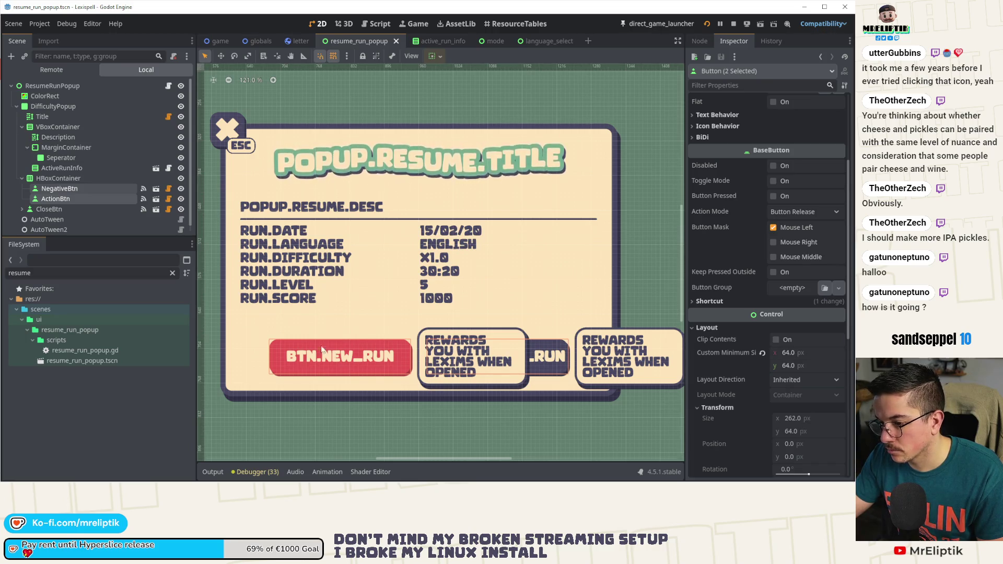
left_click(53, 181)
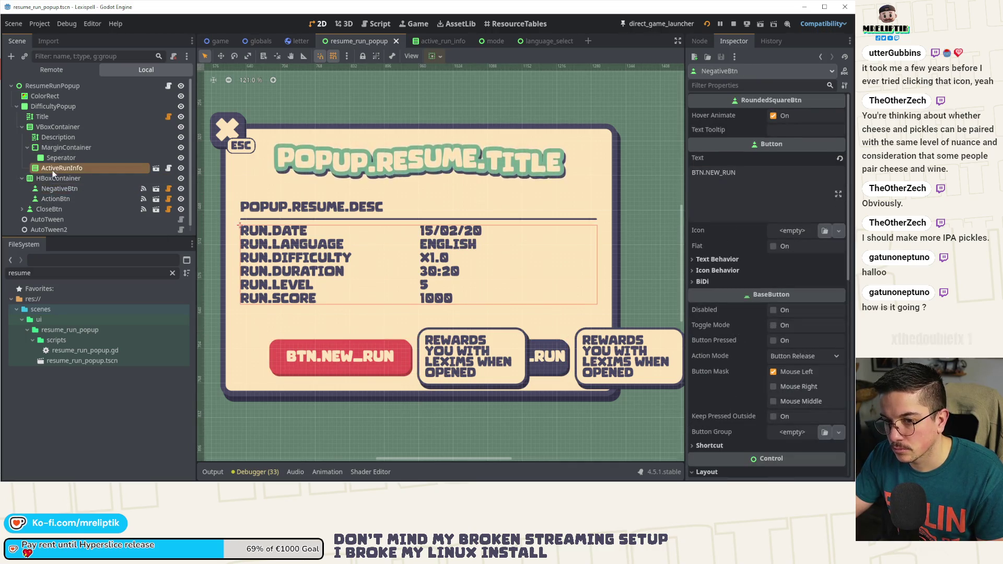
left_click_drag(571, 360, 599, 357)
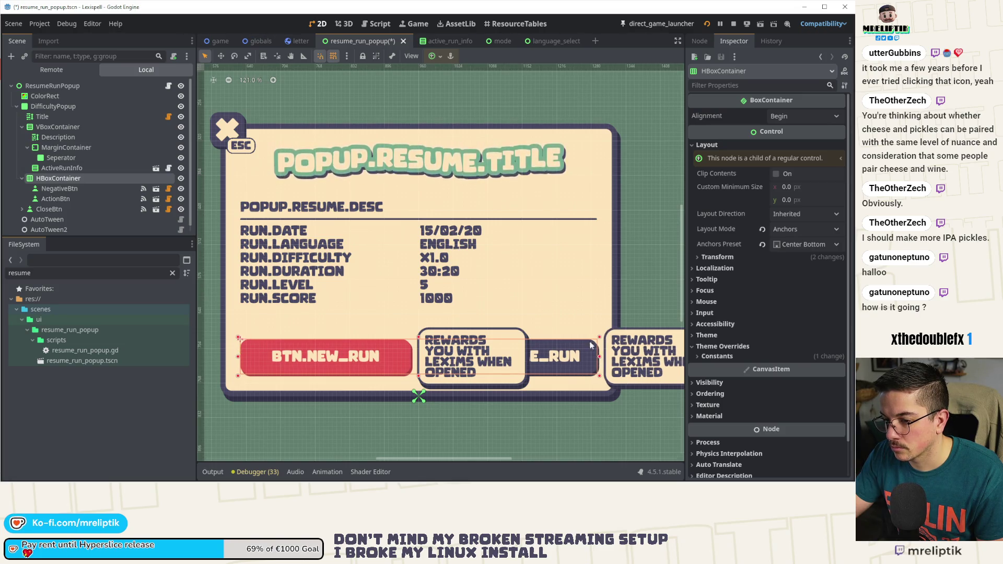
left_click(418, 23)
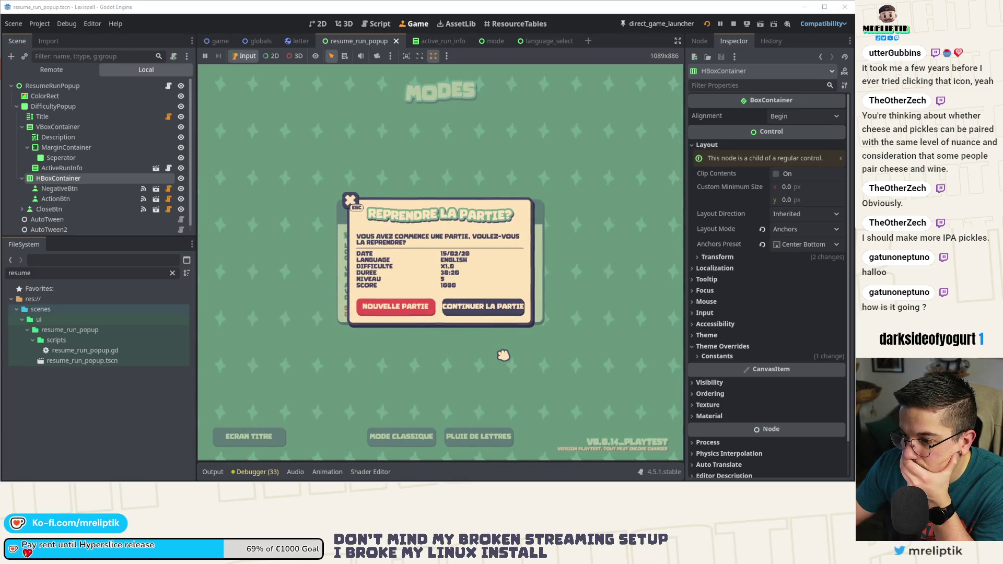
key("ctrl+F1")
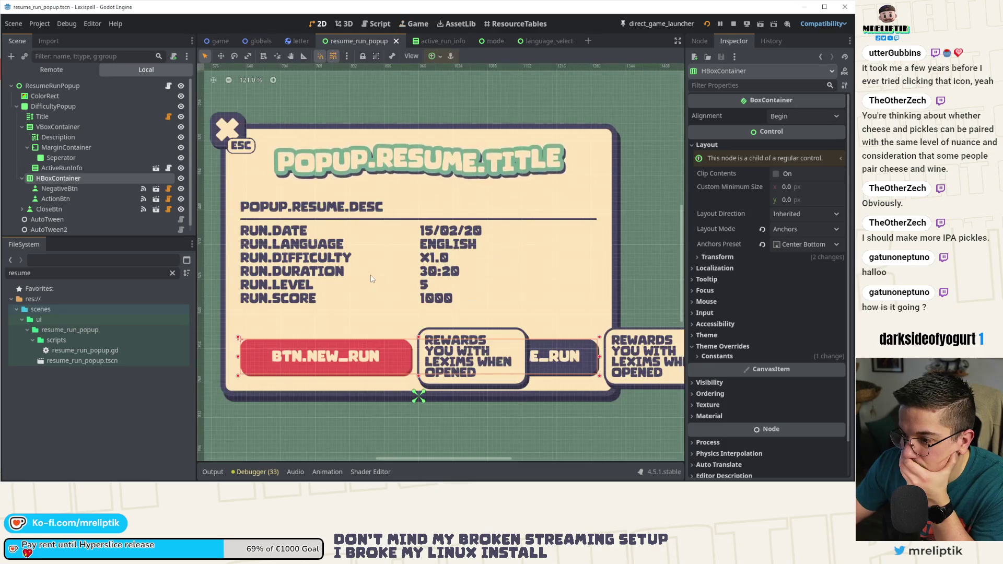
Widen the DifficultyPopup panel on both sides and save.
left_click(278, 207)
scroll(304, 108, "up", 2)
left_click(118, 98)
left_click_drag(539, 213, 554, 214)
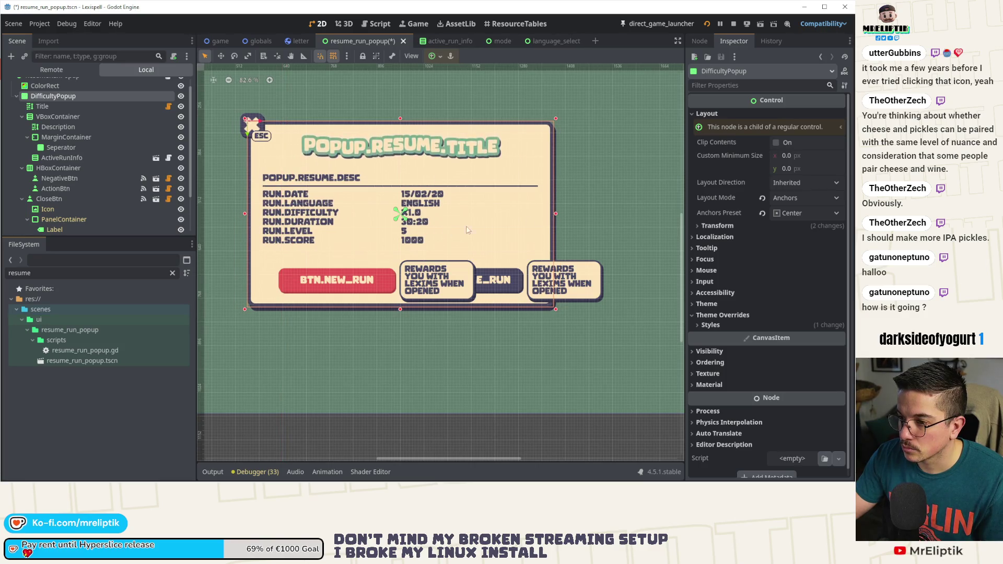
key("ctrl+s")
Widen the button row a bit more and give it a Separation override of 35, then check in game.
left_click(342, 285)
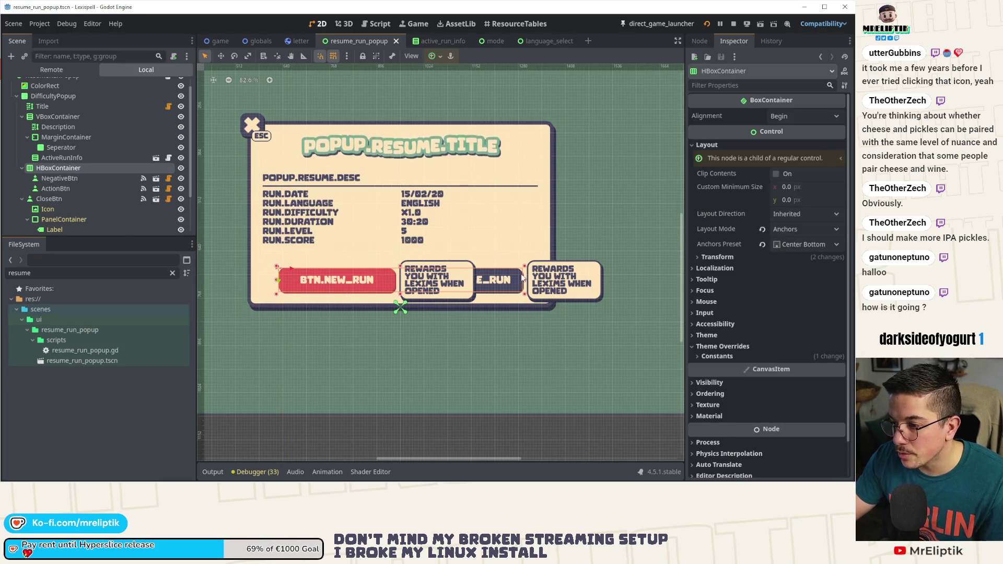
left_click_drag(526, 284, 539, 282)
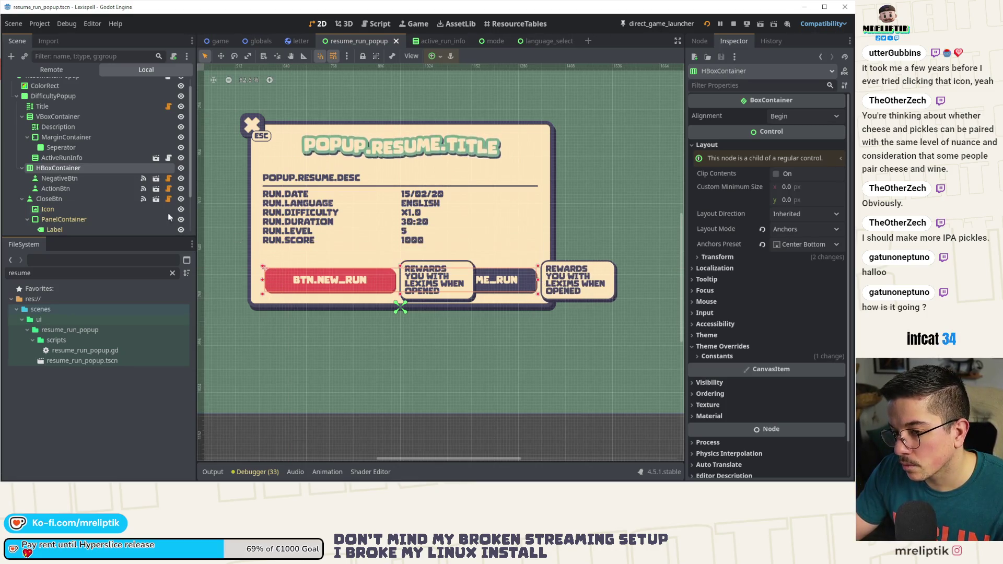
left_click(720, 356)
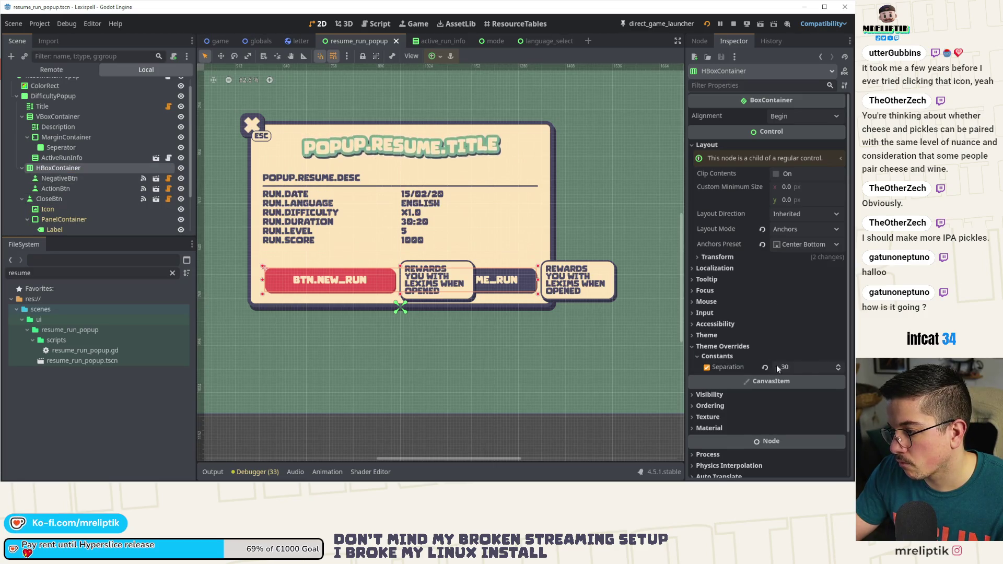
type("35")
key("Return")
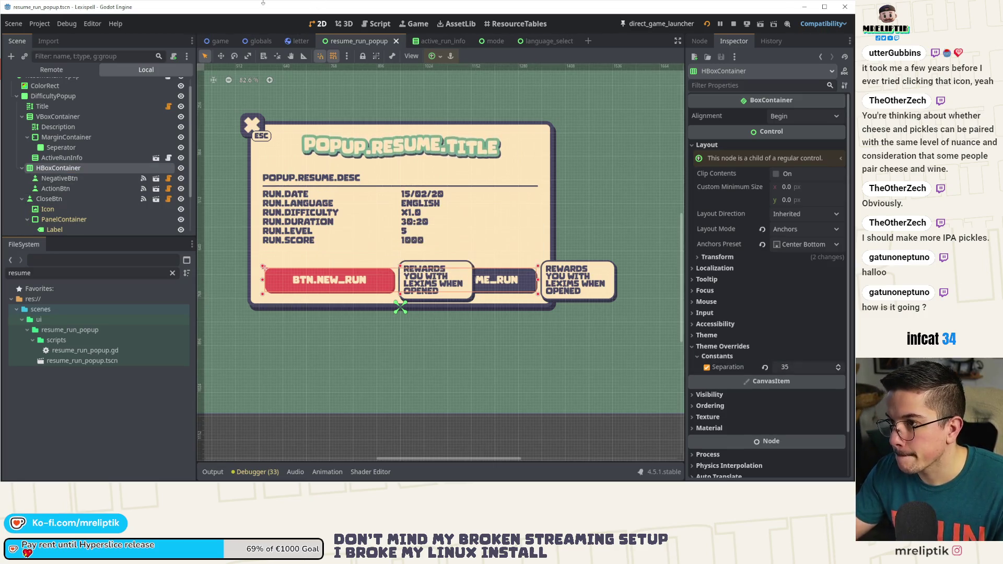
left_click(410, 25)
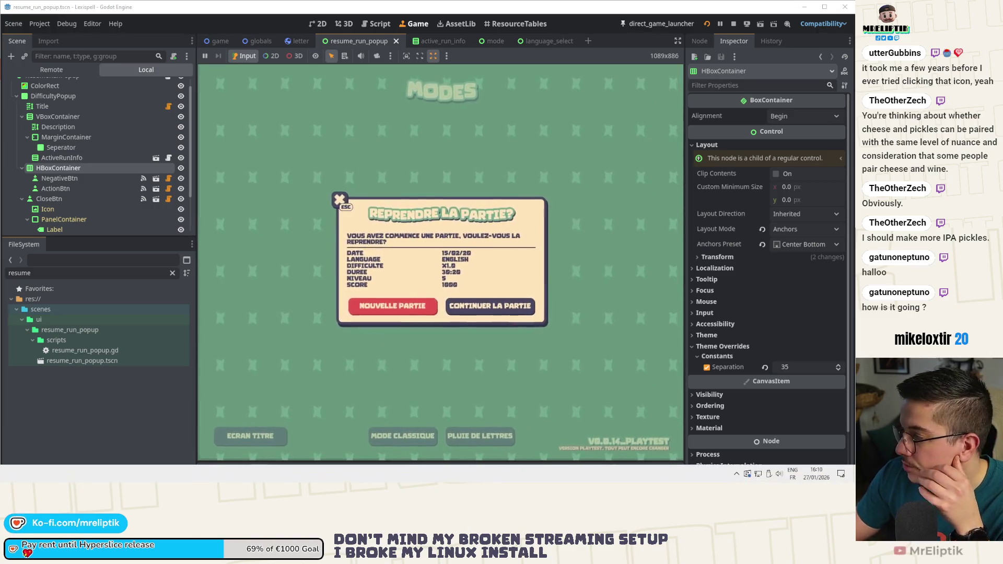
Commit LANGUE as the French RUN.LANGUAGE text in C65 and minimize the spreadsheet.
key("alt+Tab")
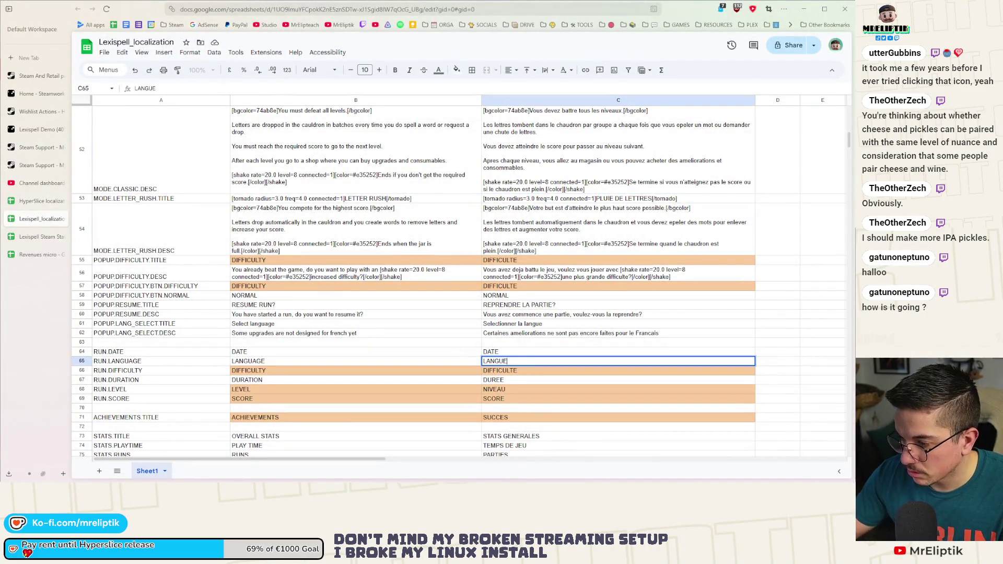
left_click(533, 325)
left_click(804, 9)
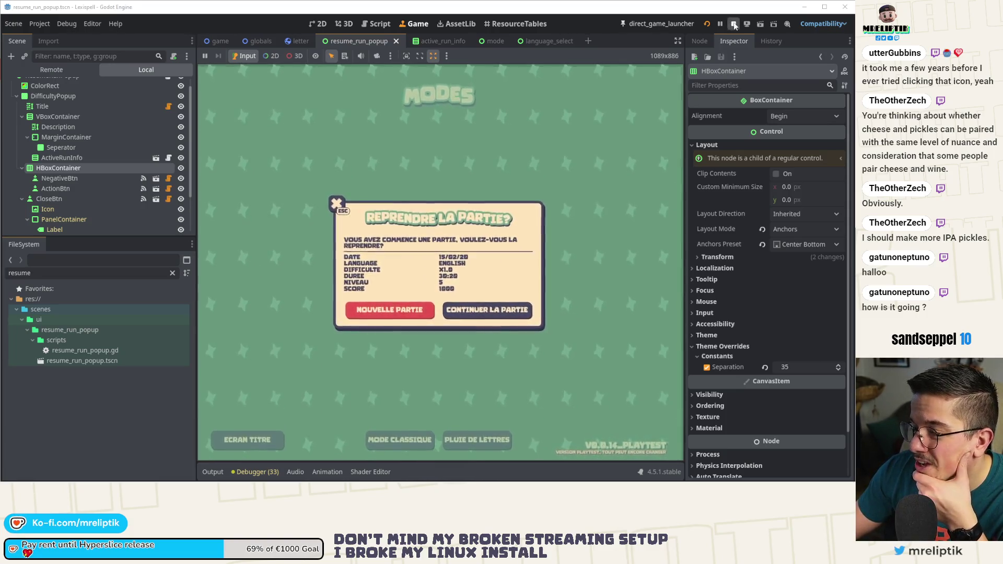
key("F8")
scroll(127, 121, "up", 1)
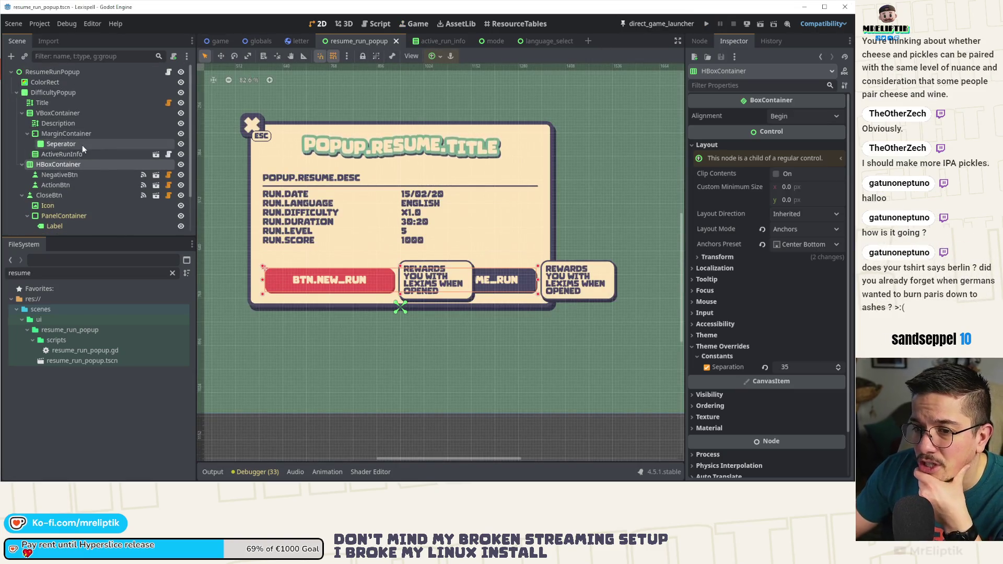
left_click(82, 153)
left_click(168, 72)
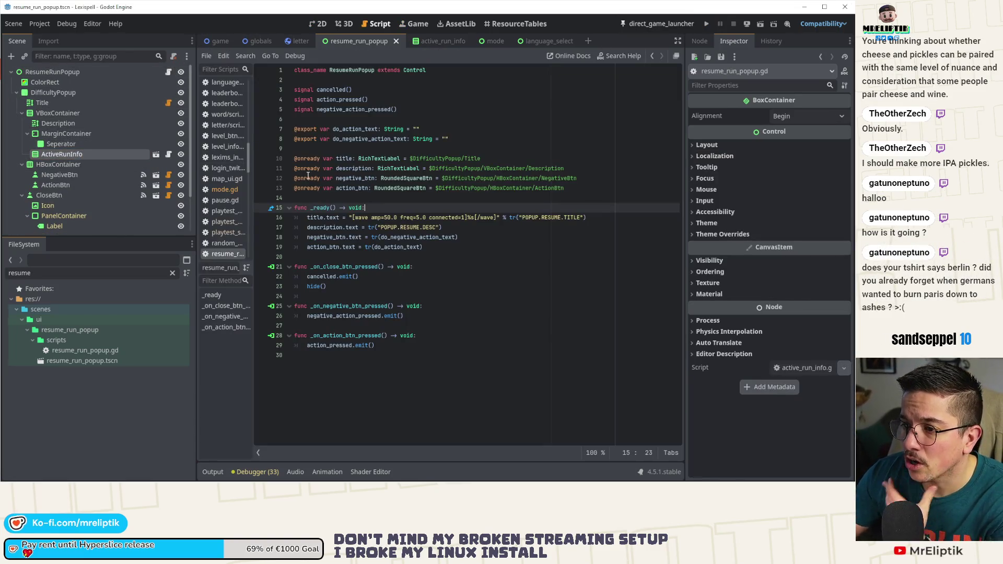
left_click(366, 195)
left_click(323, 148)
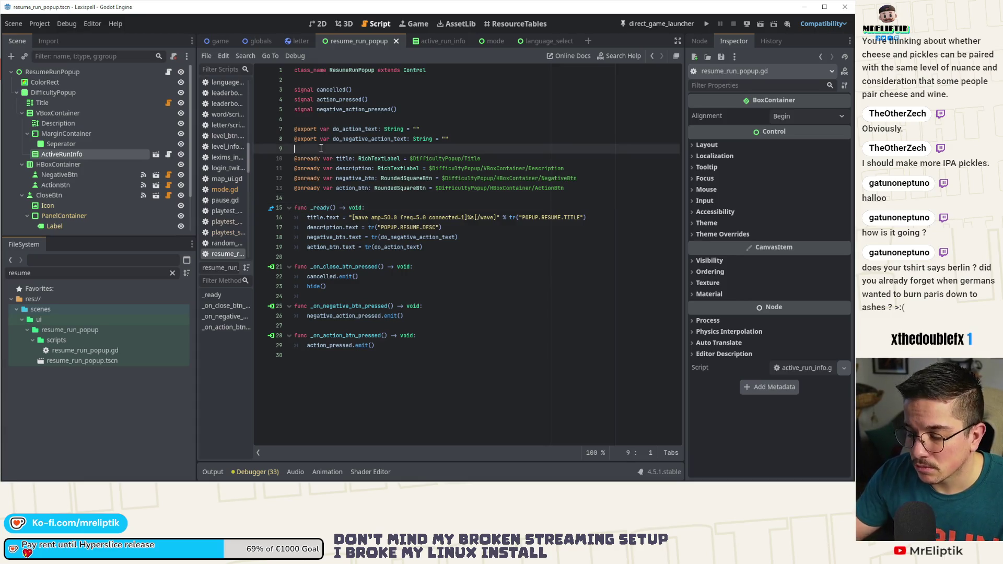
key("Return")
key("Return")
key("Up")
left_click_drag(87, 156, 351, 158)
key("BackSpace")
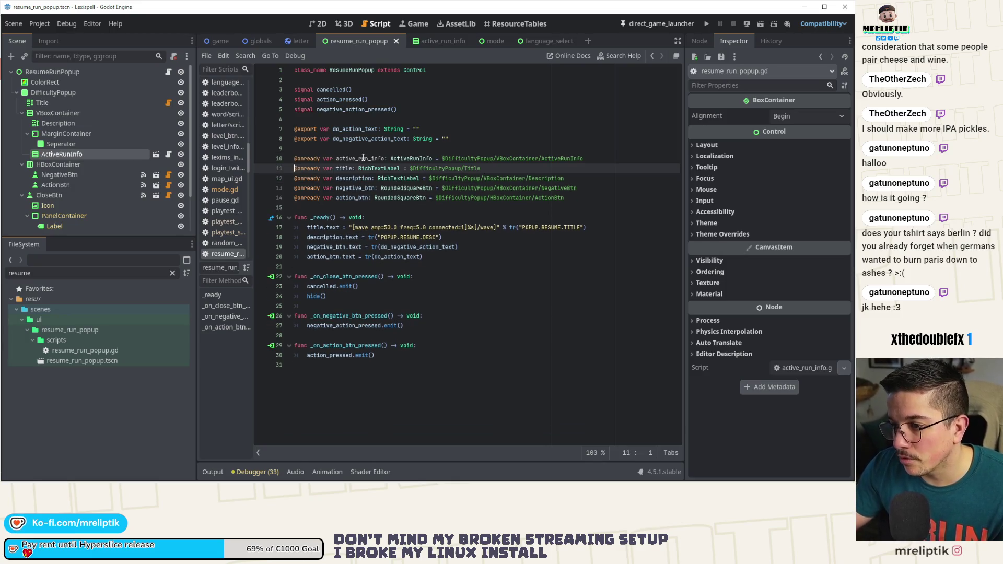
double_click(359, 158)
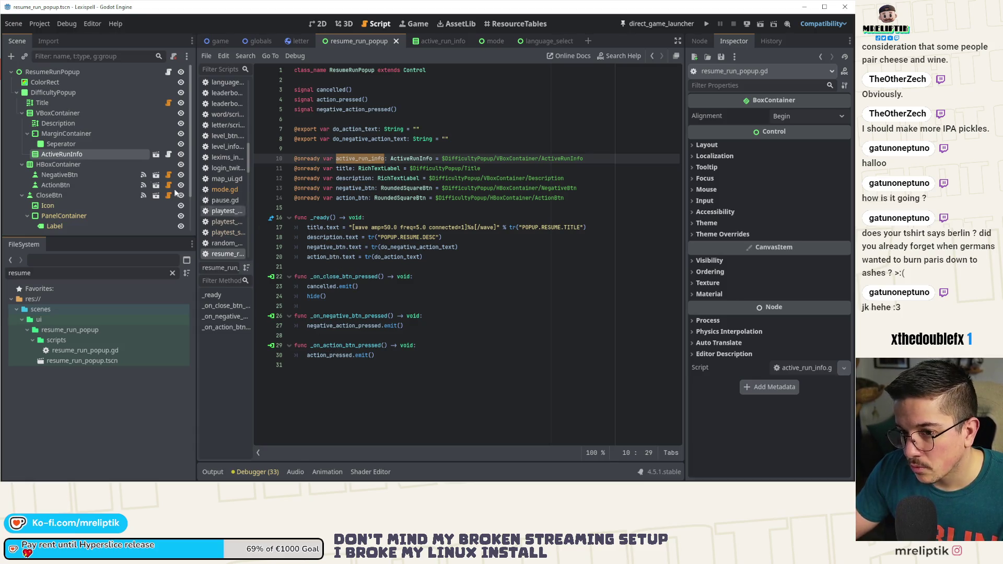
Select the AutoTween2 node and bring up its signal list in the Node dock.
scroll(105, 190, "down", 3)
left_click(72, 211)
left_click(70, 222)
left_click(71, 216)
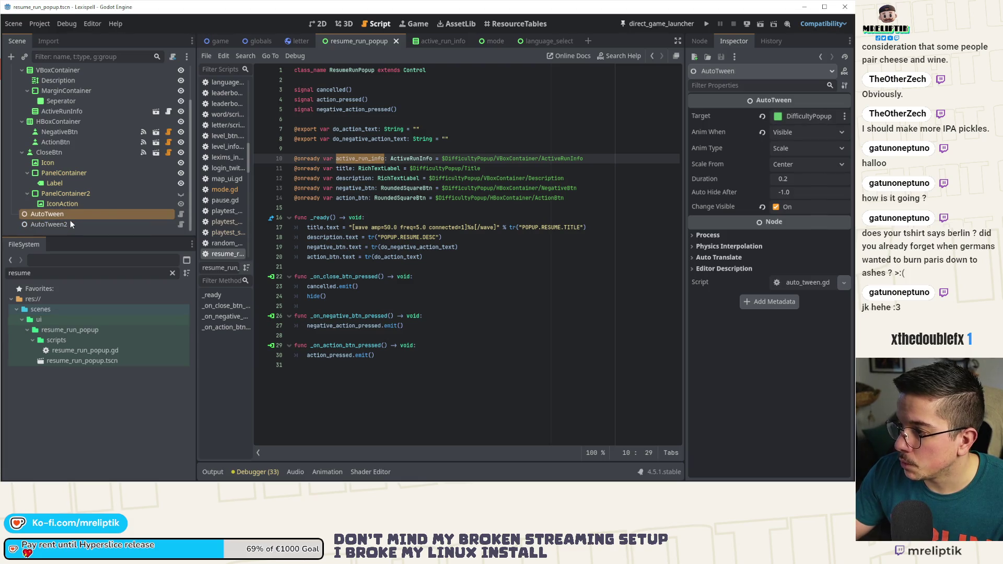
left_click(68, 224)
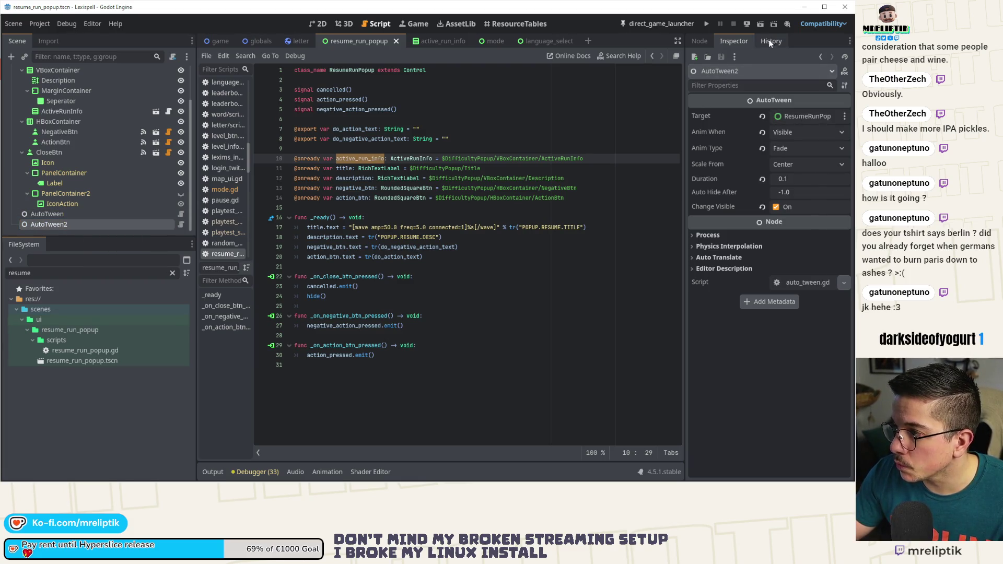
left_click(768, 42)
left_click(730, 45)
left_click(692, 41)
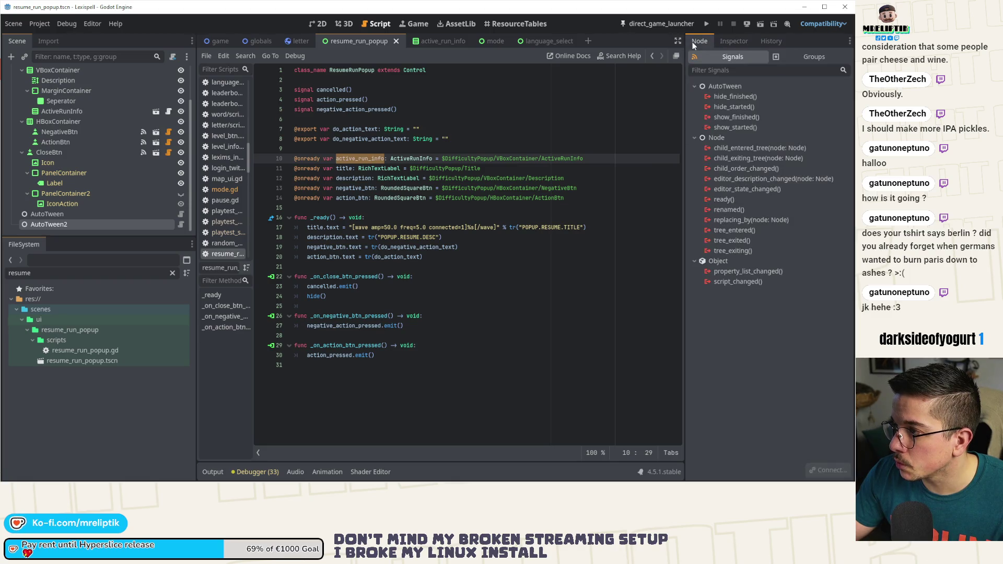
left_click(735, 42)
left_click_drag(713, 40, 712, 46)
left_click(738, 44)
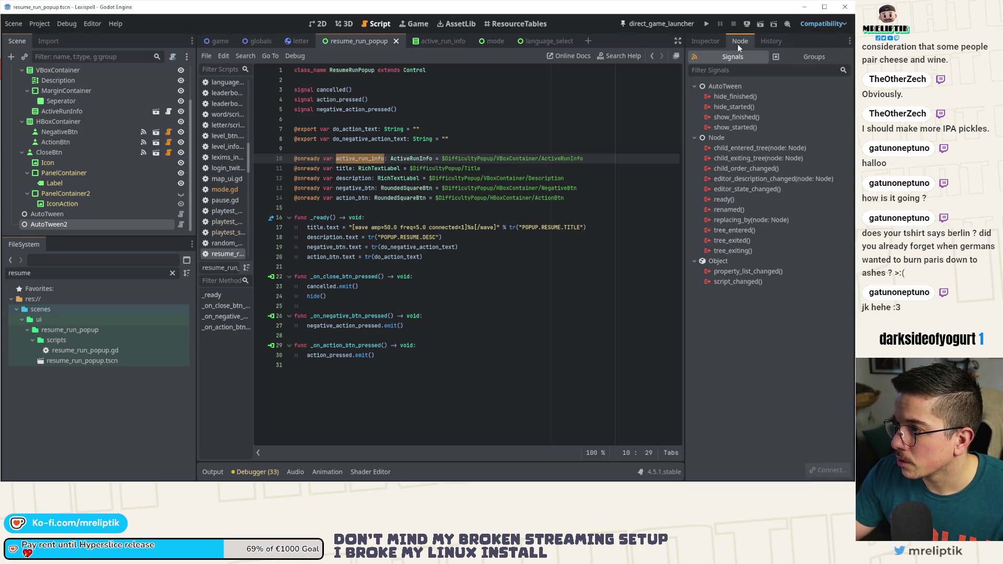
Connect show_started to a new handler whose body is active_run_info.fill_in().
double_click(728, 116)
key("Escape")
left_click(736, 126)
double_click(736, 126)
left_click(238, 347)
left_click(305, 365)
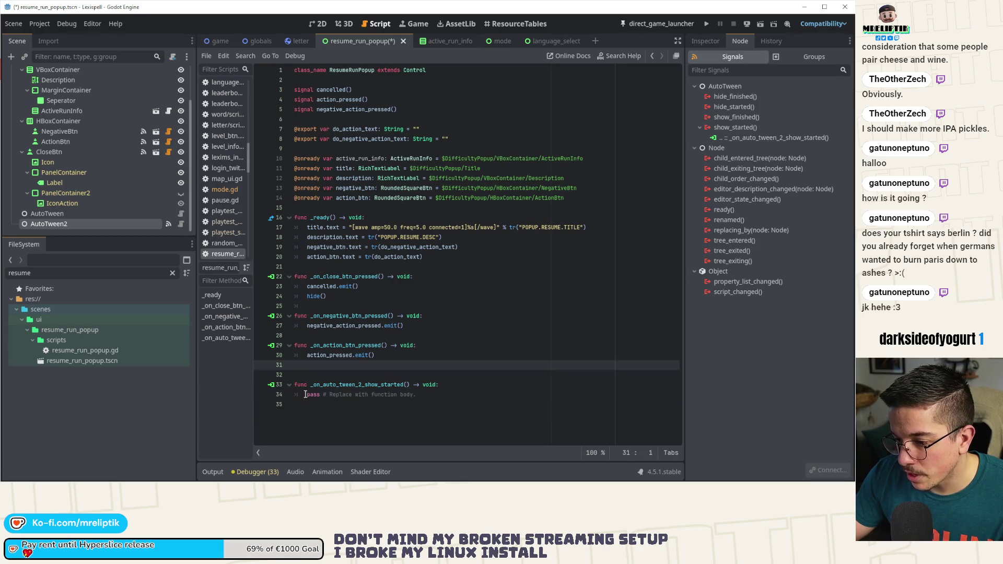
left_click_drag(305, 395, 435, 407)
type("active_run_info.")
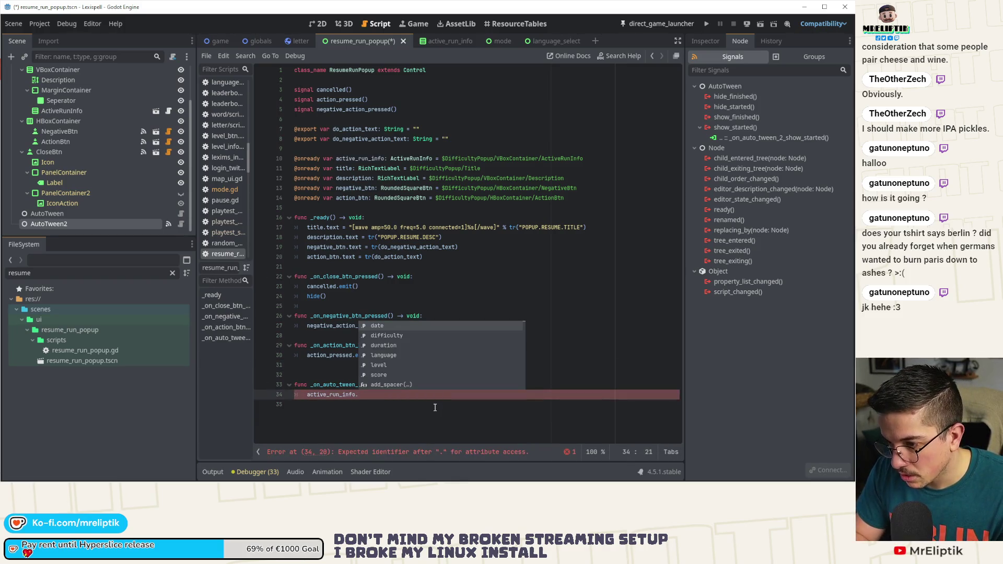
type("fill_in()")
Remove the extra blank line, save the script, and run the project.
key("Up")
key("Home")
key("BackSpace")
key("ctrl+s")
left_click(707, 23)
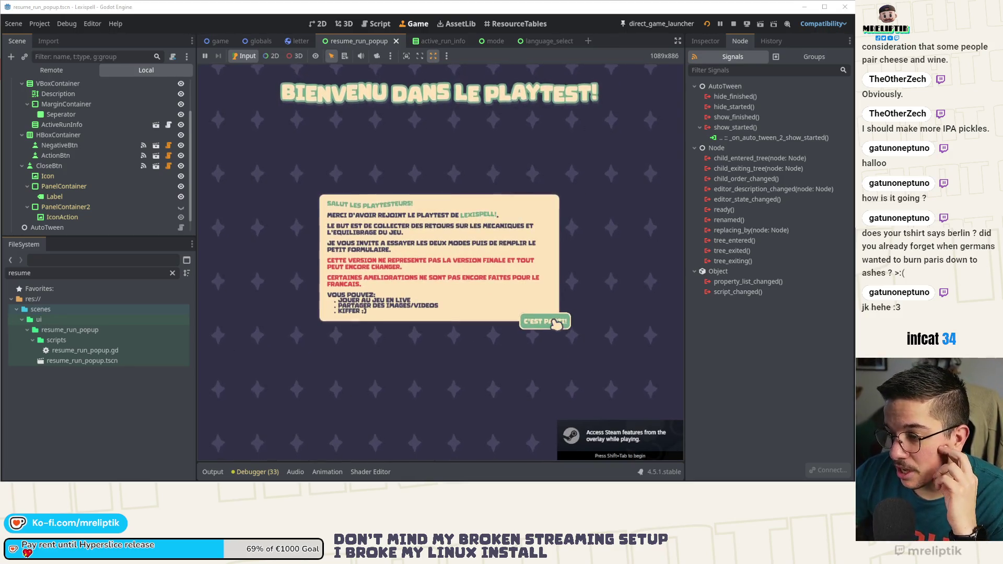
Dismiss the welcome popup, start a new game, preview PLUIE DE LETTRES and choose a language.
left_click(544, 329)
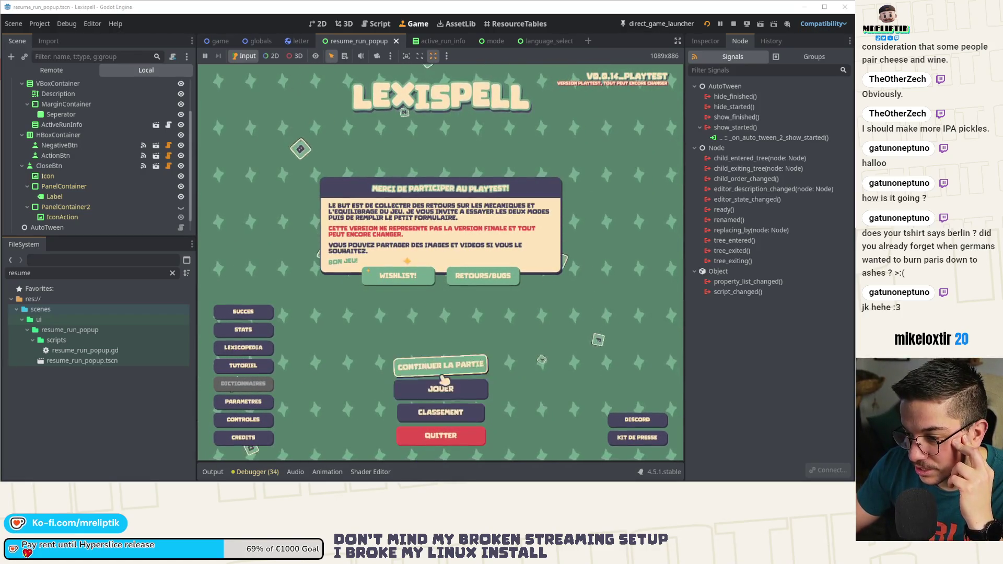
left_click(443, 393)
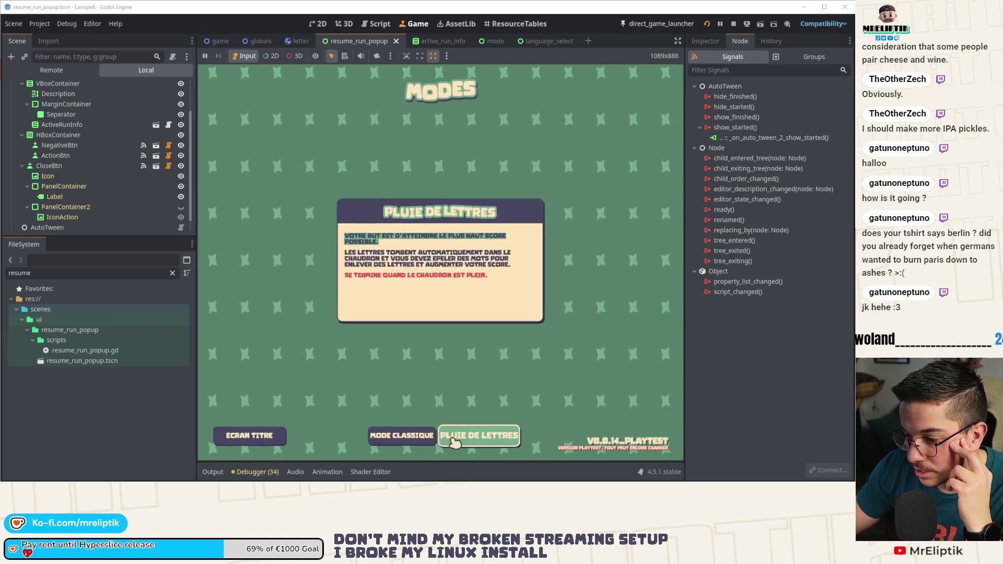
left_click(418, 442)
left_click(471, 295)
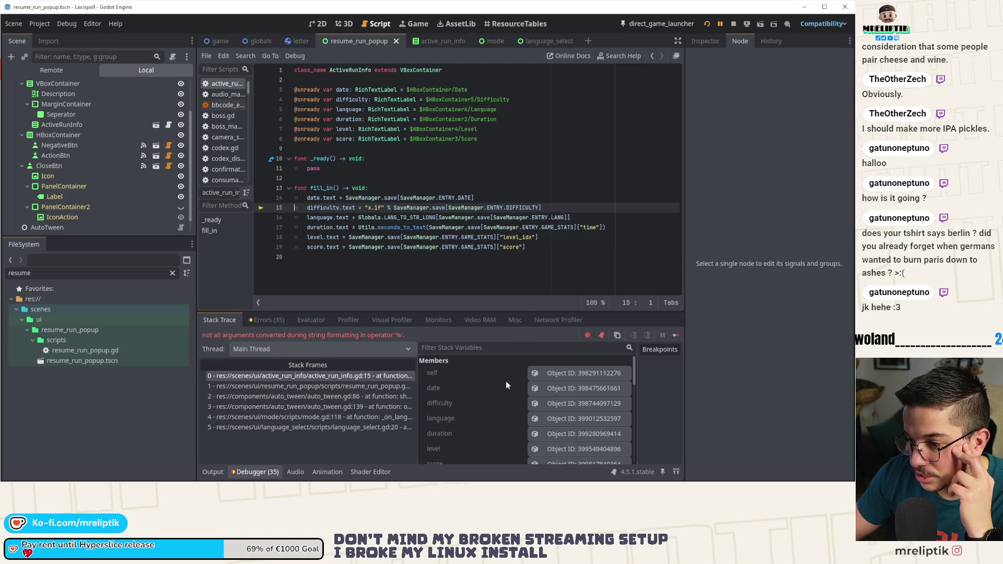
Expand SaveManager's Save dictionary in the remote Inspector to check its entries.
scroll(474, 425, "down", 3)
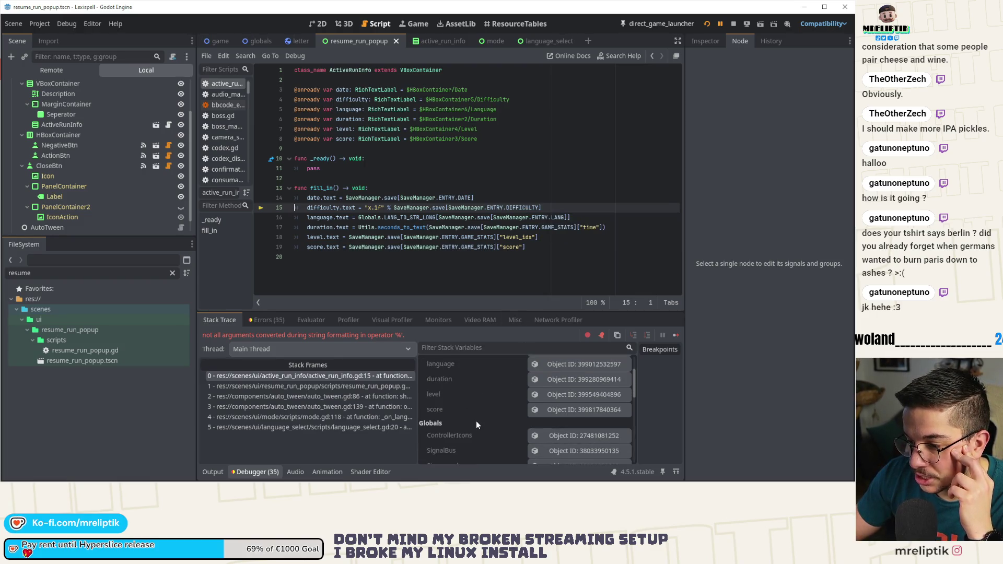
scroll(477, 425, "down", 3)
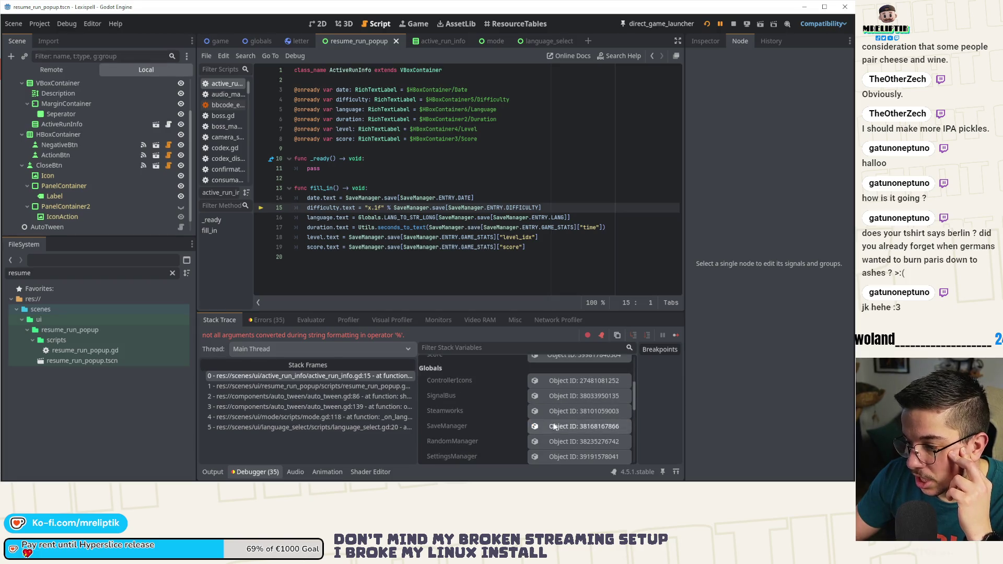
left_click(709, 46)
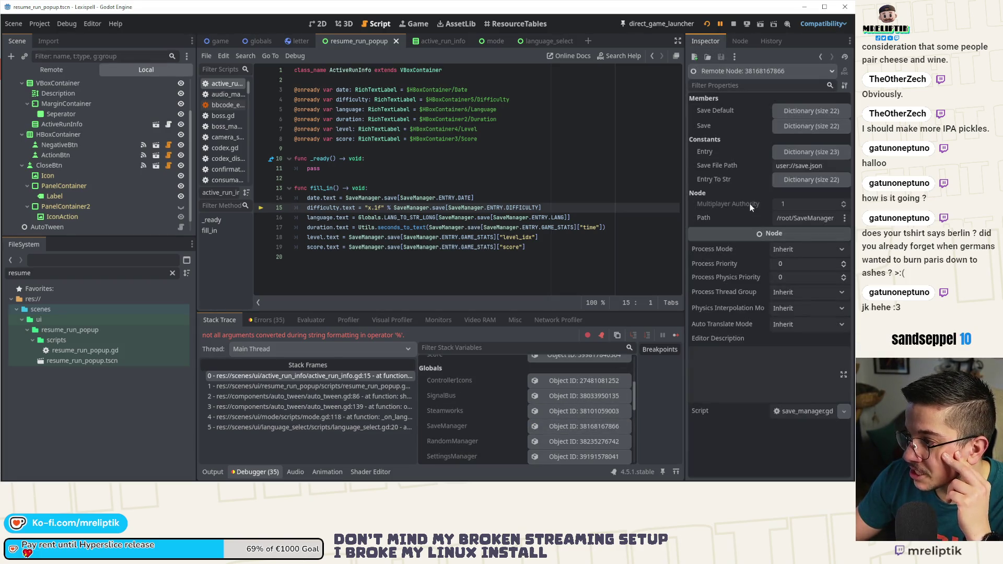
left_click(812, 126)
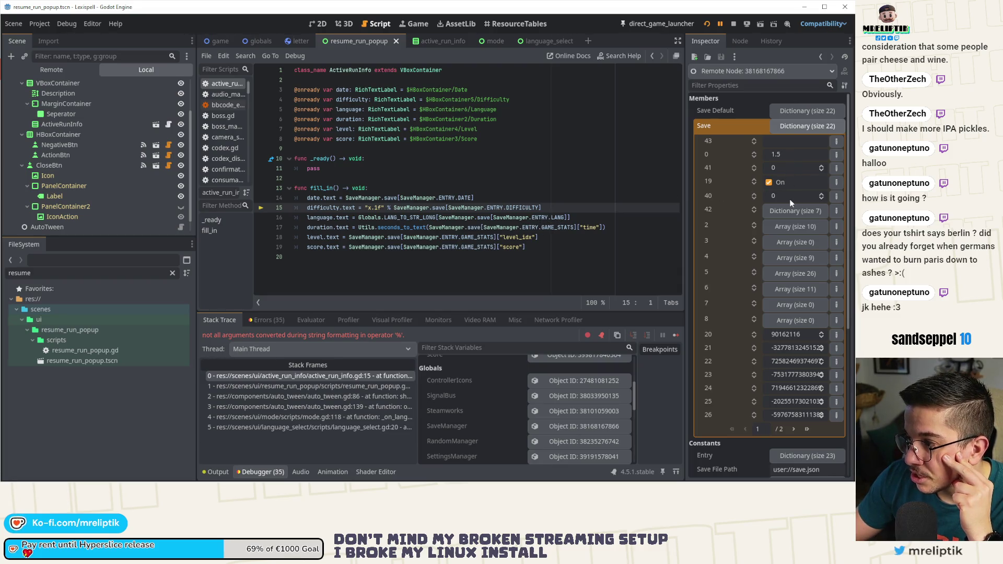
scroll(793, 308, "down", 3)
scroll(792, 308, "up", 3)
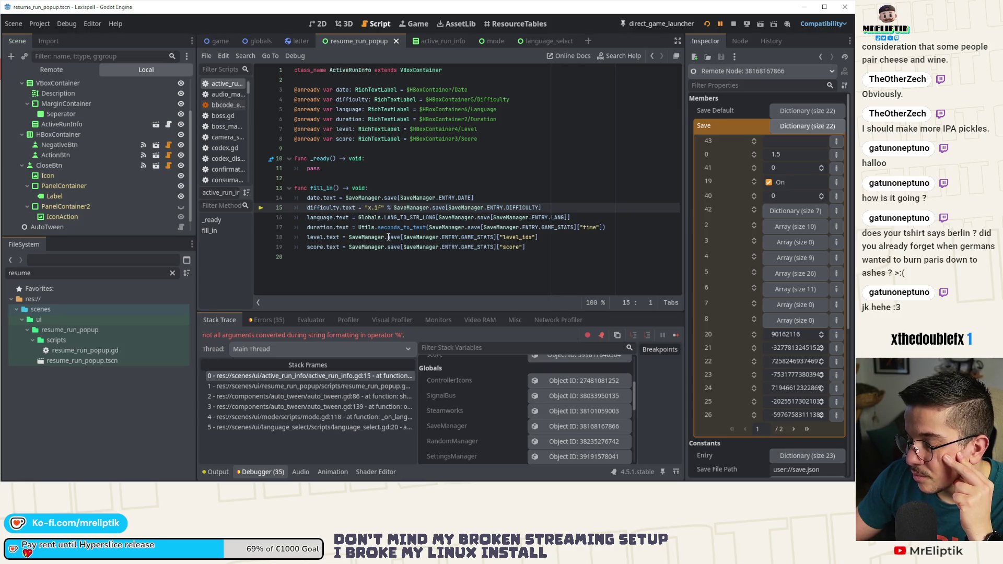
Change line 15's difficulty format string from "x.1f" to "x%.1f" and rerun the project.
mouse_move(389, 238)
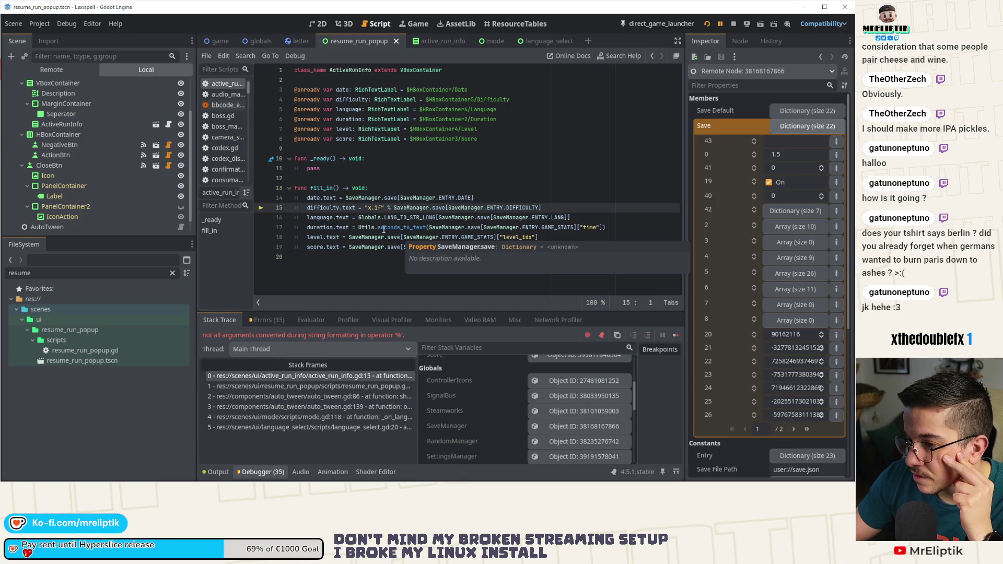
left_click(370, 208)
mouse_move(393, 253)
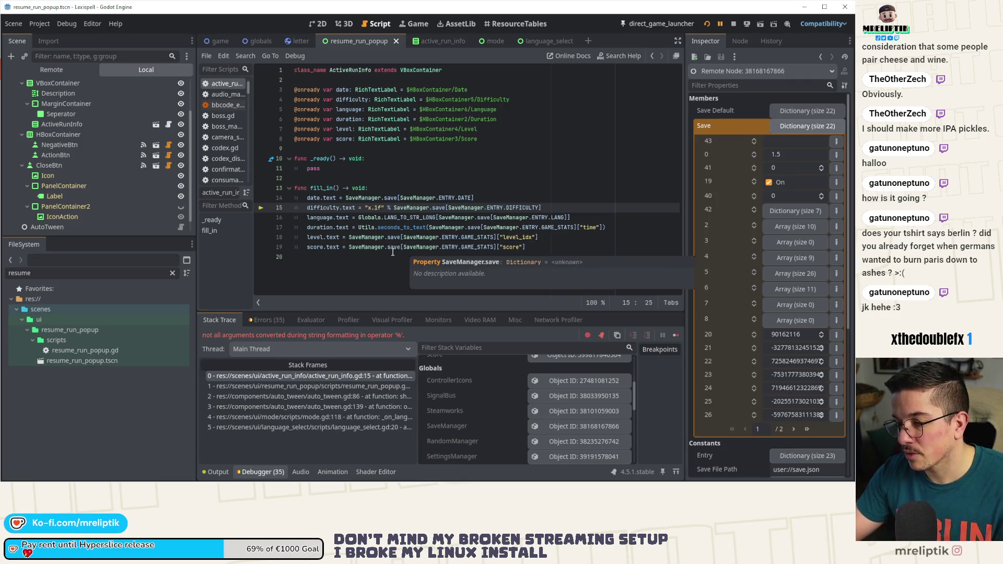
type("%")
left_click(749, 26)
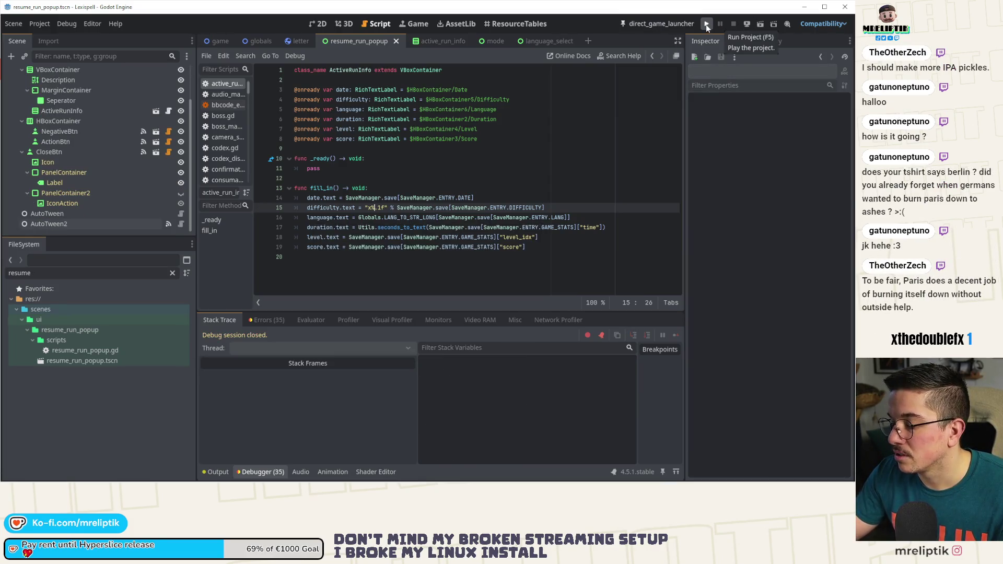
Relaunch the game, open the Modes screen, widen the game view, and start MODE CLASSIQUE in English.
left_click(706, 25)
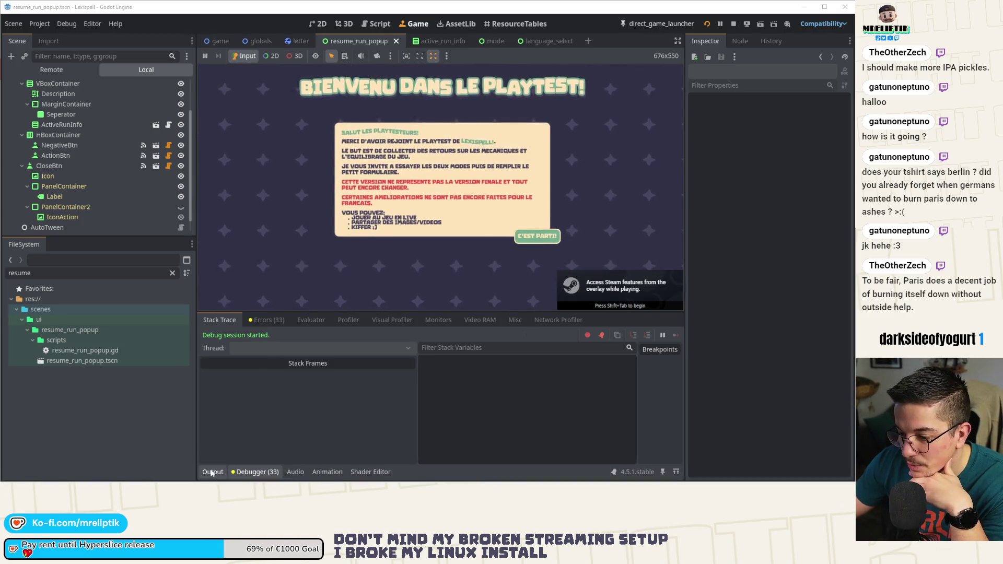
left_click(539, 320)
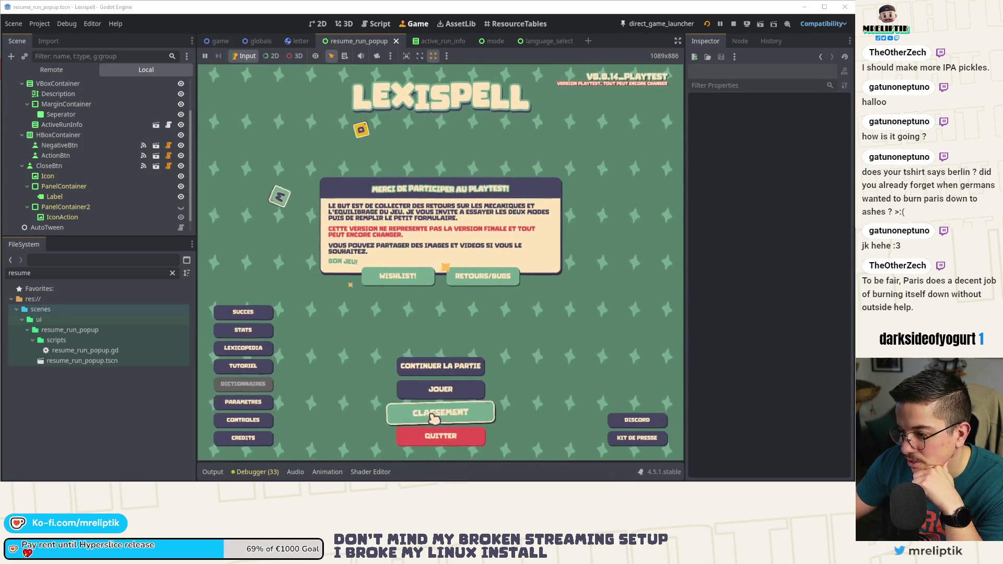
left_click(442, 396)
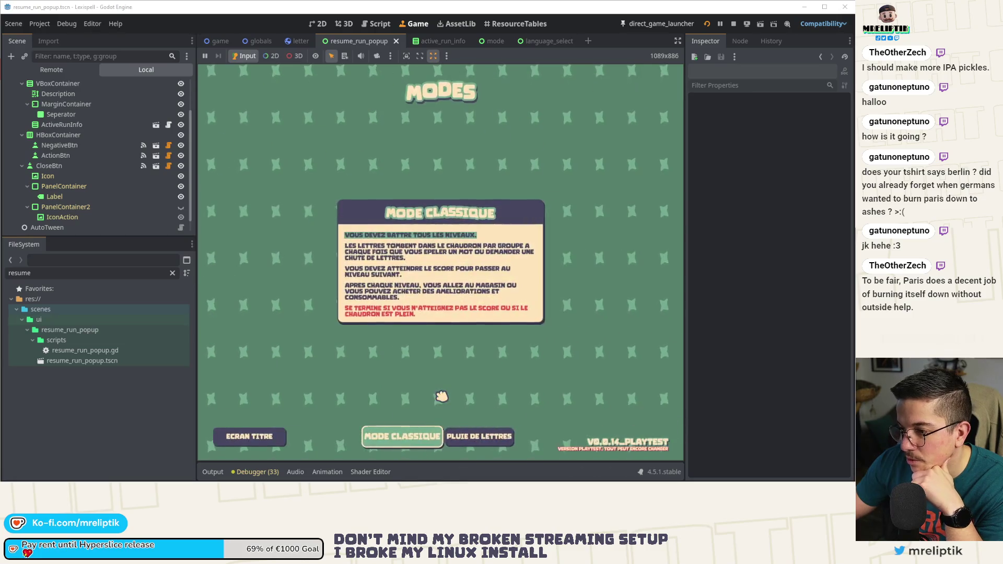
left_click(476, 443)
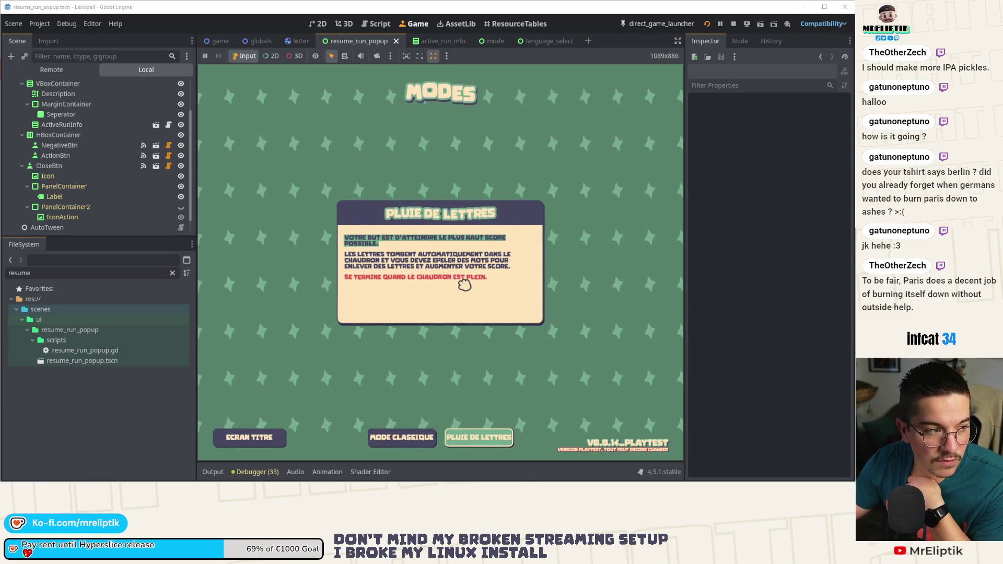
left_click(678, 41)
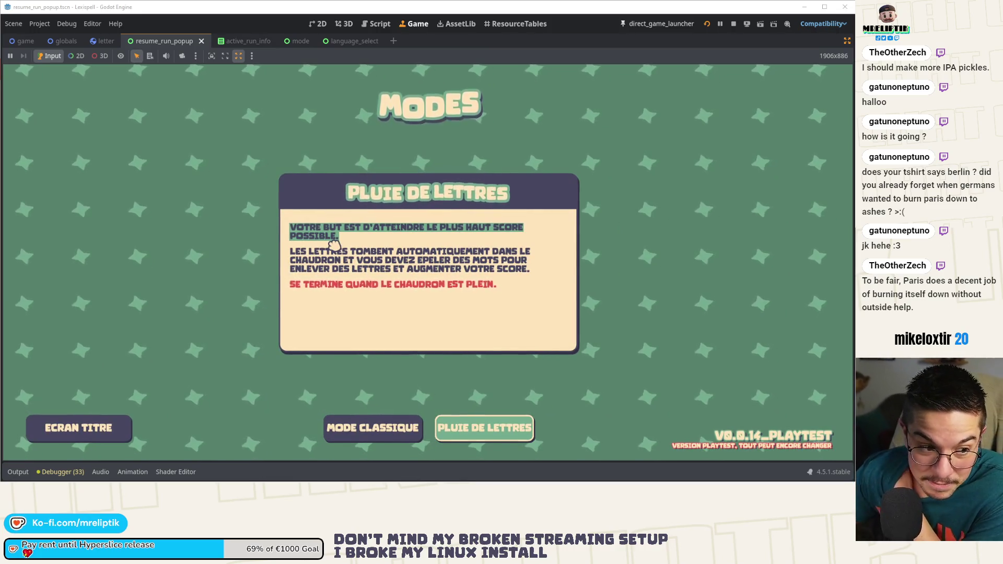
left_click(406, 423)
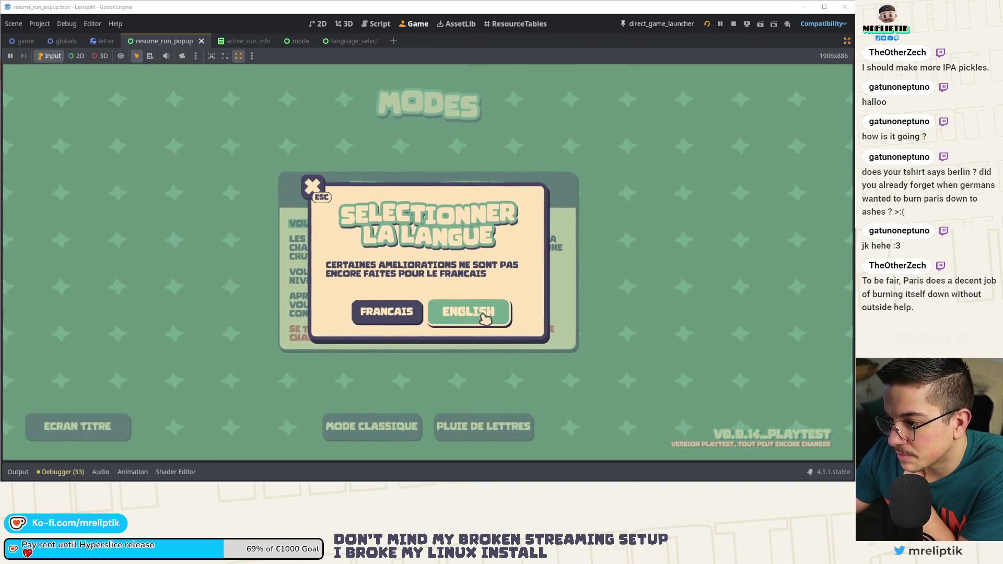
left_click(469, 310)
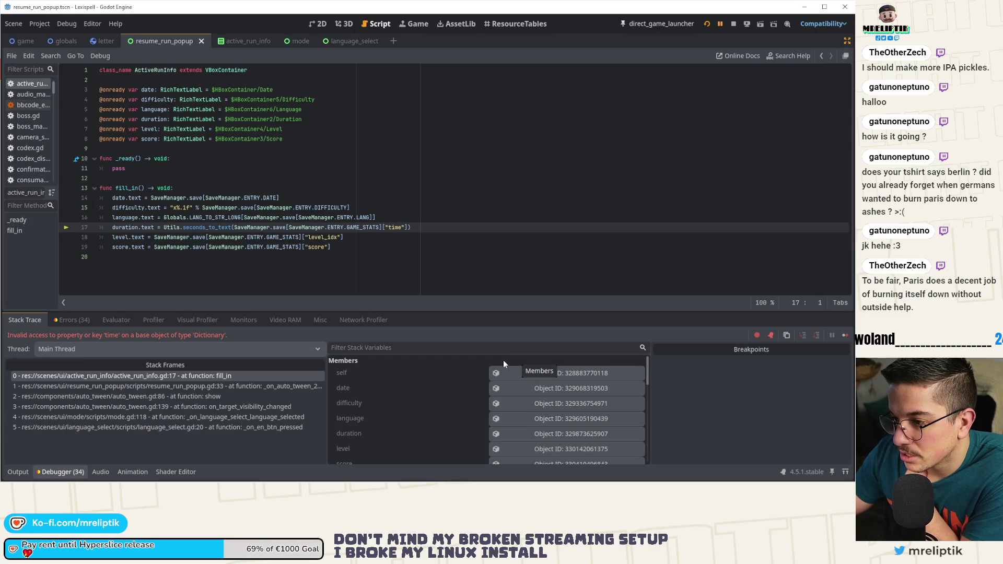
Restart the playtest and play through to Mode Classique in English until the error break.
mouse_move(129, 230)
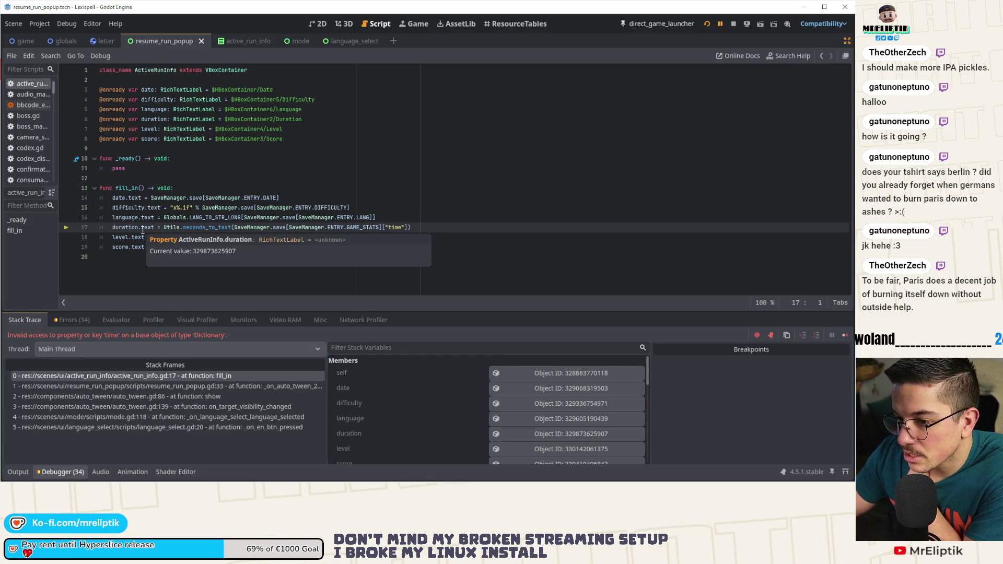
left_click(741, 23)
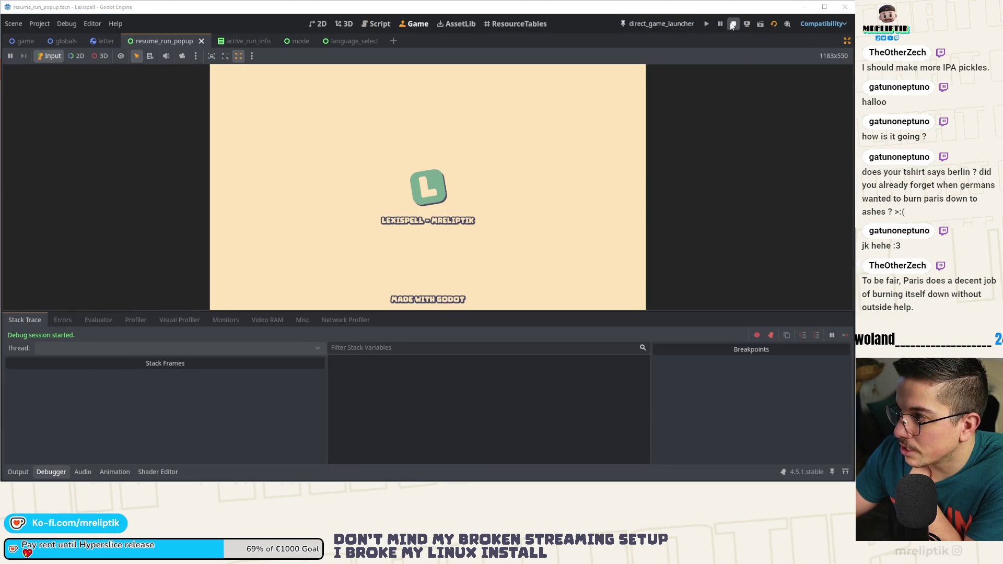
left_click(734, 24)
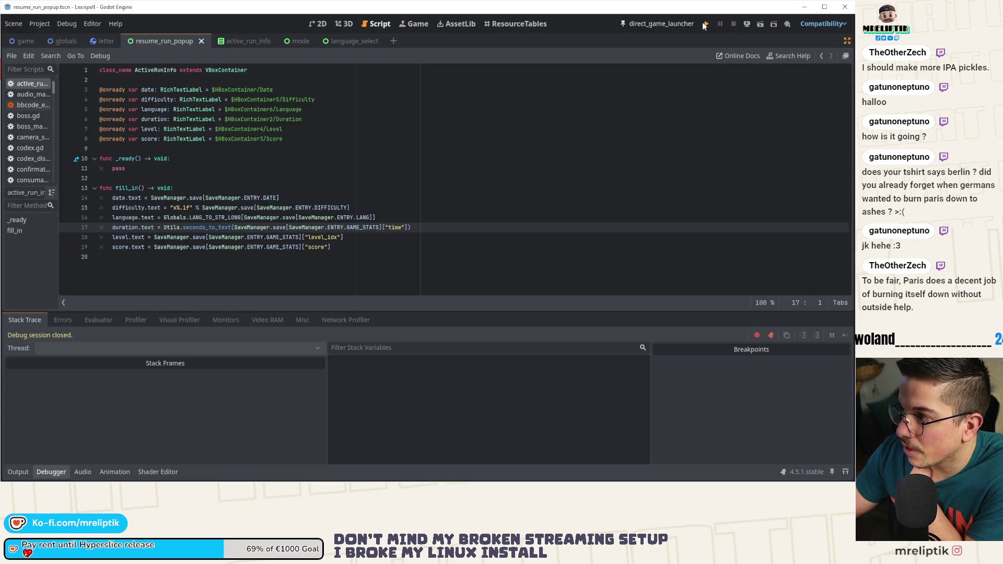
left_click(705, 24)
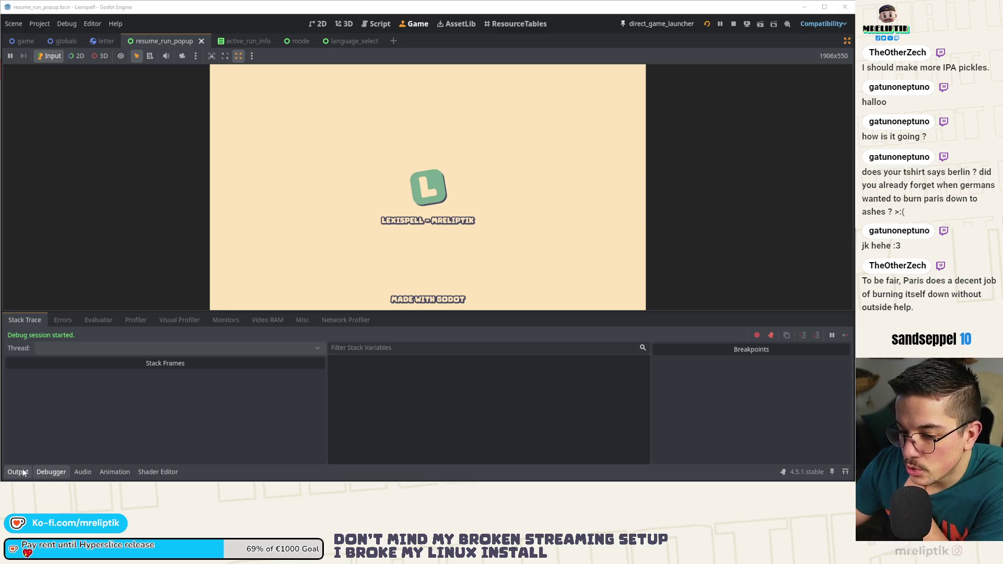
left_click(16, 476)
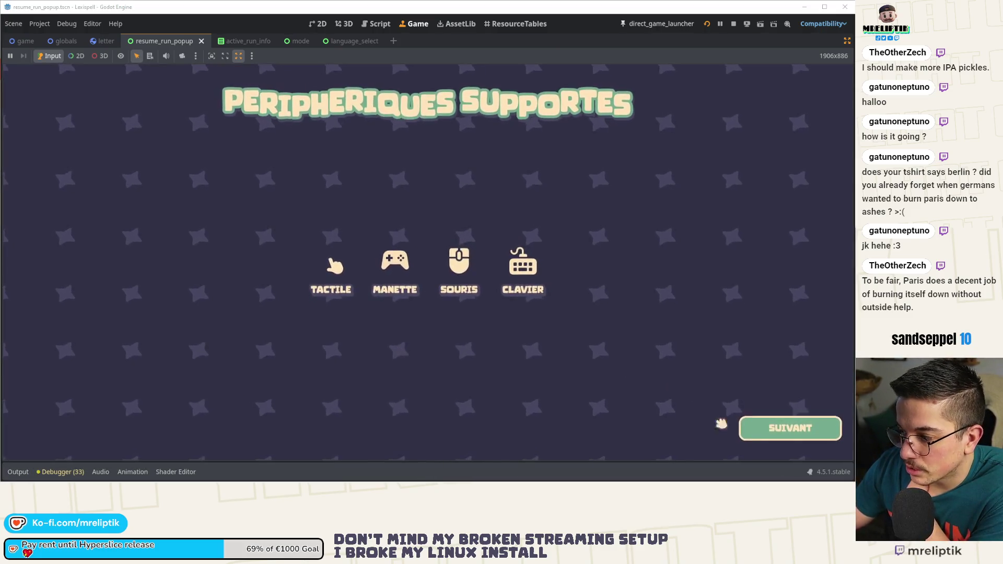
left_click(580, 344)
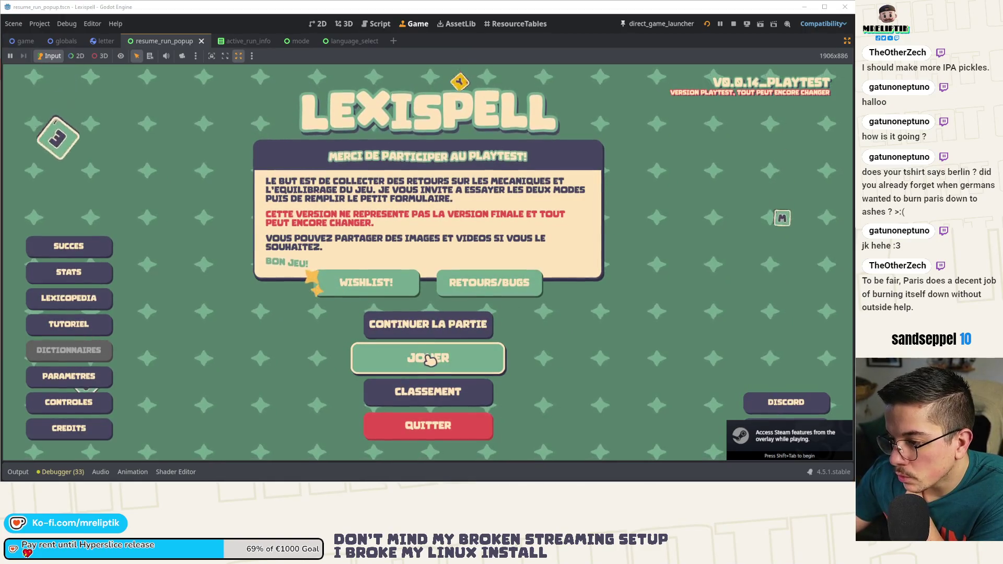
left_click(427, 360)
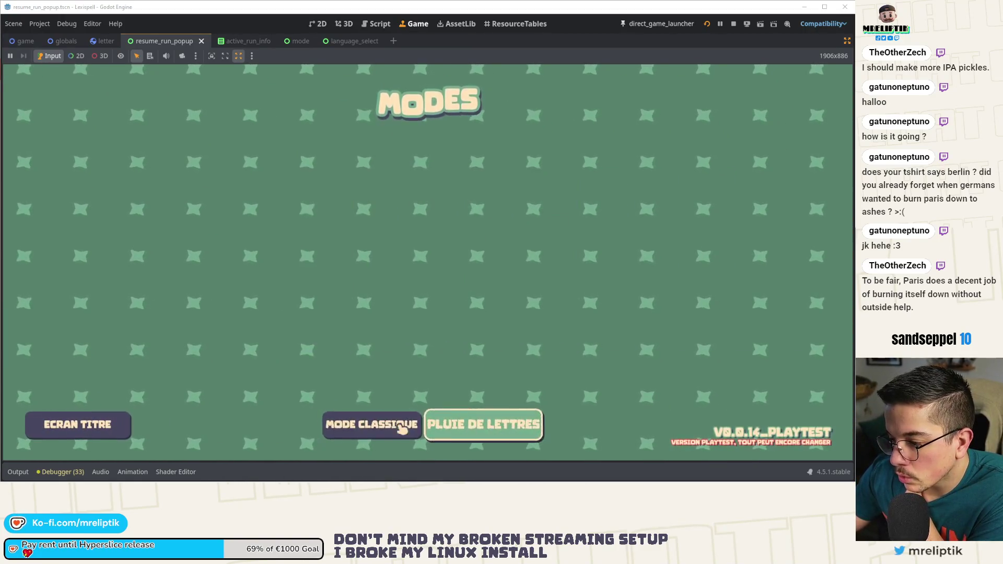
left_click(378, 426)
left_click(462, 311)
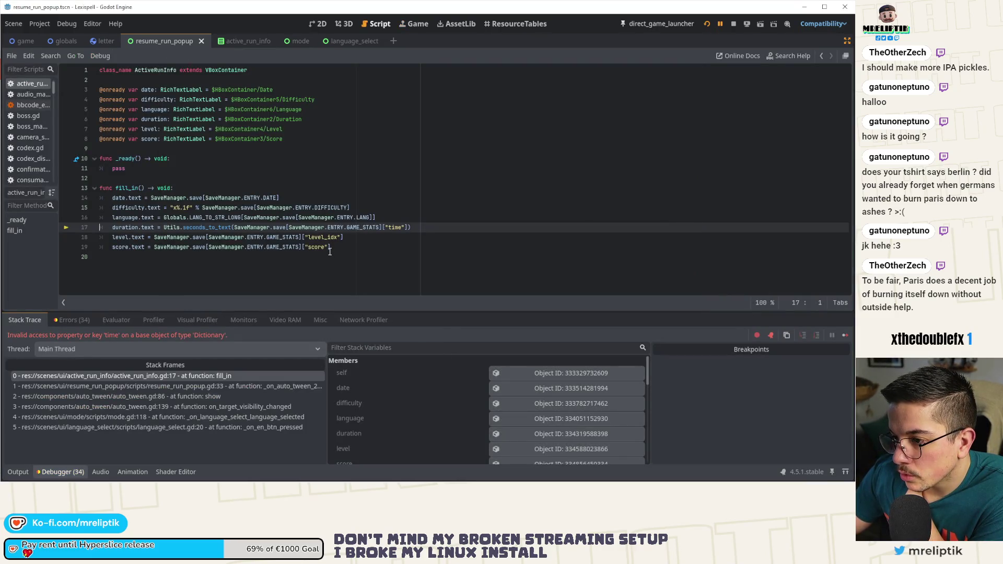
Stop the project, review the Errors list and Output log, then switch to the file manager.
left_click(738, 24)
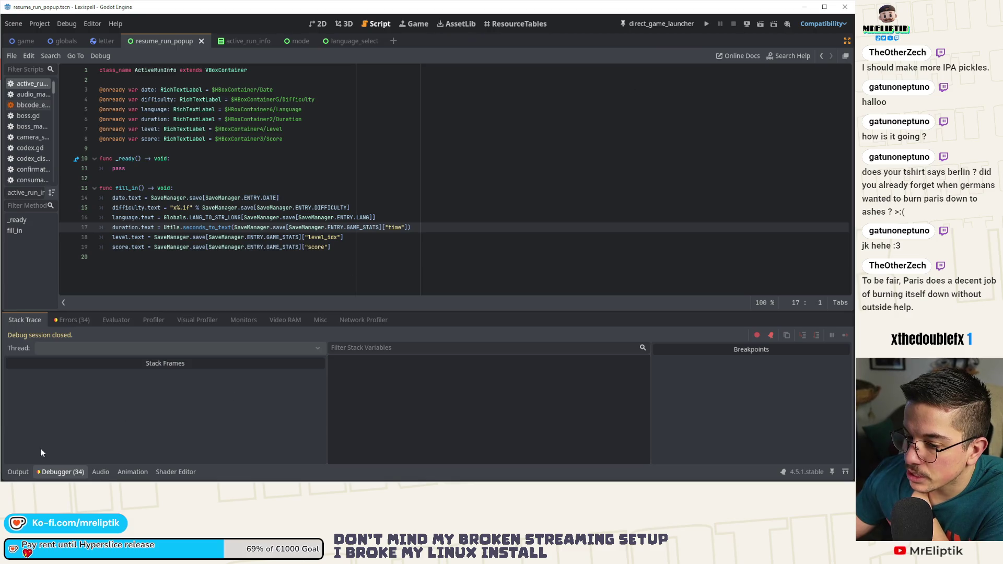
left_click(65, 320)
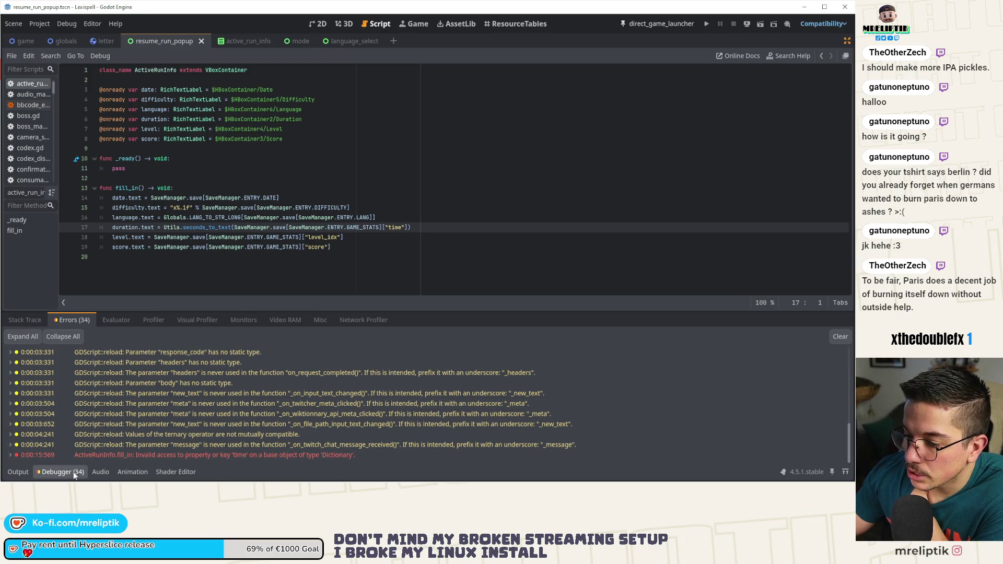
left_click(22, 475)
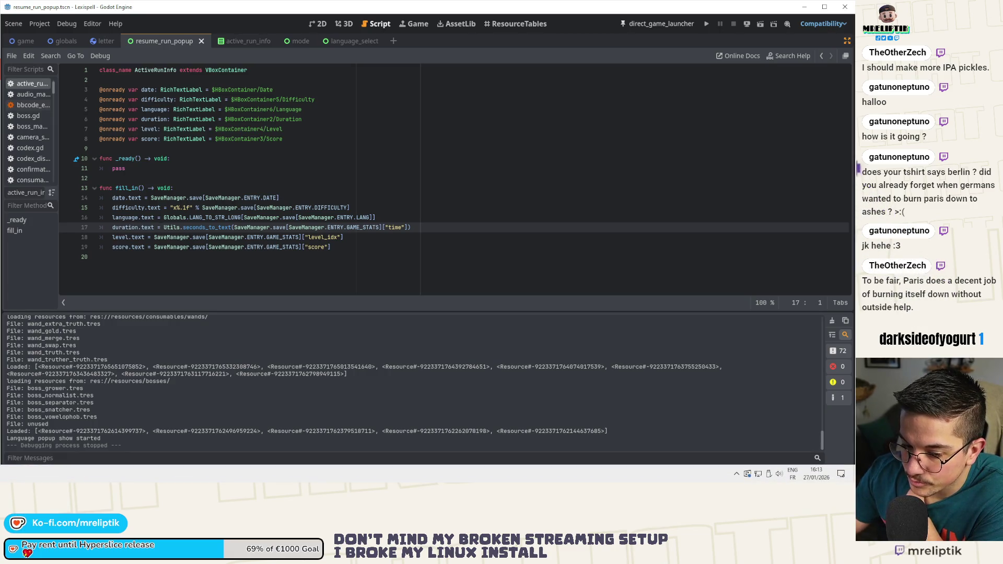
key("alt+Tab")
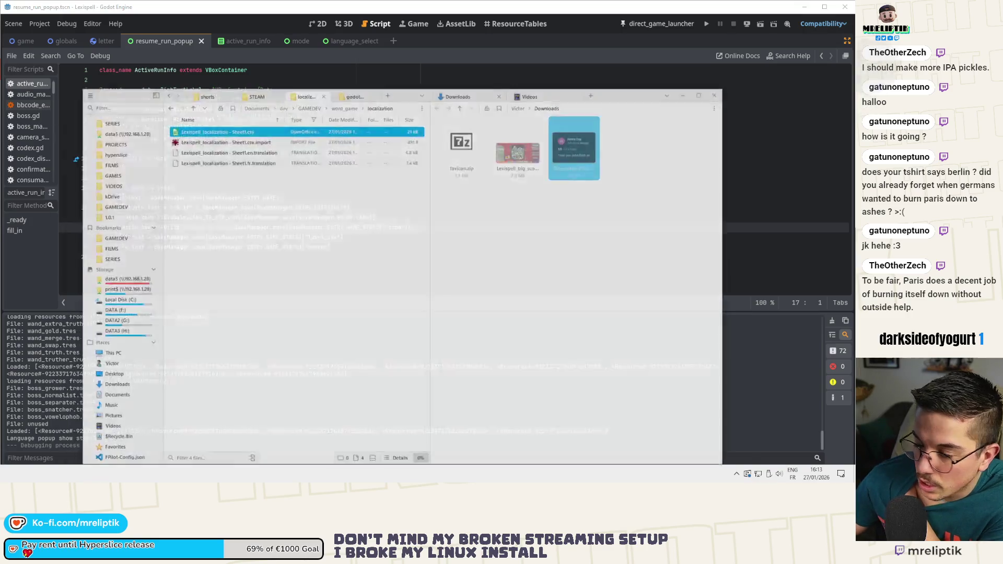
Browse the updates, shorts and STEAM folder tabs, close the godot 4.6 tab, and minimize Files.
left_click(181, 84)
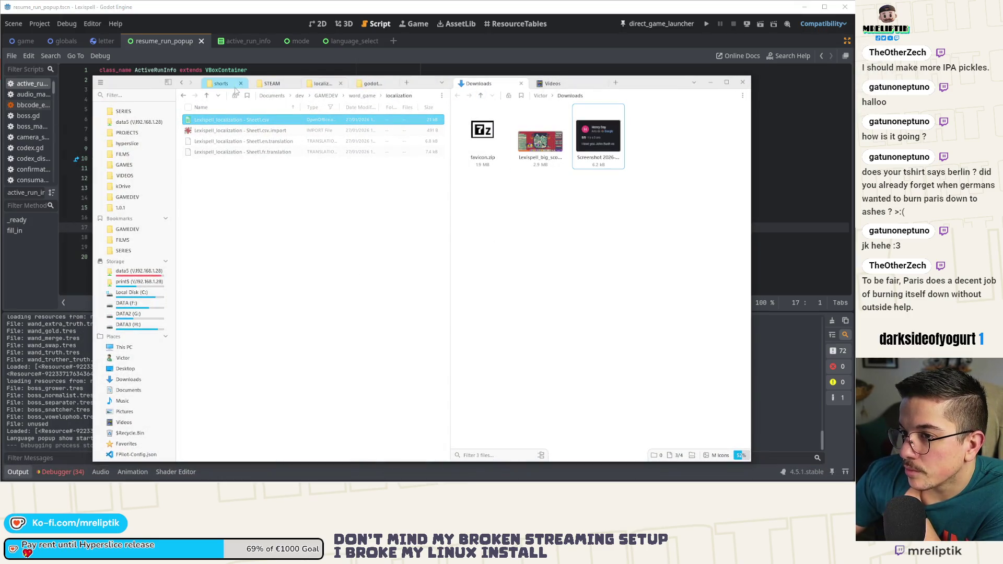
left_click(181, 84)
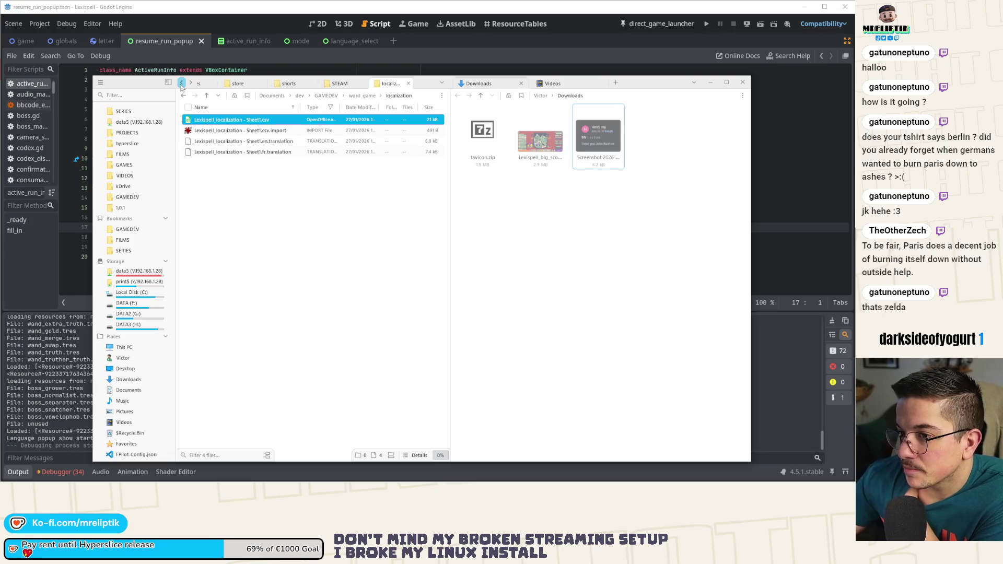
left_click(181, 84)
left_click(315, 96)
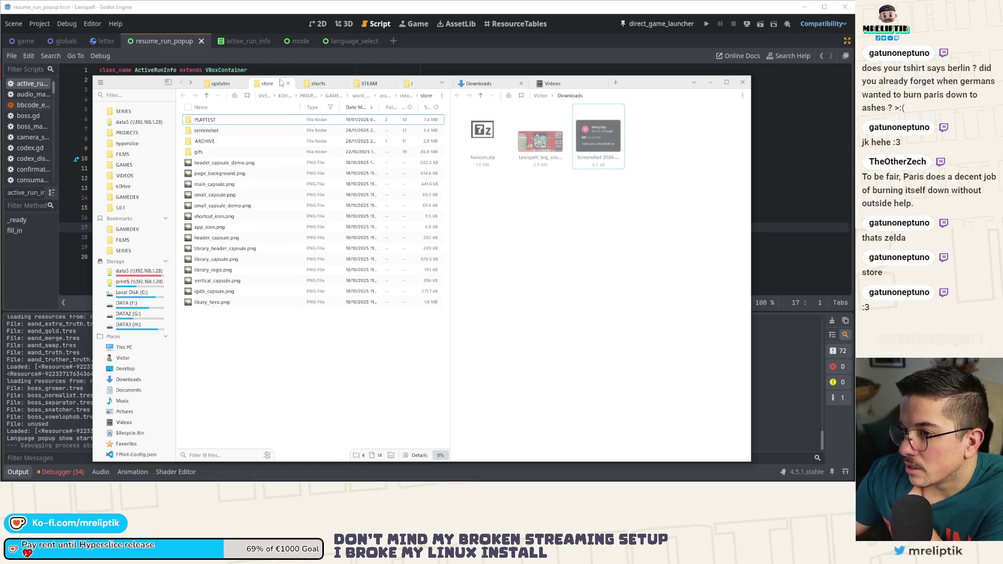
left_click(222, 84)
left_click(316, 84)
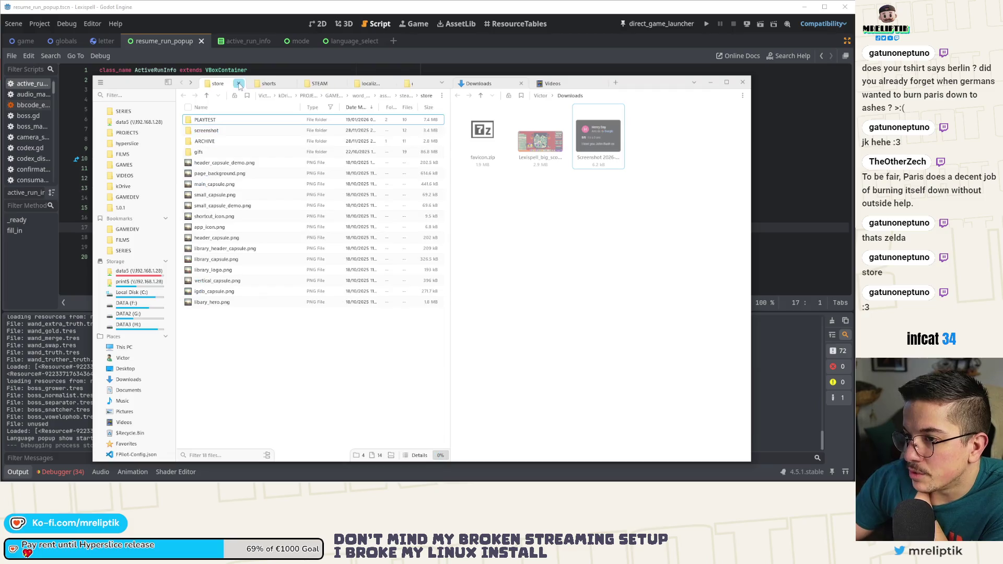
left_click(329, 85)
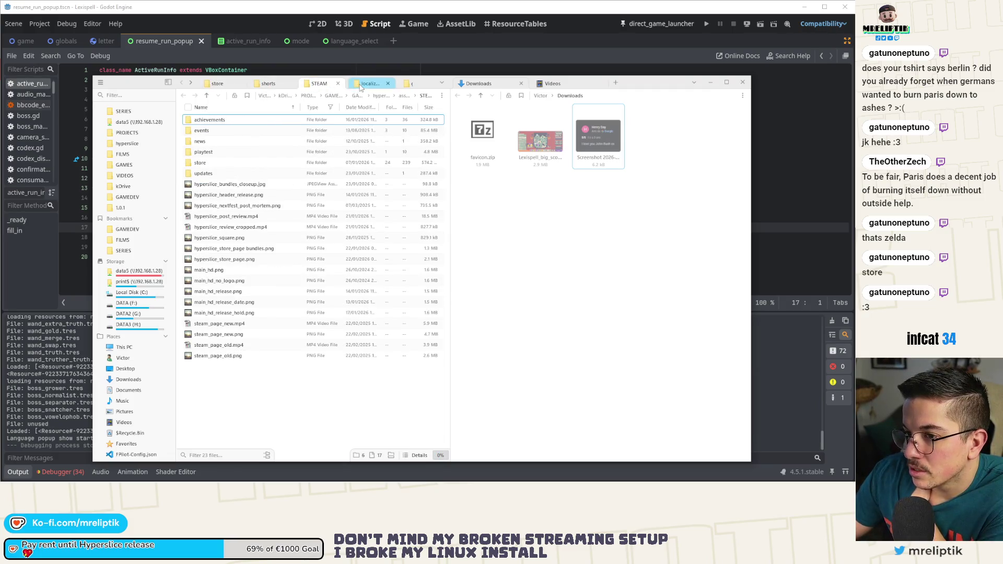
left_click(367, 84)
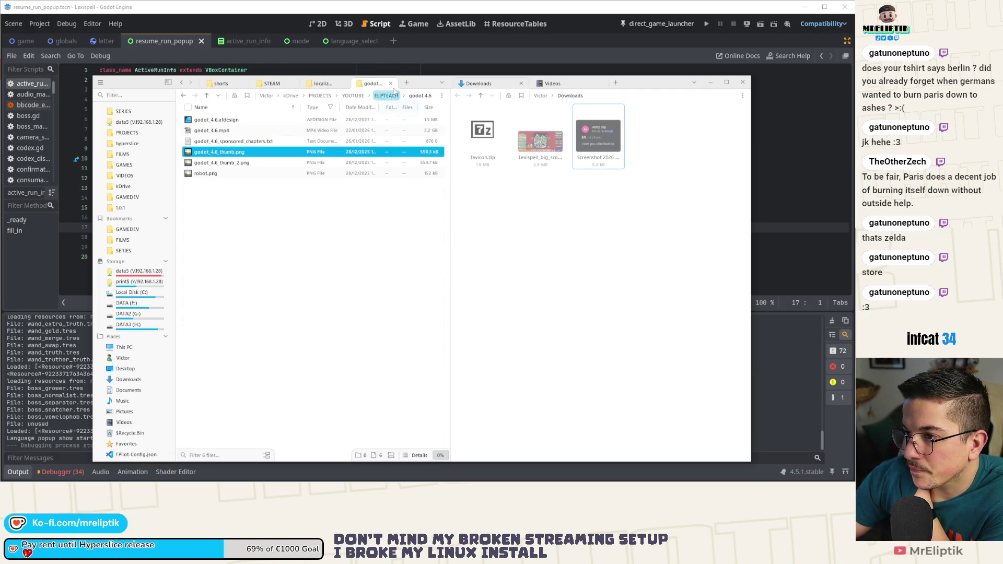
left_click(390, 84)
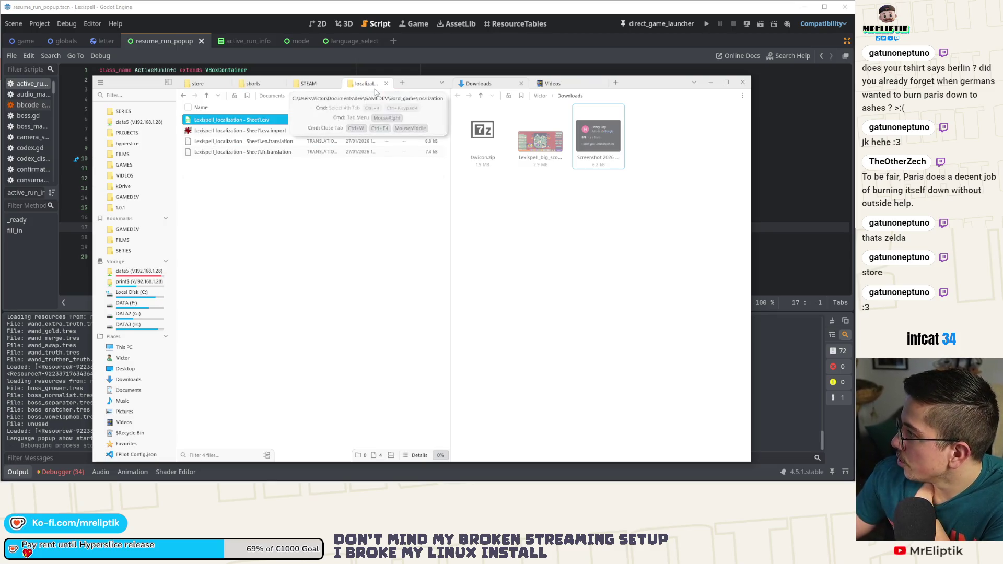
left_click(710, 85)
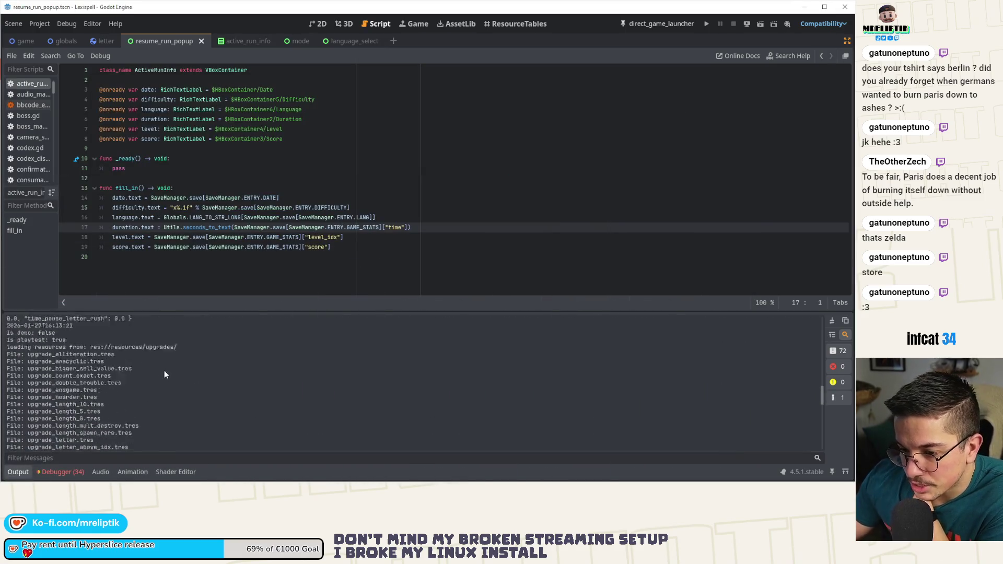
Select the Lexispell save folder path at the top of the Output log, then switch windows.
scroll(157, 371, "up", 10)
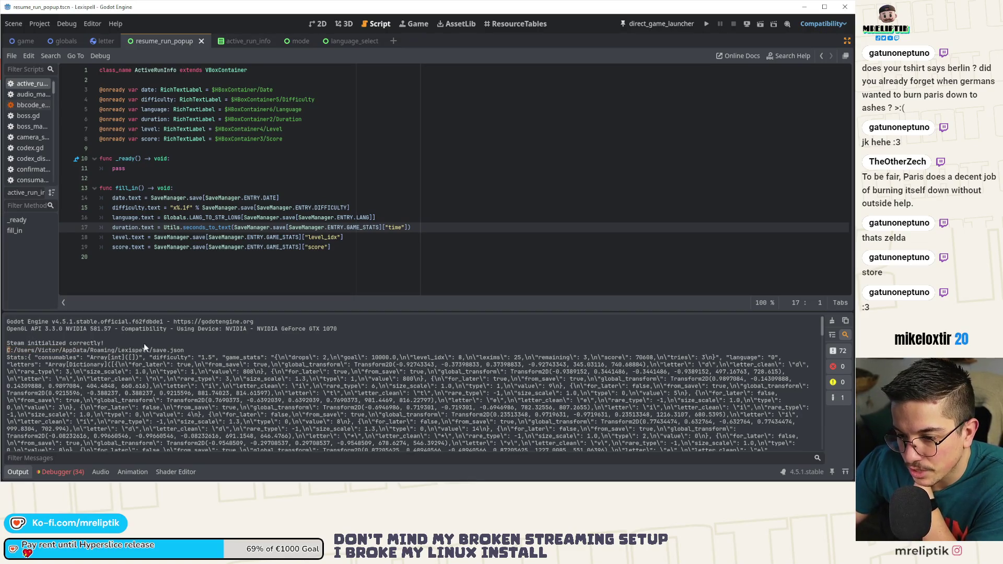
left_click_drag(152, 351, 32, 352)
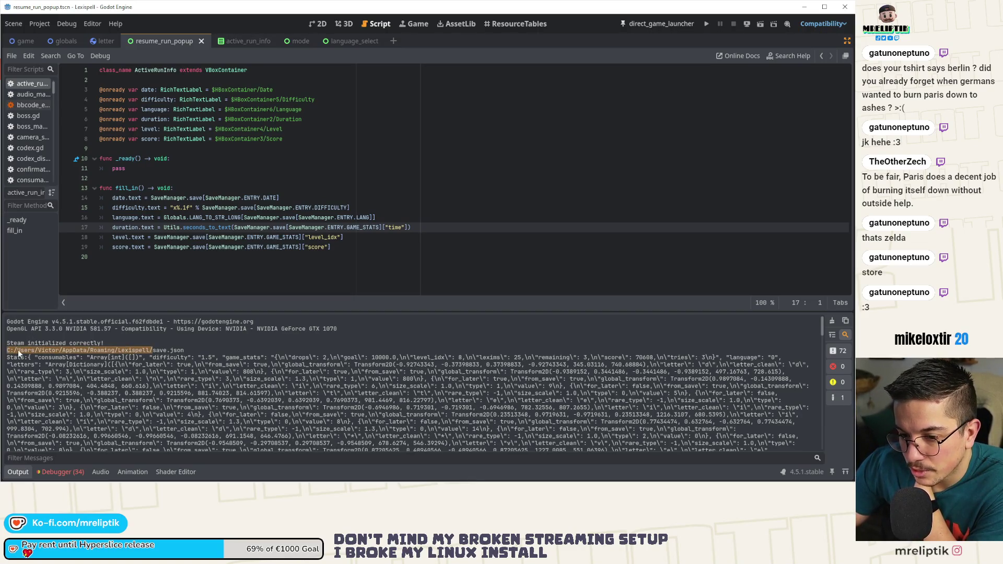
scroll(86, 353, "down", 10)
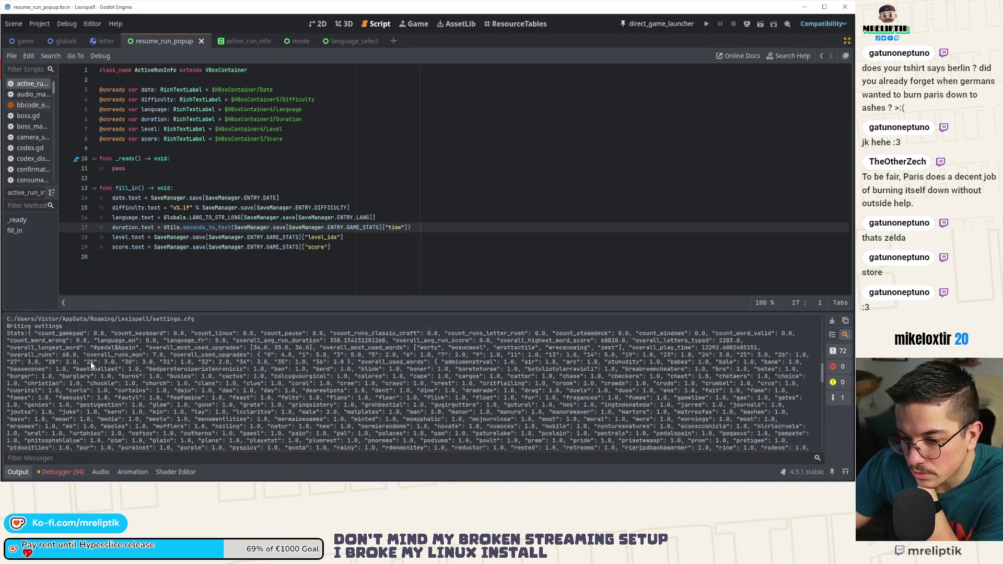
scroll(92, 365, "down", 8)
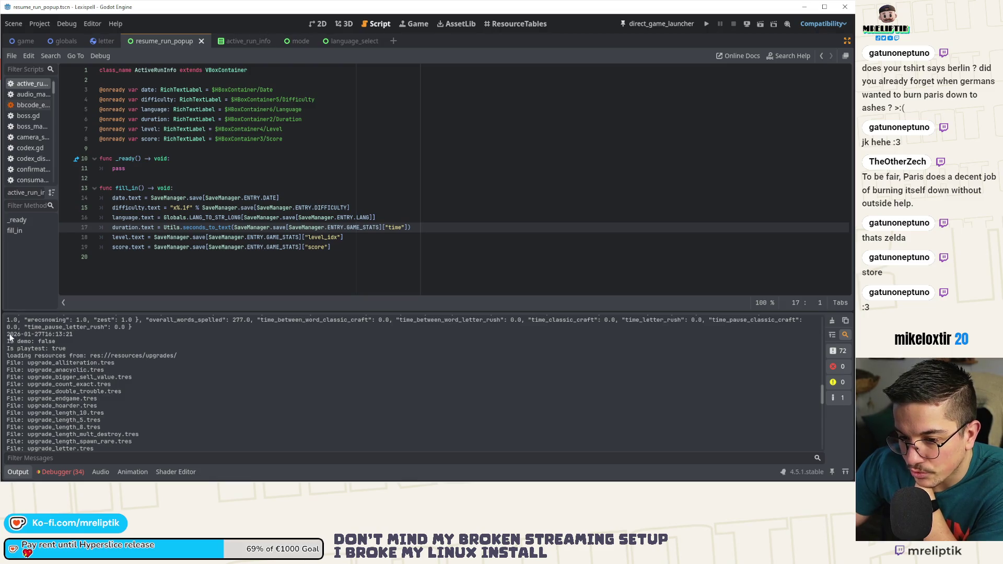
left_click(209, 474)
key("alt+Tab")
key("alt+Tab")
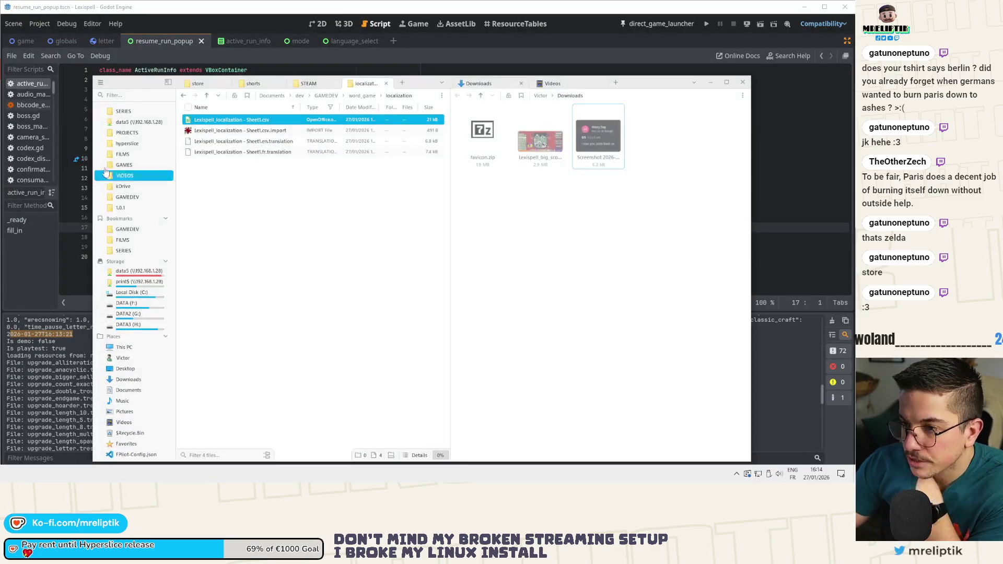
Go to %appdata%\Lexispell, delete save.json, and bring the Godot editor back to the front.
left_click(422, 99)
type("%appdata%\\Lexispell")
key("Return")
left_click(246, 206)
key("Delete")
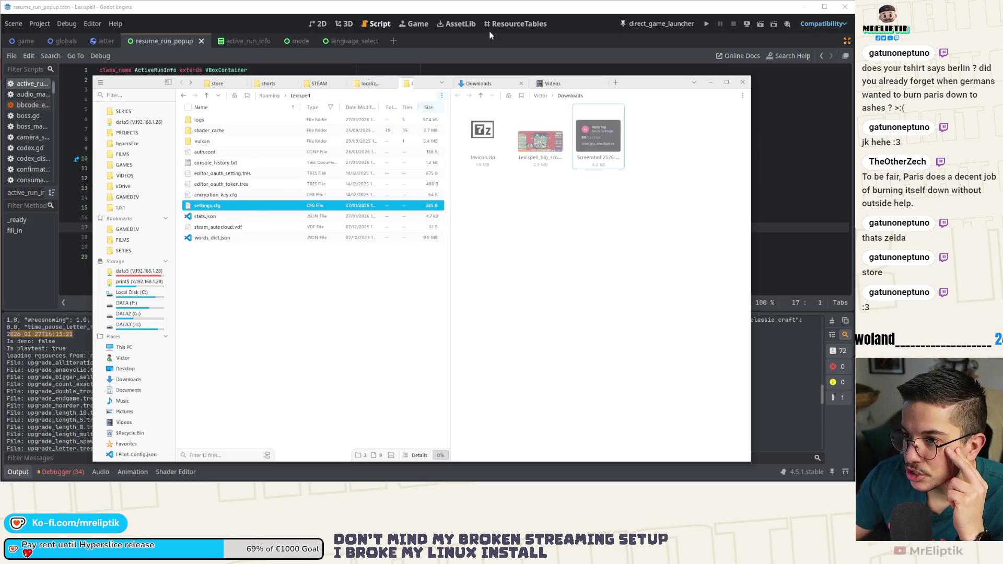
left_click(517, 59)
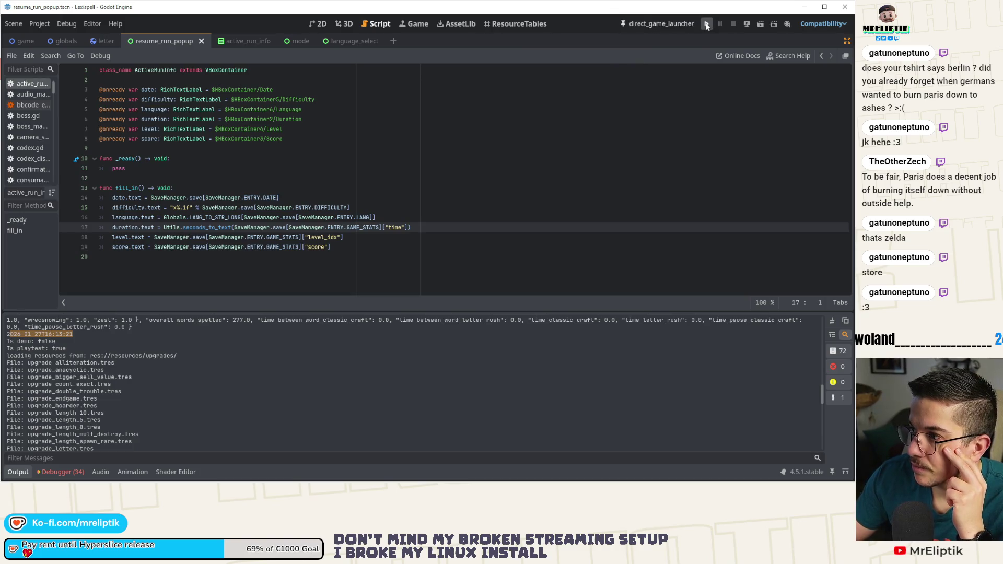
Open mode.tscn in the 2D view, restore the docks, and list ResumeRunPopup's signals.
left_click(322, 22)
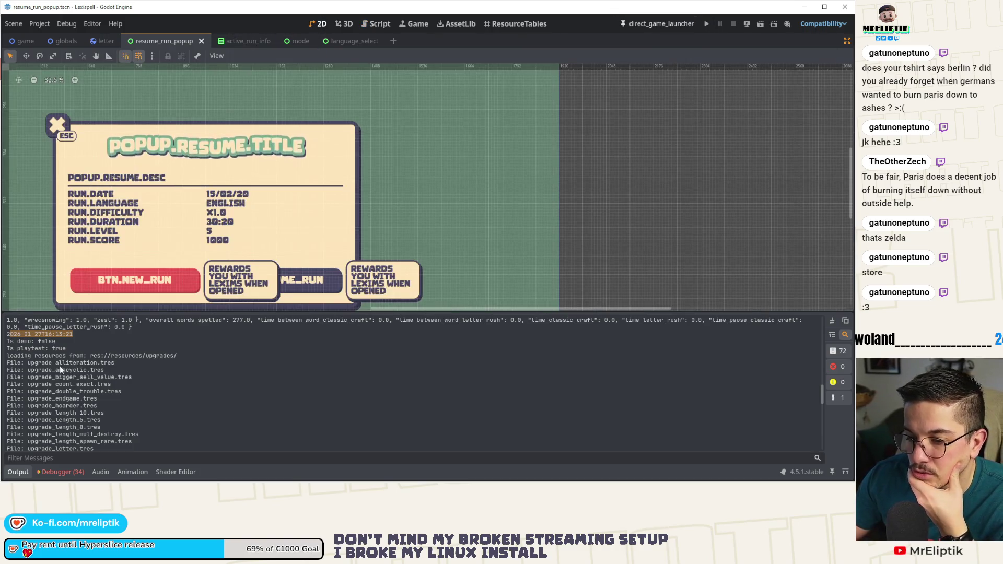
left_click(289, 41)
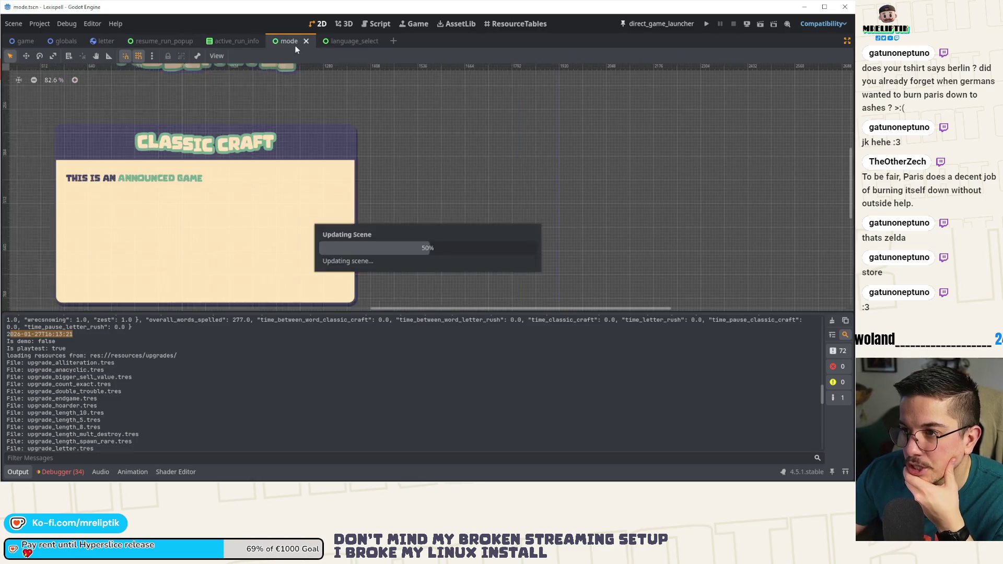
key("ctrl+shift+F11")
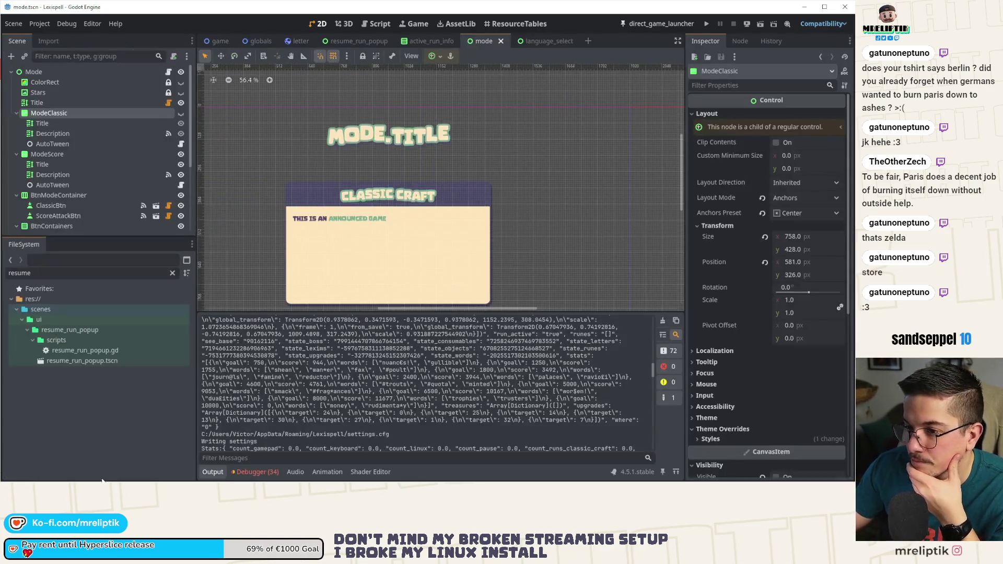
left_click(209, 470)
scroll(107, 186, "down", 5)
left_click(58, 205)
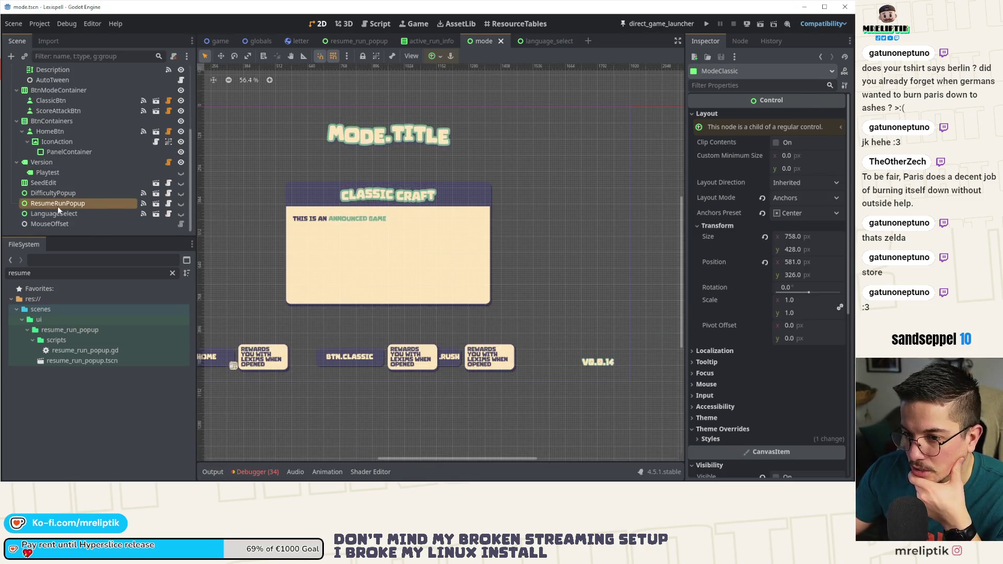
left_click(741, 41)
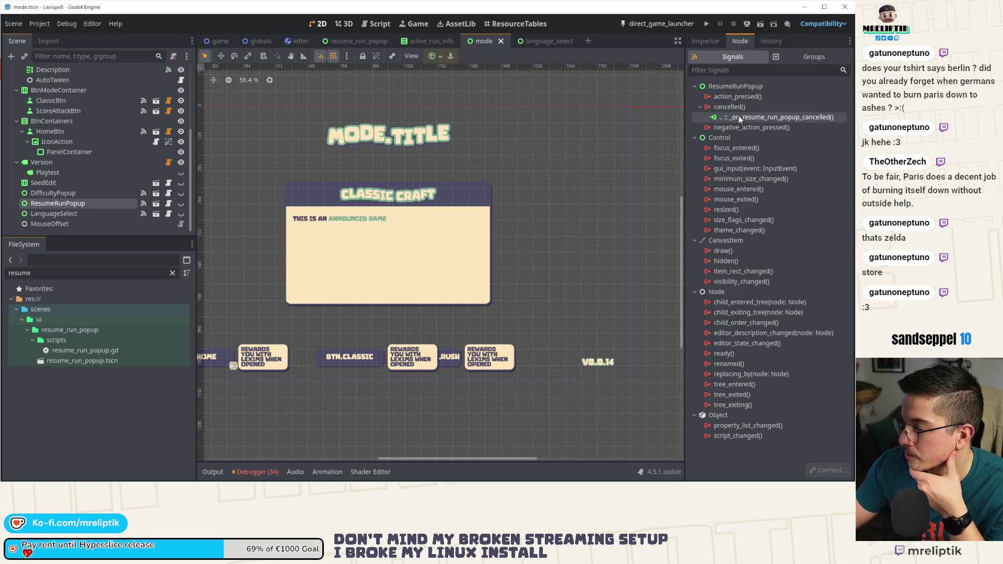
Connect ResumeRunPopup's action_pressed and negative_action_pressed signals to new handlers in mode.gd.
double_click(724, 96)
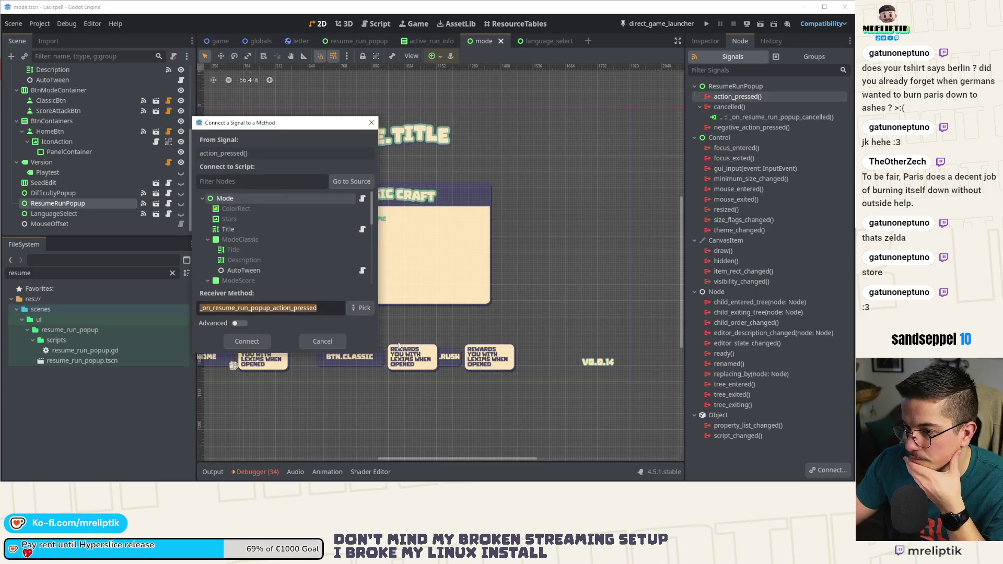
left_click(261, 344)
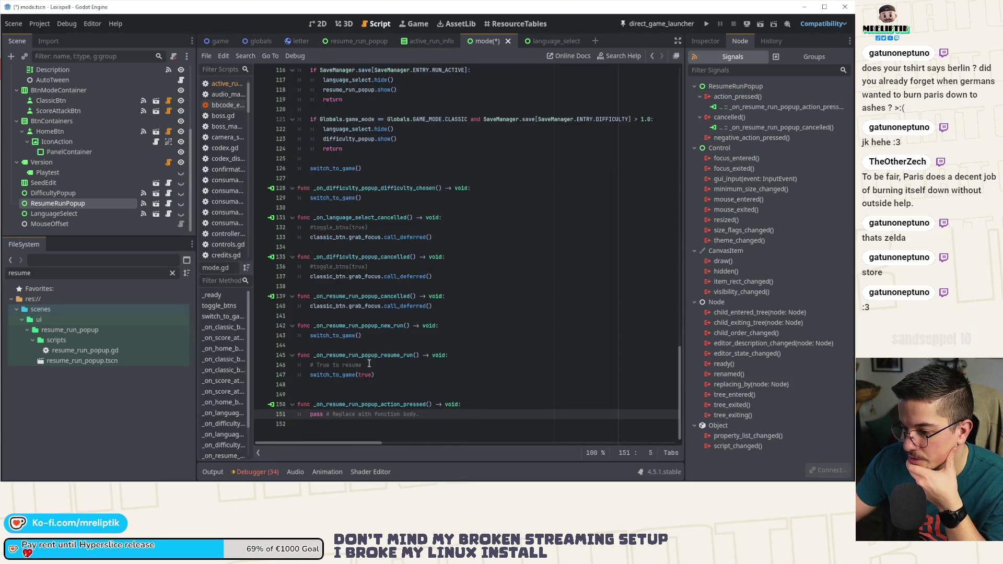
double_click(756, 138)
left_click(233, 342)
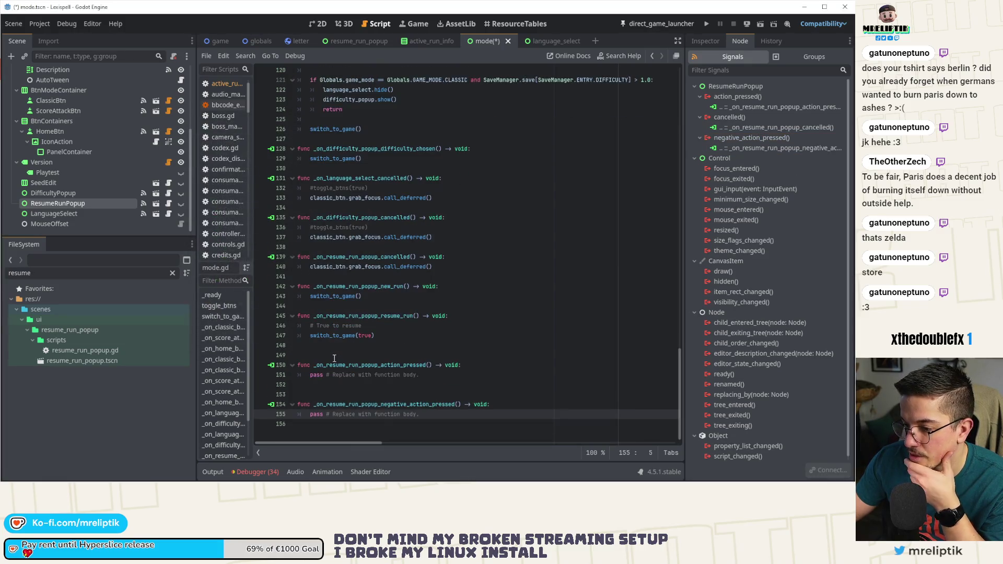
Move the resume-run body, switch_to_game(true), into the action_pressed handler and remove the old handler.
left_click(329, 356)
left_click_drag(303, 324, 384, 335)
key("BackSpace")
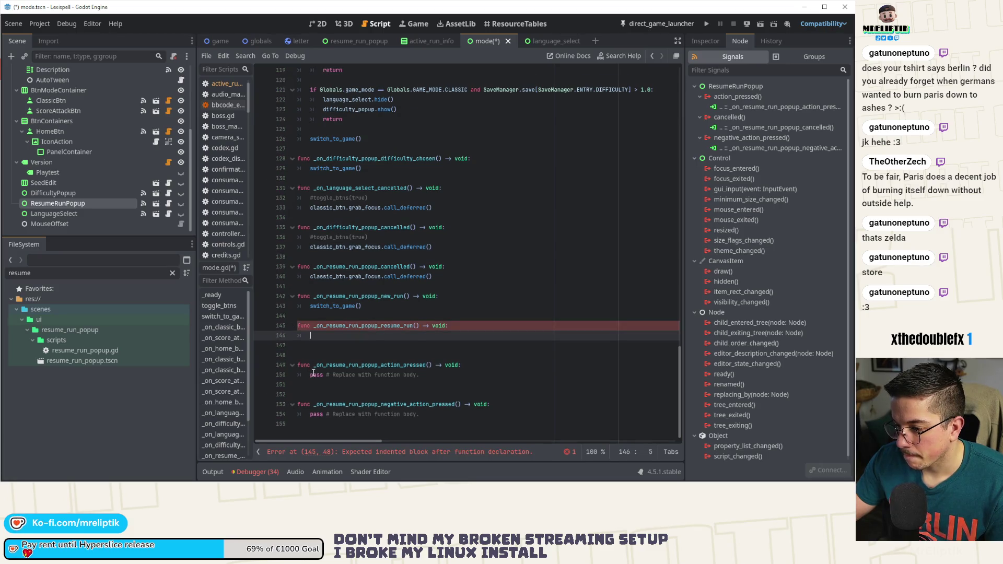
left_click_drag(310, 376, 434, 378)
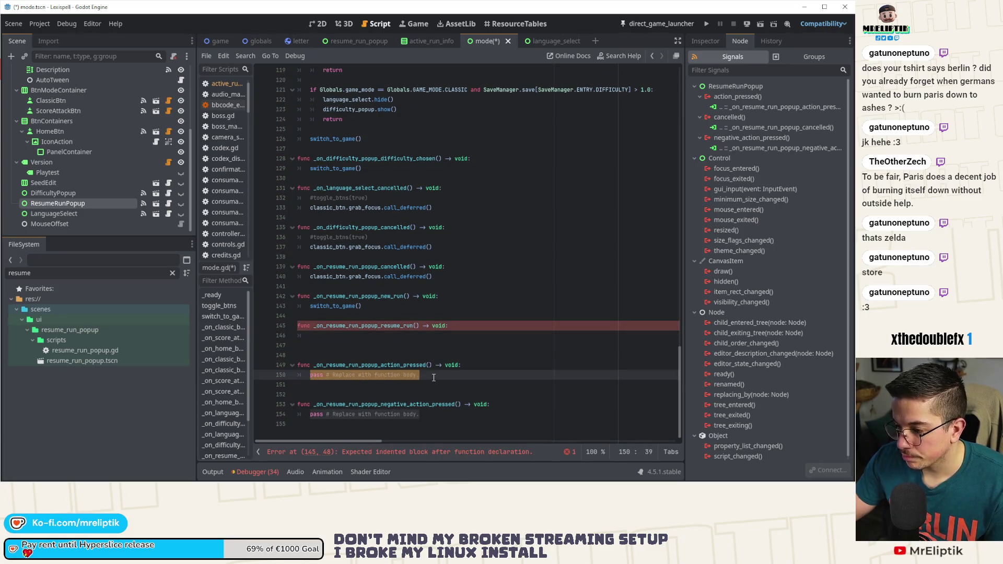
type("# True to resume \tswitch_to_game(true)")
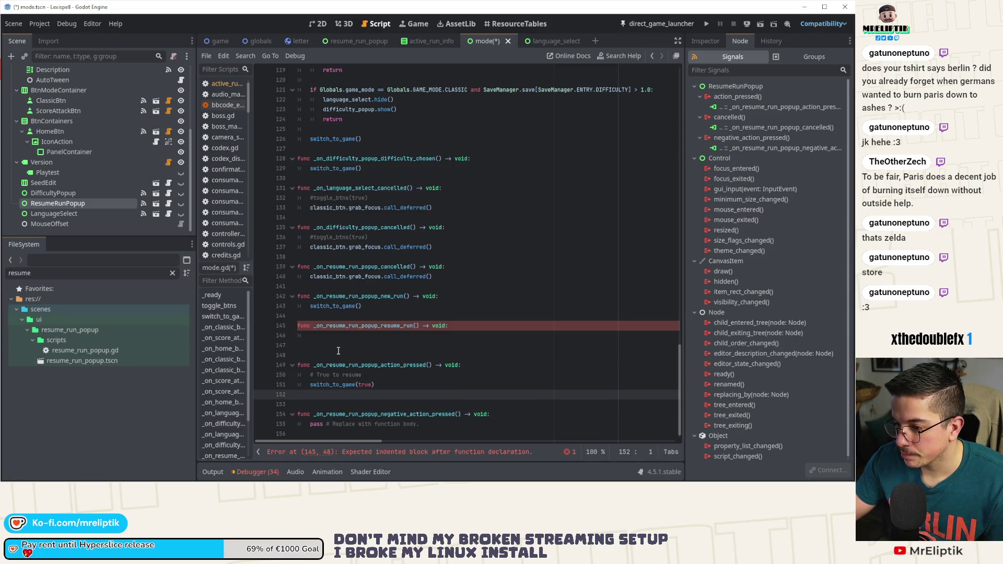
key("BackSpace")
left_click(331, 346)
key("BackSpace")
key("BackSpace")
key("BackSpace")
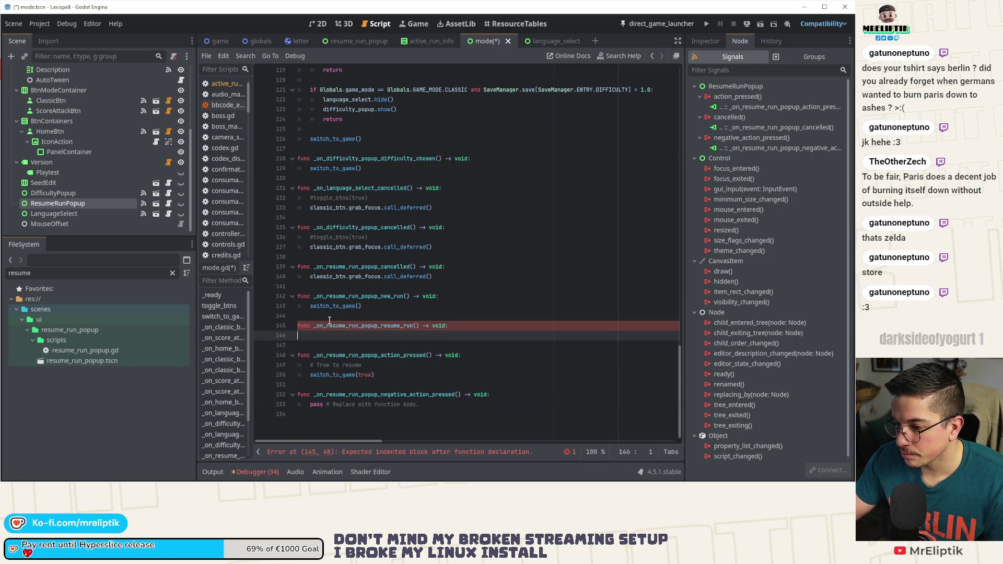
key("alt+Up")
Move switch_to_game() into the negative_action_pressed handler, delete leftovers, save, and close the mode scene.
mouse_move(364, 297)
left_mouse_down()
mouse_move(309, 306)
mouse_move(361, 306)
left_mouse_up()
key("ctrl+x")
left_click_drag(310, 395, 420, 395)
key("ctrl+v")
left_click(344, 326)
key("ctrl+shift+k")
key("ctrl+shift+k")
key("ctrl+shift+k")
key("ctrl+s")
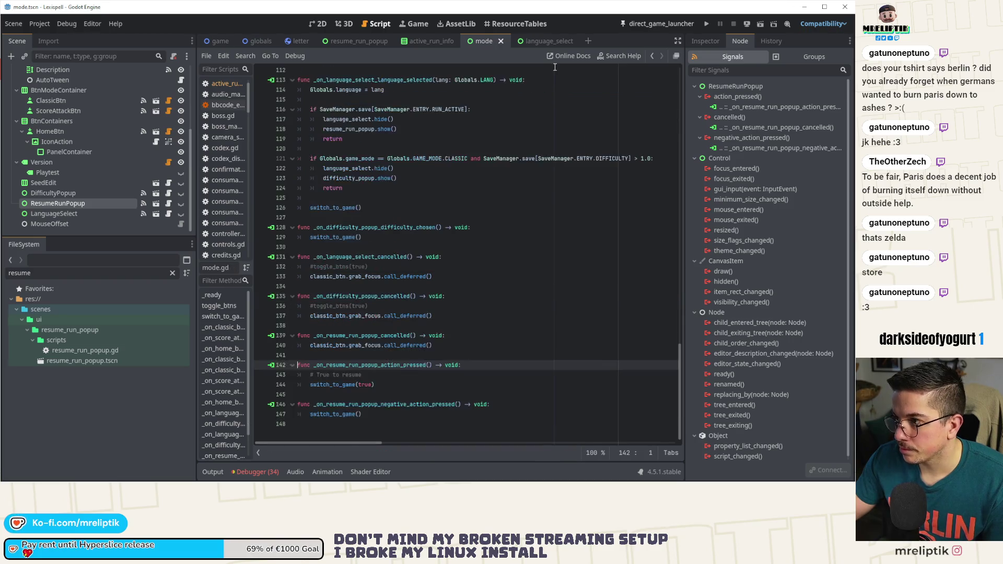
middle_click(476, 44)
Relaunch Lexispell in an enlarged game view, skip the supported-devices screen and start from the title screen.
left_click(705, 24)
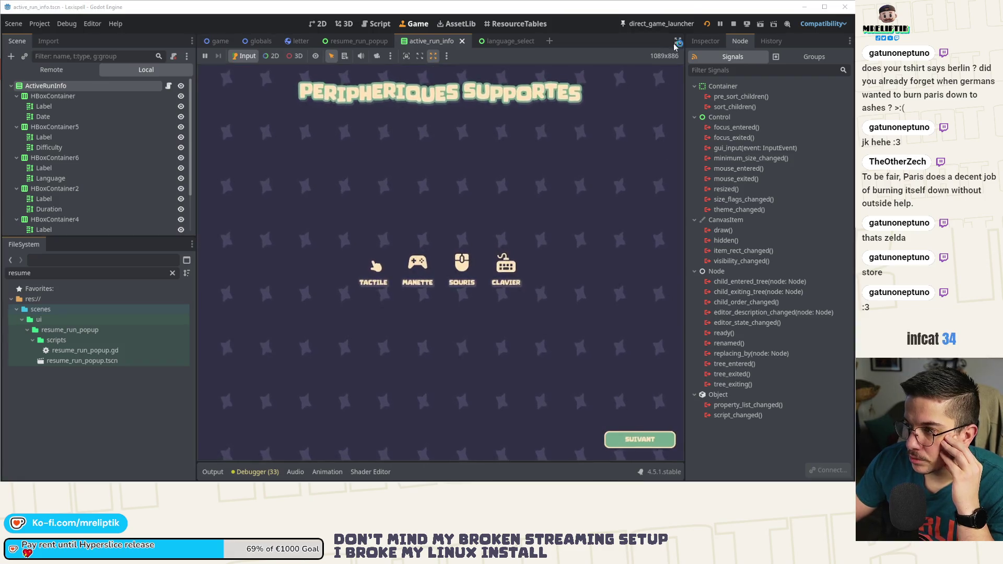
left_click(678, 41)
left_click(782, 427)
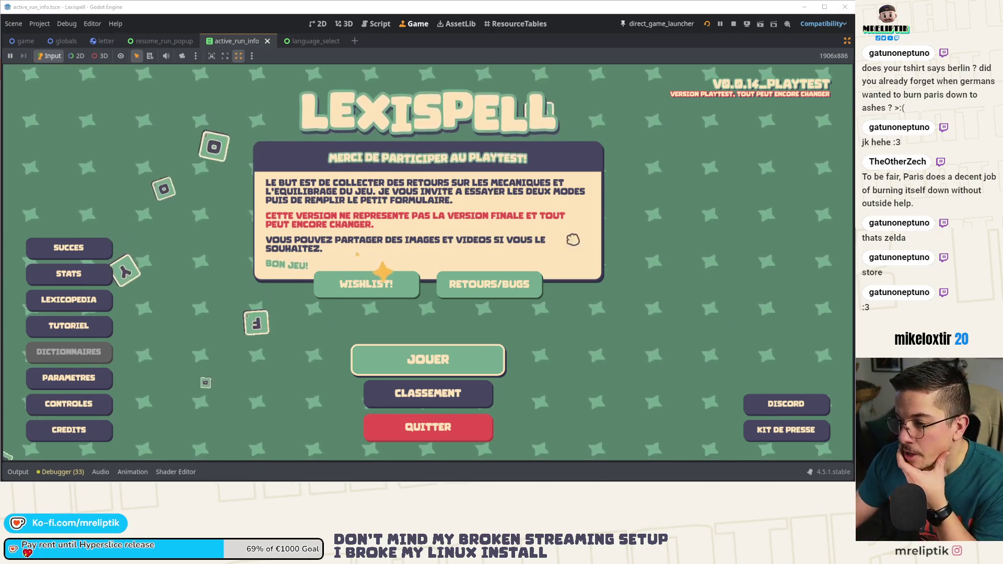
left_click(445, 359)
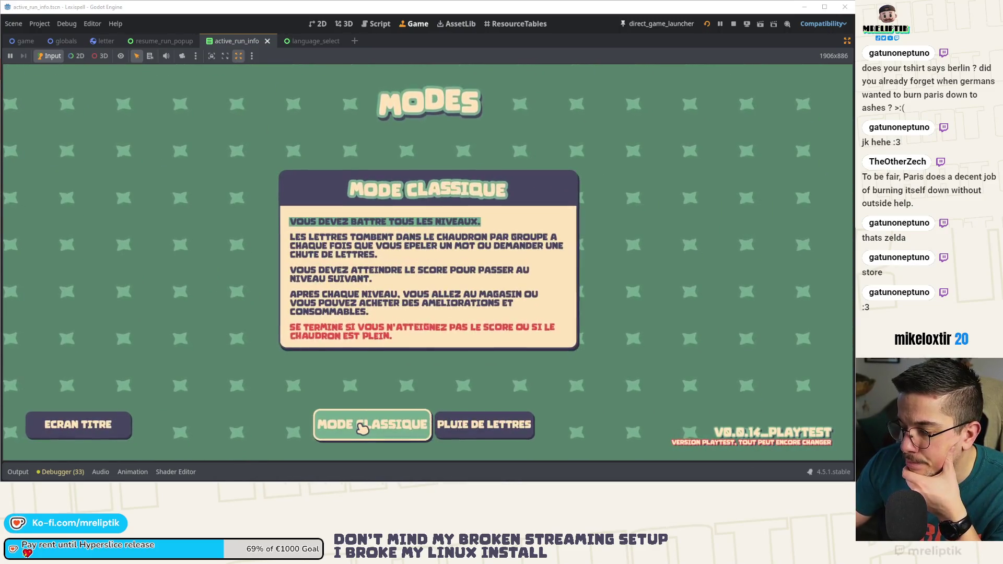
Pick Classic mode with English as the game language, then open map_ui.tscn via scene search.
left_click(364, 427)
left_click(472, 312)
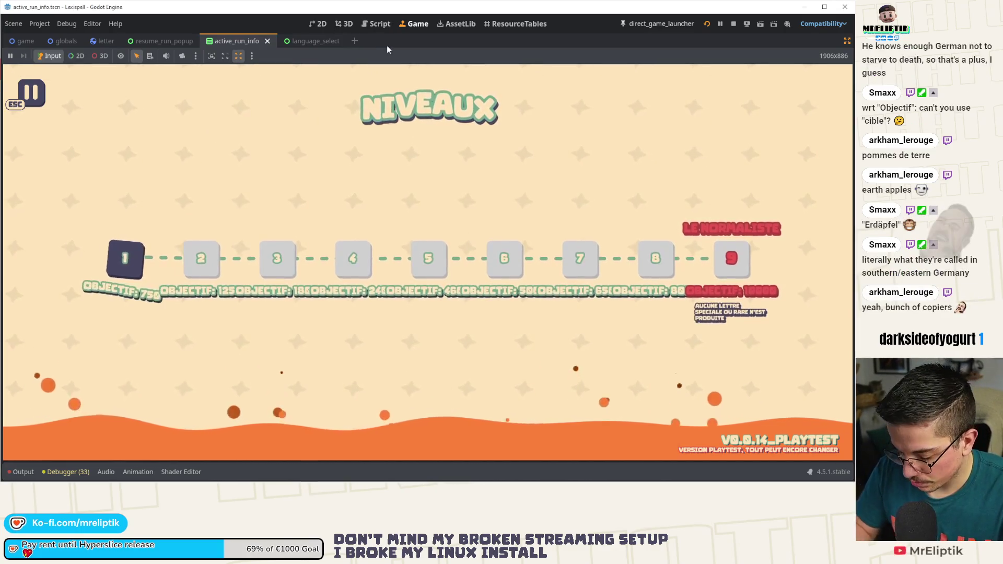
key("ctrl+shift+o")
type("map")
double_click(226, 143)
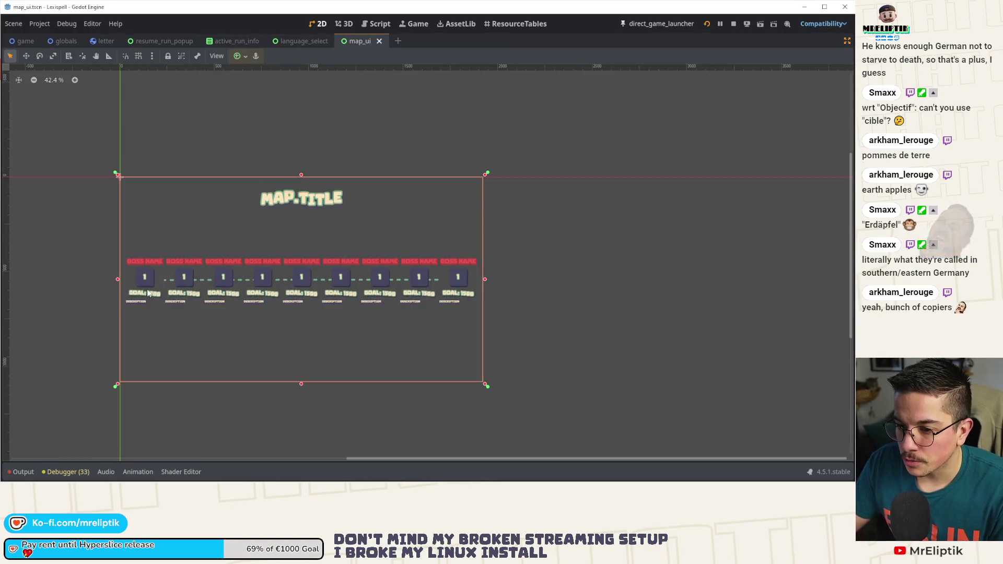
Restore the side panels and open the LevelBtn scene's level_btn.gd script from map_ui.
scroll(147, 294, "up", 5)
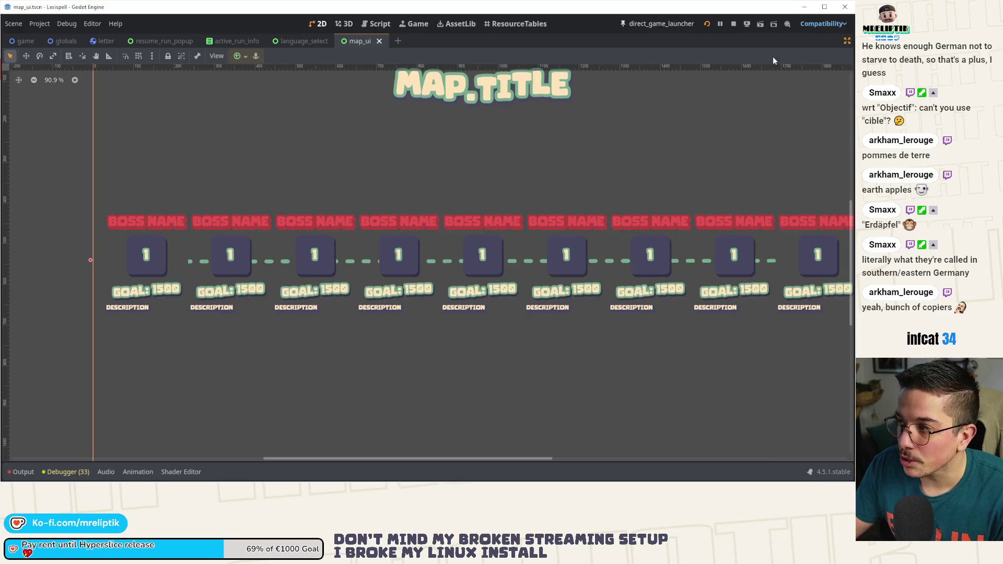
key("ctrl+shift+F11")
left_click(94, 129)
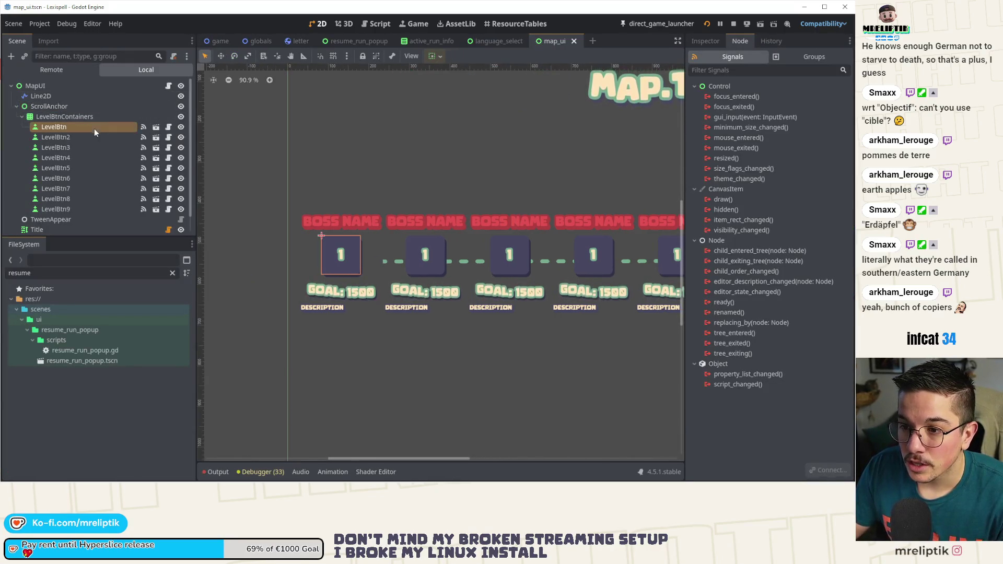
left_click(156, 127)
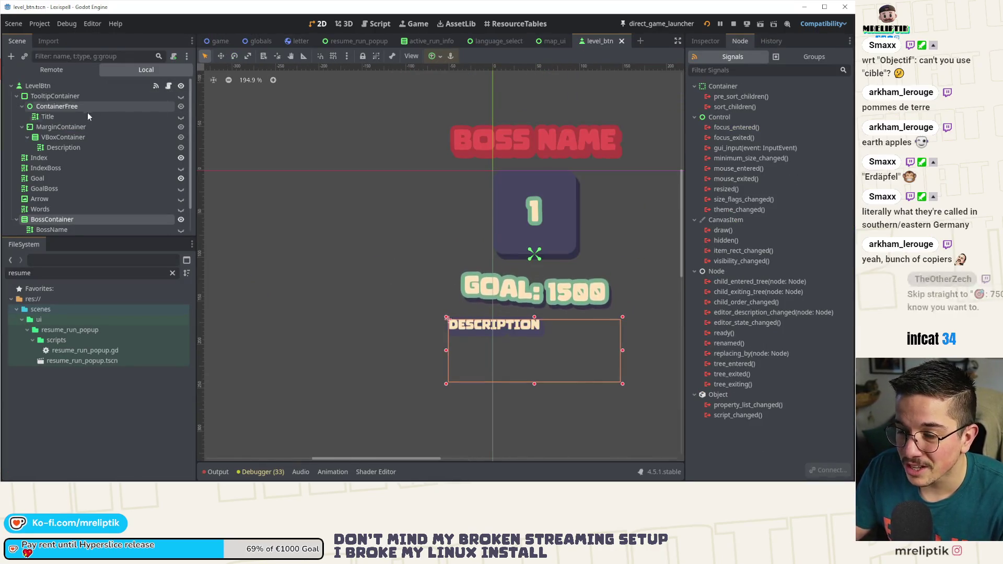
left_click(157, 178)
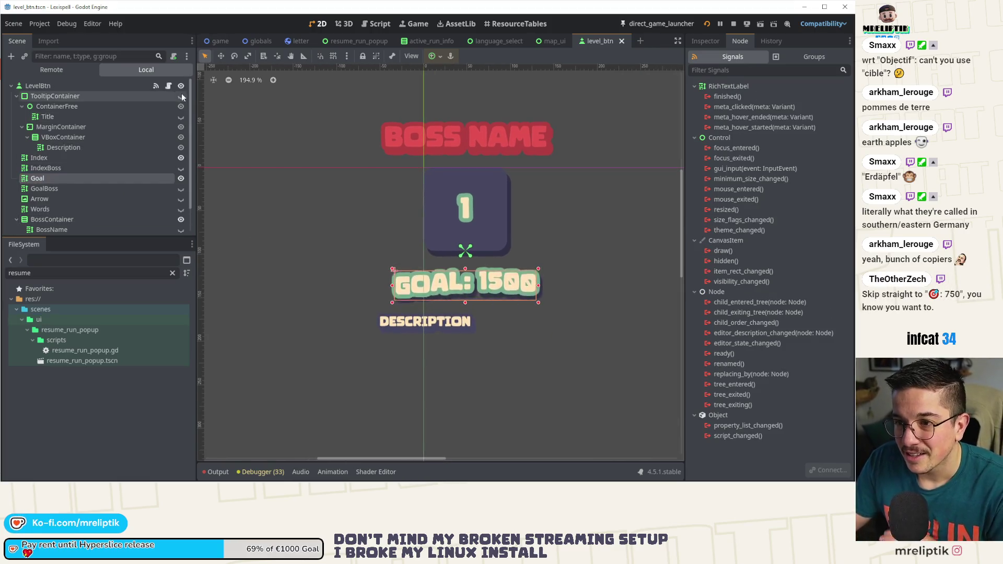
left_click(169, 85)
On line 31, strip the "%s: " prefix and tr("MAP.GOAL") argument from the goal label format.
left_click(324, 278)
left_click(523, 277)
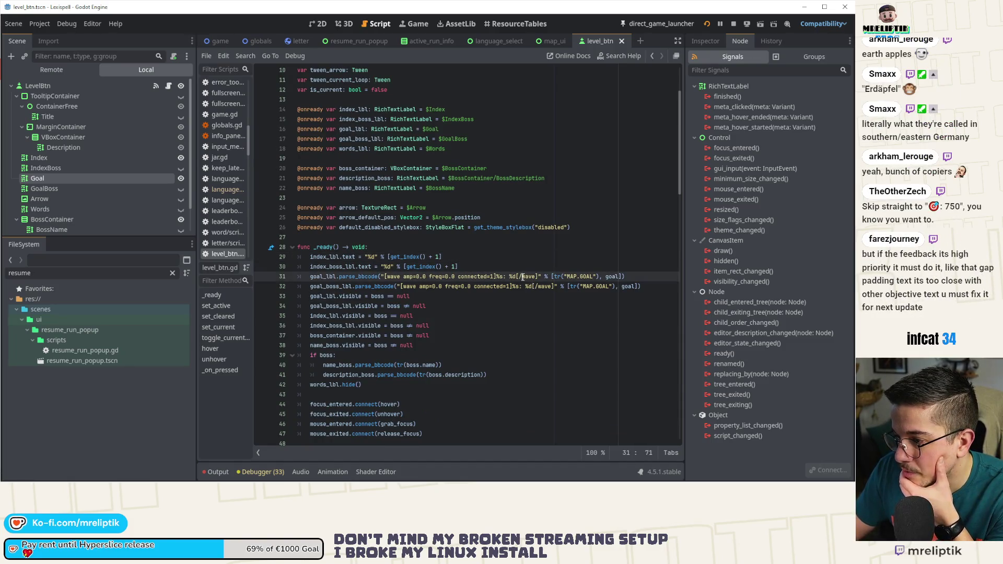
key("BackSpace")
key("Delete")
key("Delete")
key("Delete")
key("BackSpace")
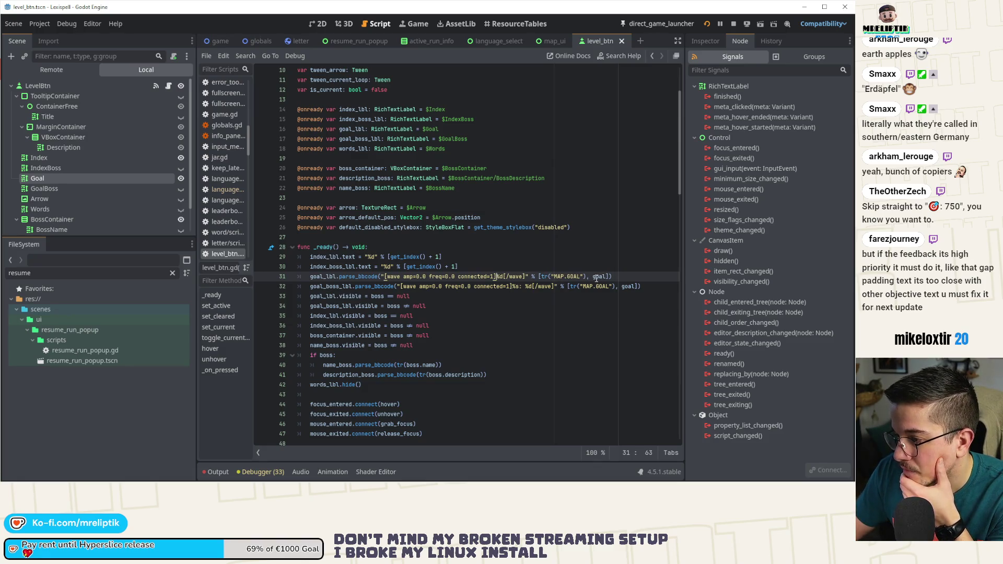
left_click_drag(588, 277, 542, 277)
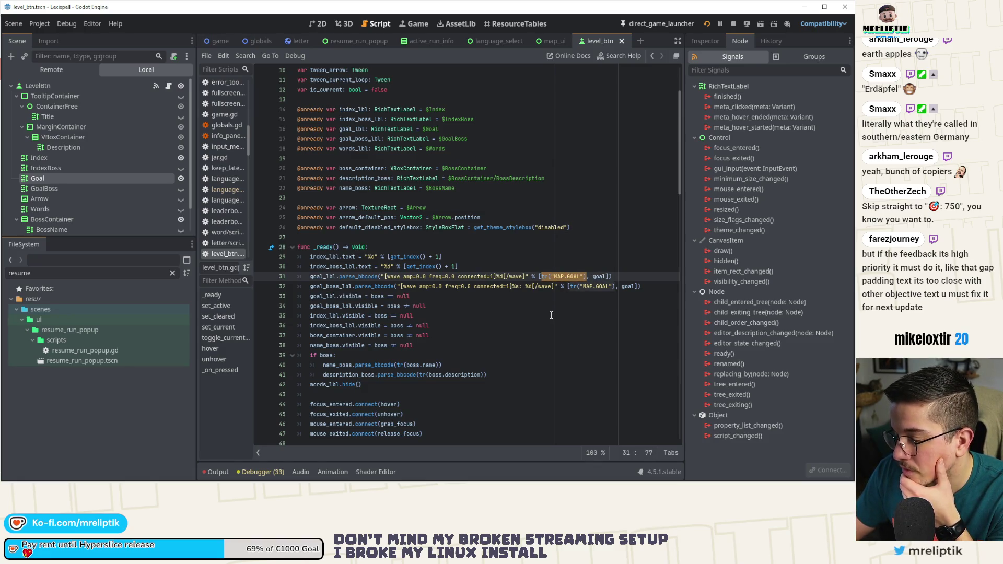
key("BackSpace")
key("Delete")
key("Delete")
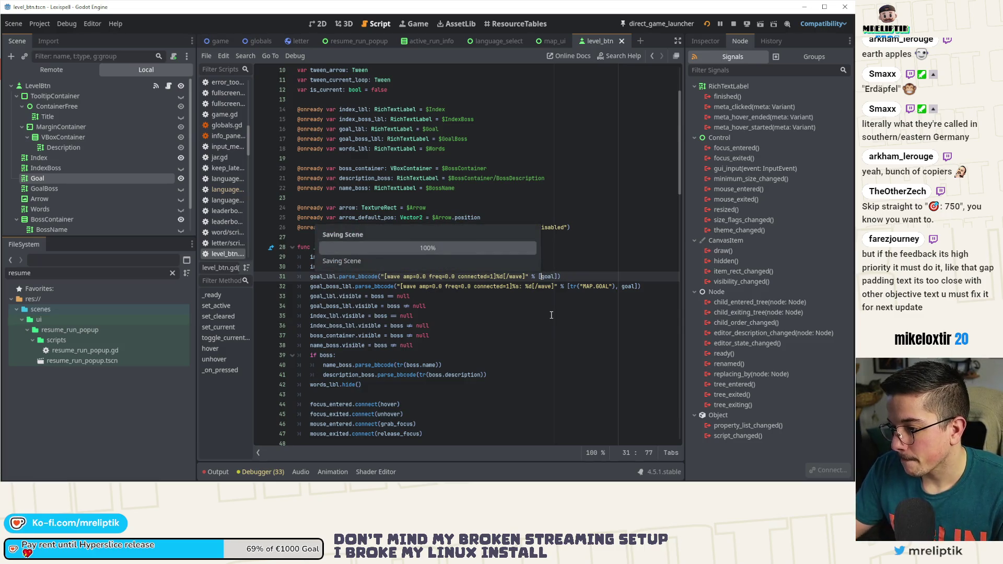
Remove the same prefix and MAP.GOAL argument from line 32's boss-goal format and save level_btn.gd.
left_click(526, 287)
key("BackSpace")
key("BackSpace")
key("BackSpace")
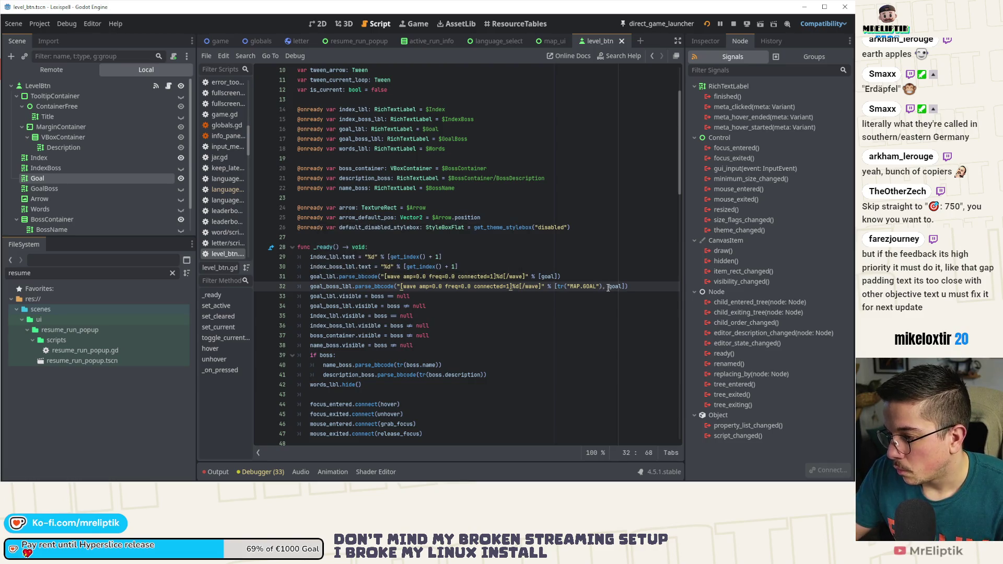
key("ctrl+shift+Left")
key("ctrl+shift+Left")
key("ctrl+shift+Left")
key("BackSpace")
key("ctrl+s")
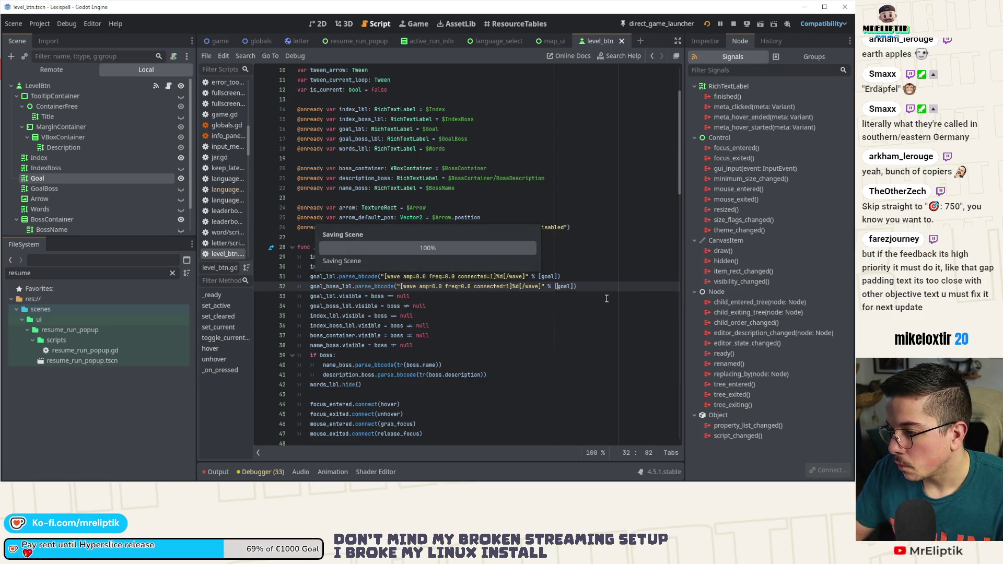
left_click(418, 24)
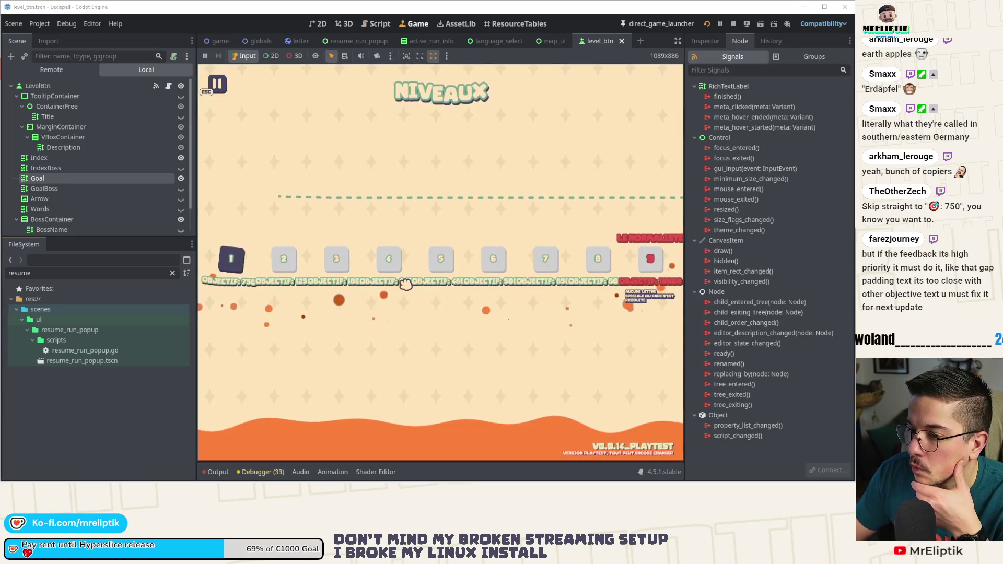
Start level 1 in a full-width game view, read the stat panel tooltips, then pause with Esc.
left_click(678, 41)
left_click(125, 259)
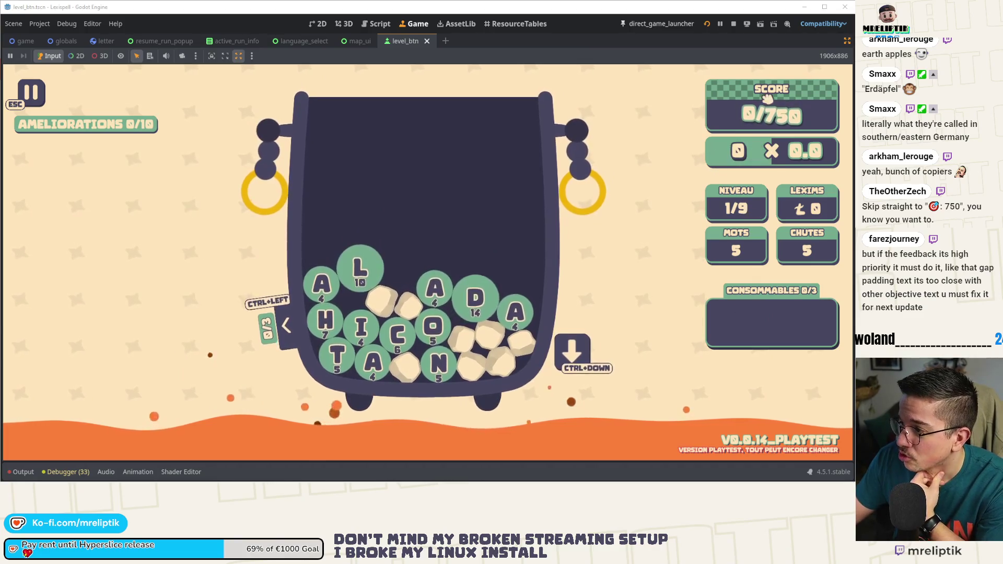
mouse_move(787, 252)
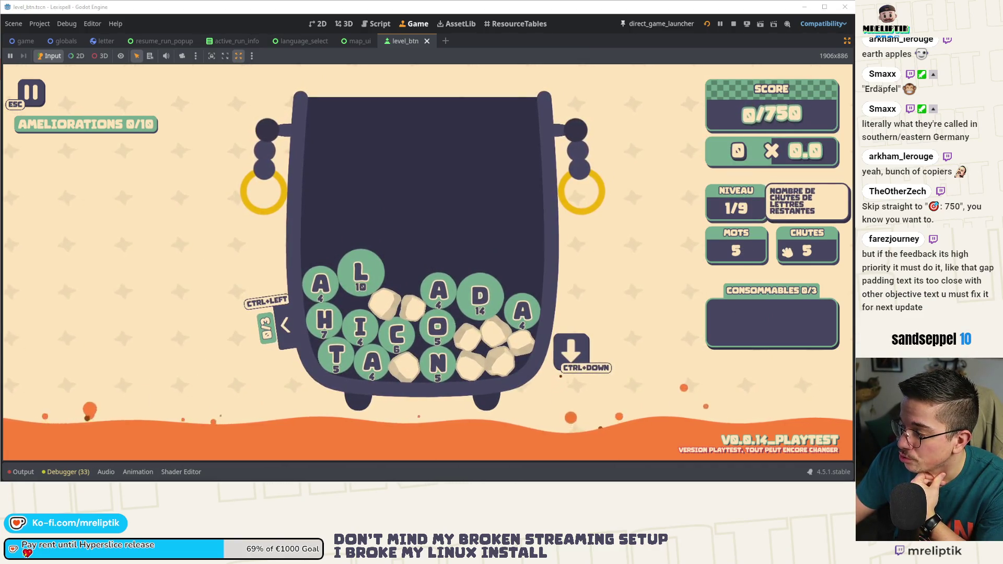
mouse_move(734, 205)
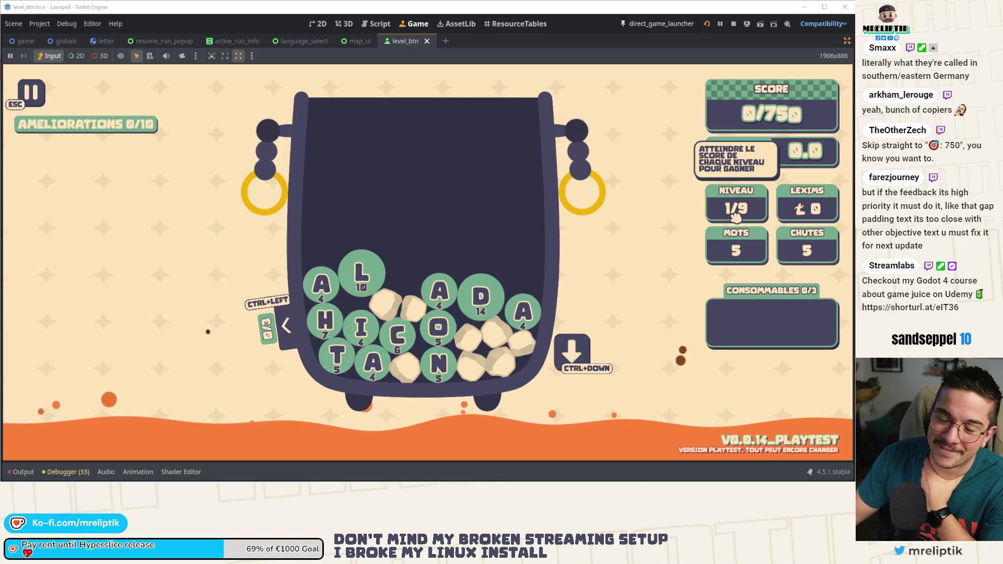
mouse_move(803, 204)
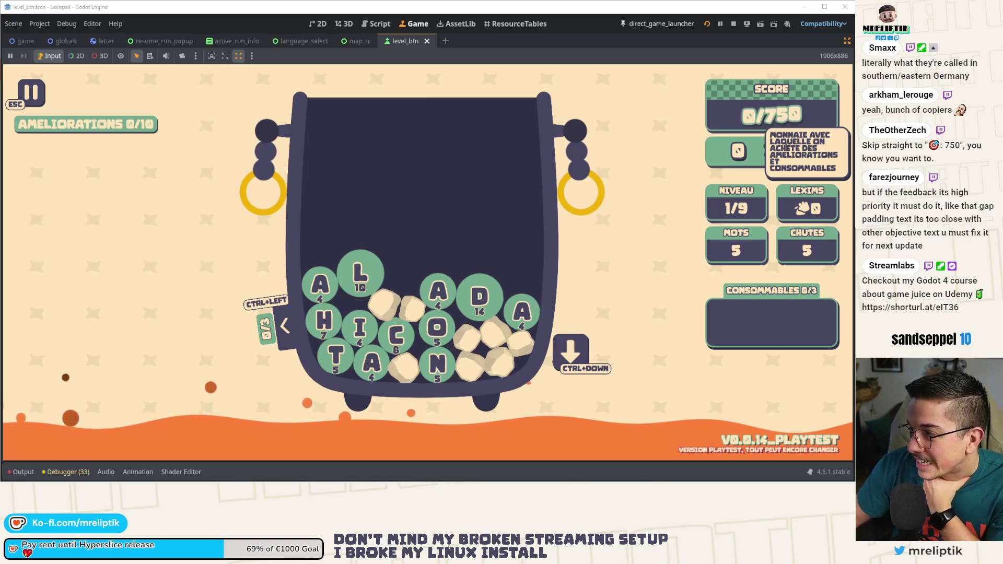
mouse_move(737, 255)
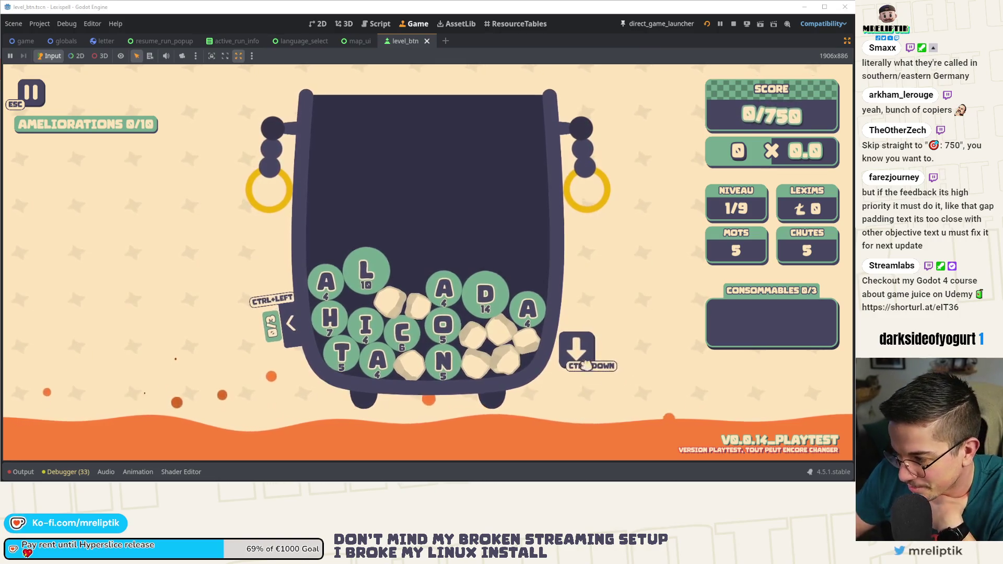
key("Escape")
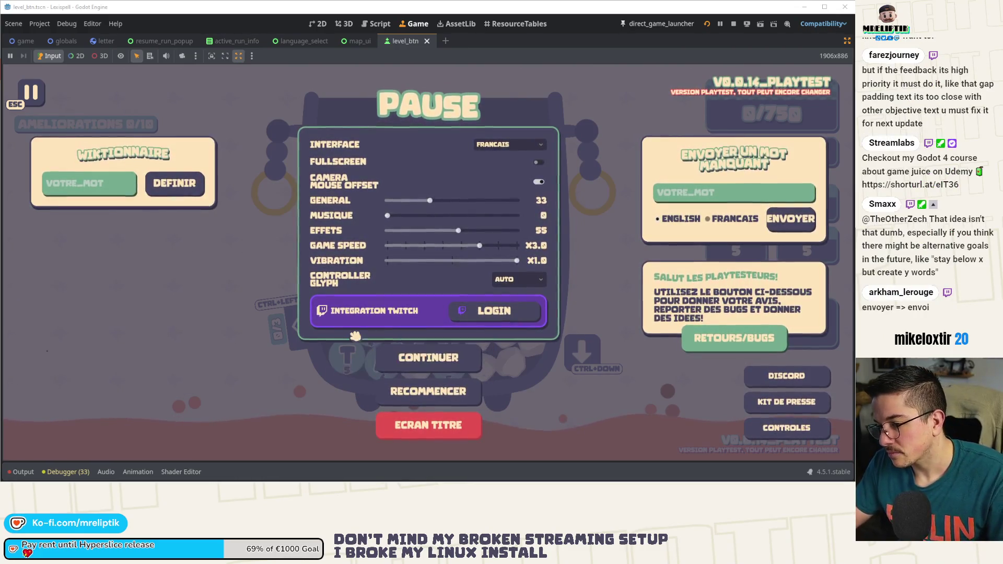
Try the Twitch LOGIN button, then restart level 1 with RECOMMENCER.
left_click(499, 315)
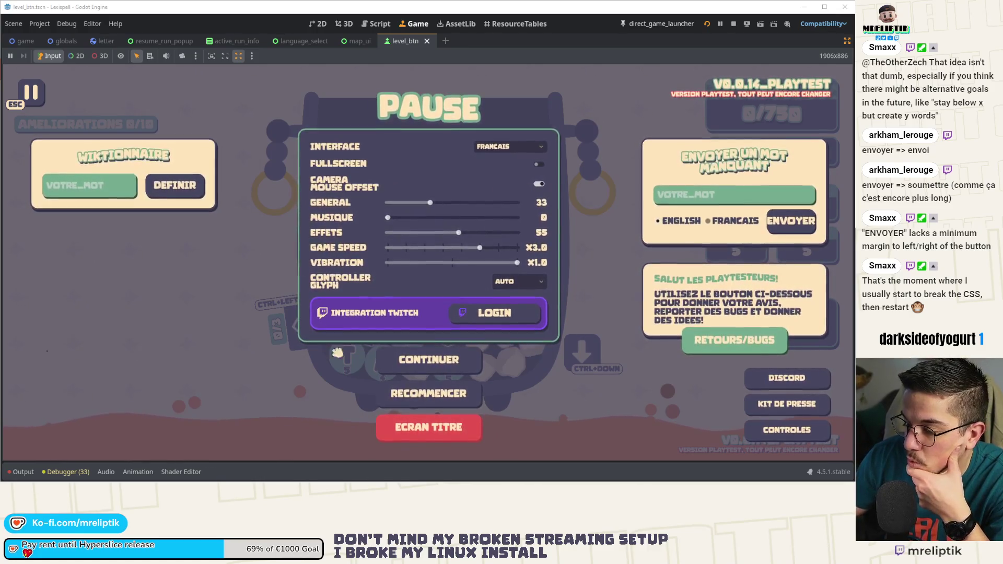
left_click(401, 398)
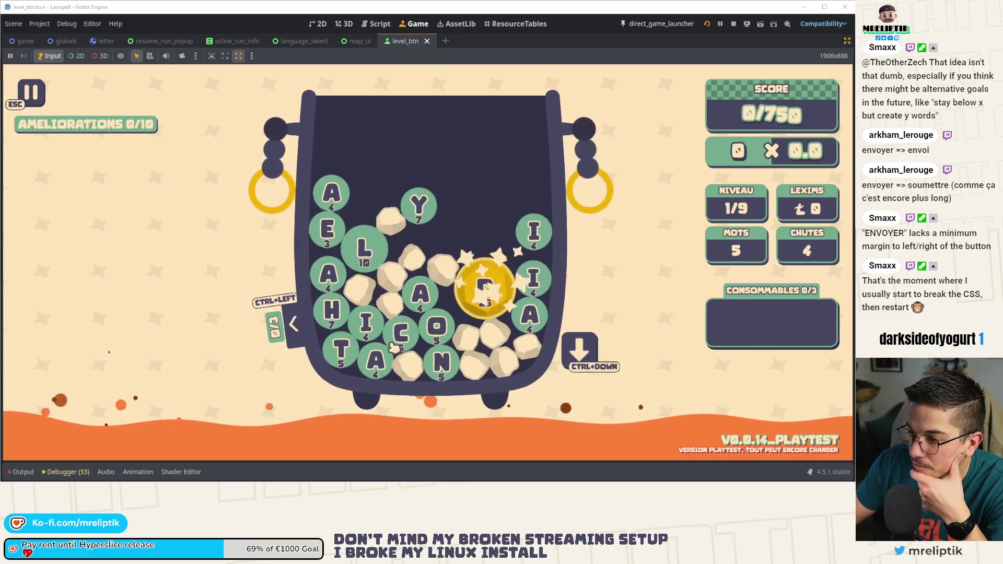
Spell DEAL from the cauldron tiles, reordering the A, and submit it.
left_click(492, 293)
left_click(325, 231)
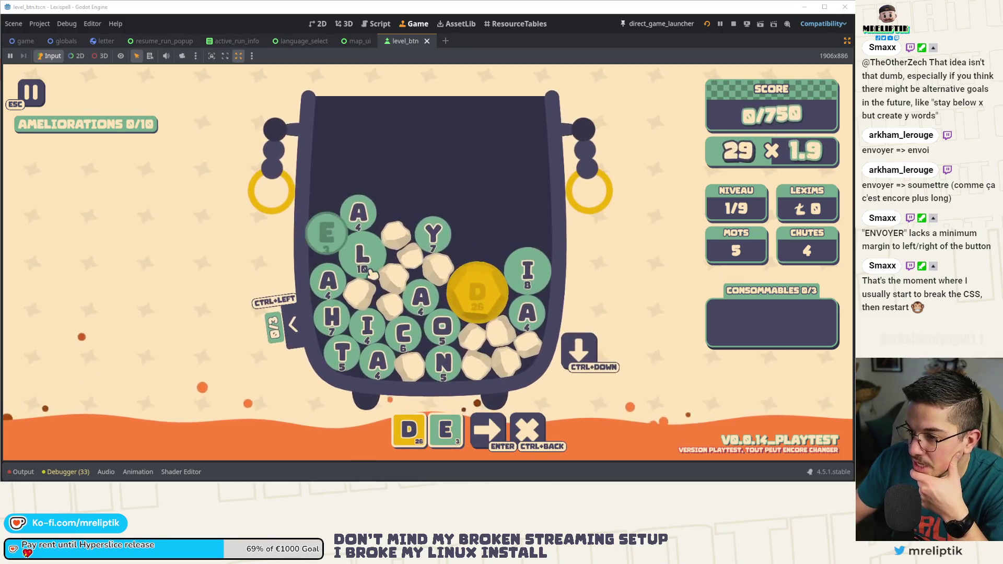
left_click(363, 252)
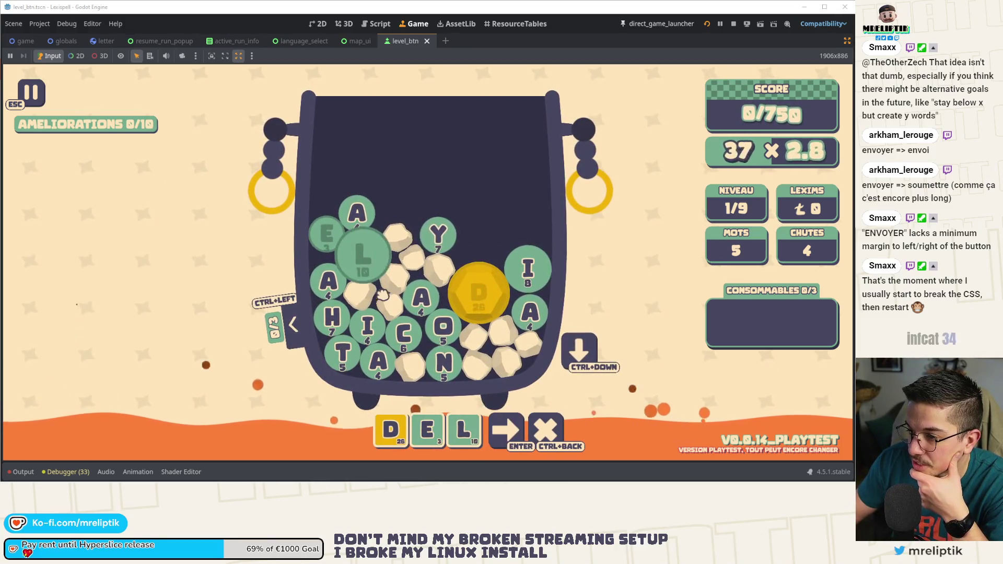
left_click(359, 225)
left_click_drag(482, 429, 410, 432)
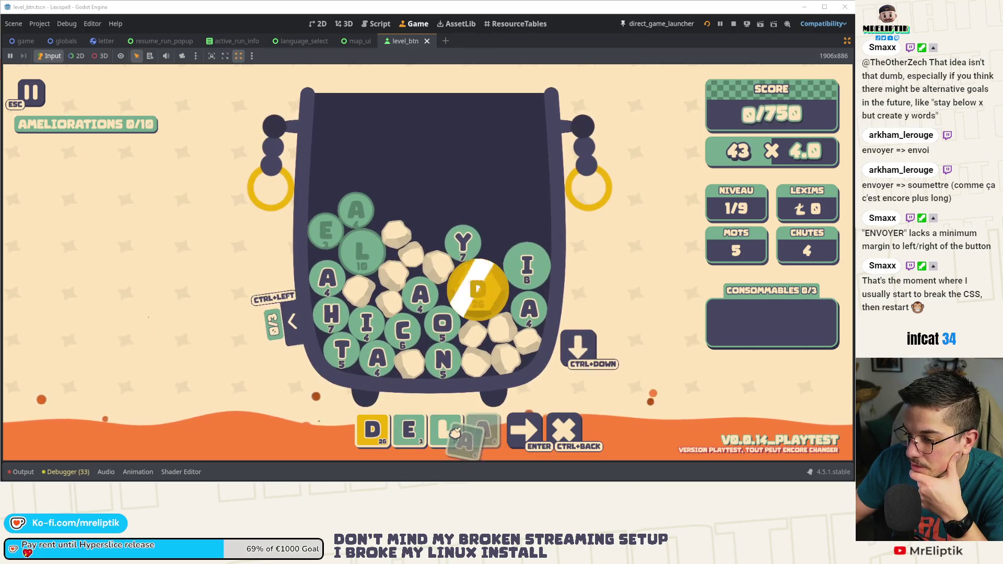
left_click(525, 432)
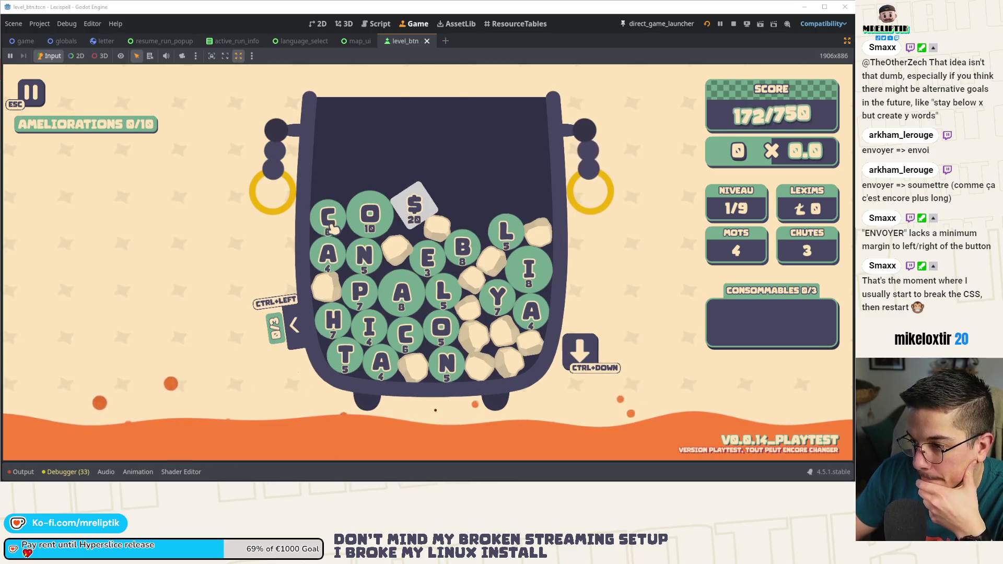
After abandoning PHA and dropping fresh letters, spell and submit PLACENTA$.
left_click(370, 294)
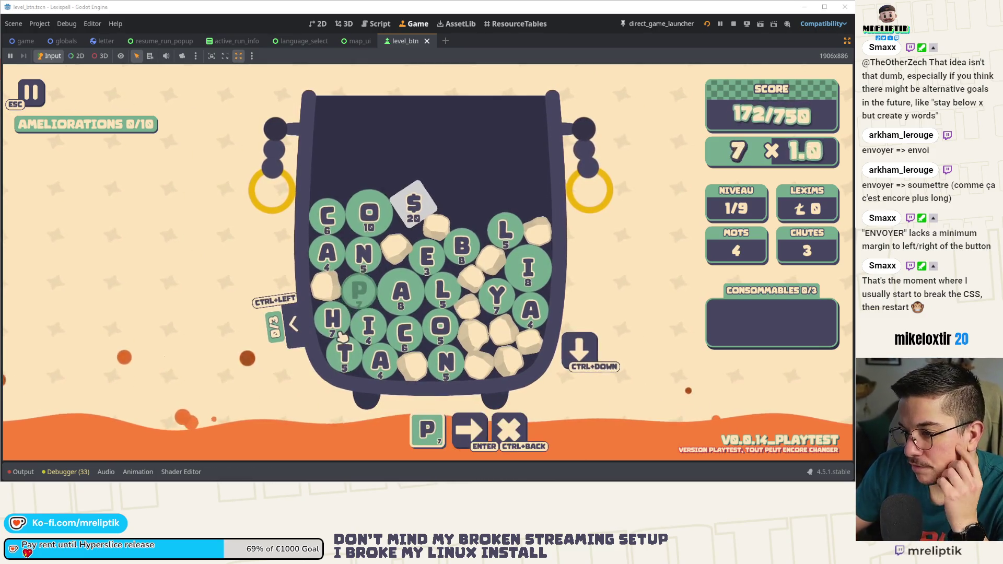
left_click(333, 319)
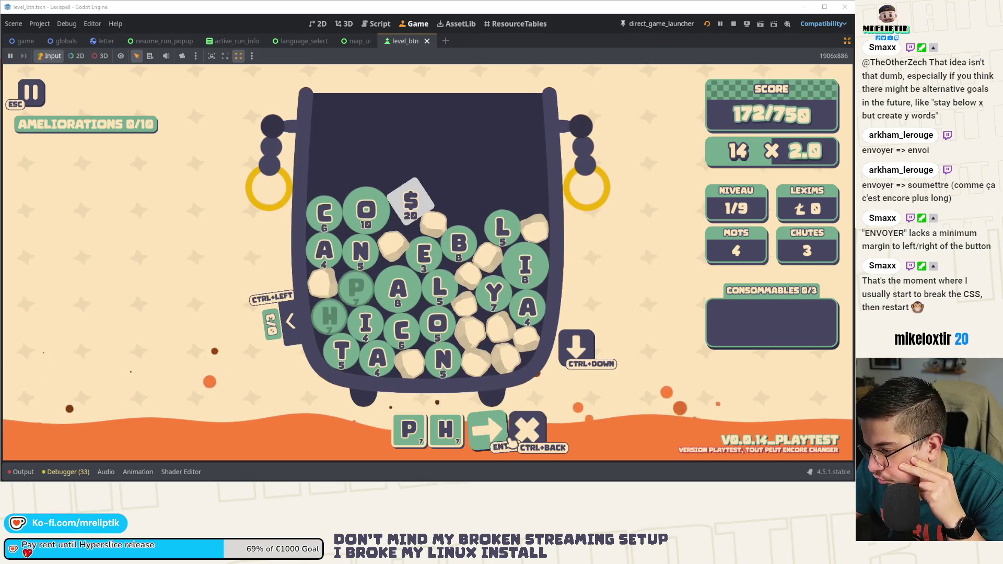
left_click(399, 289)
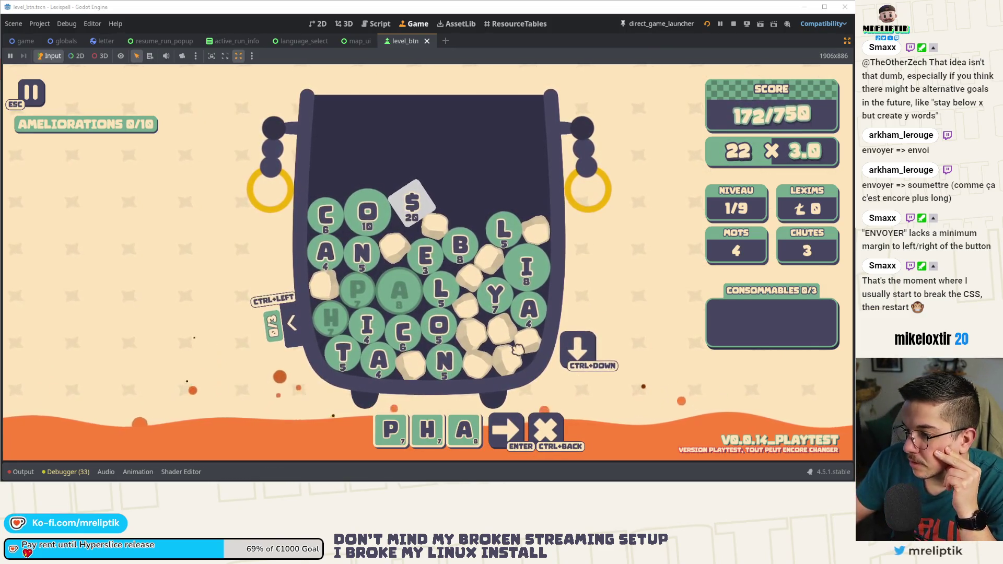
left_click(576, 357)
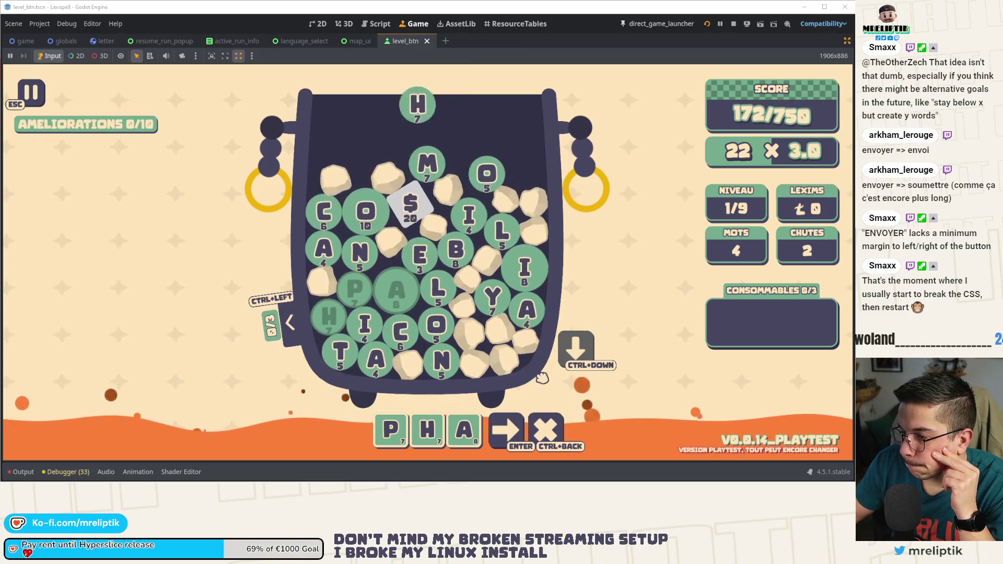
left_click(355, 309)
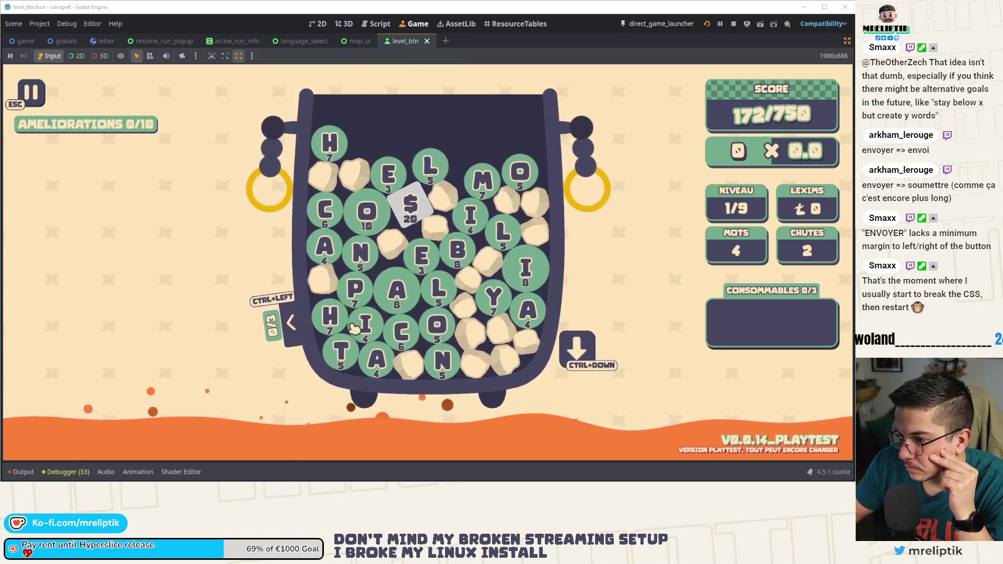
left_click(356, 308)
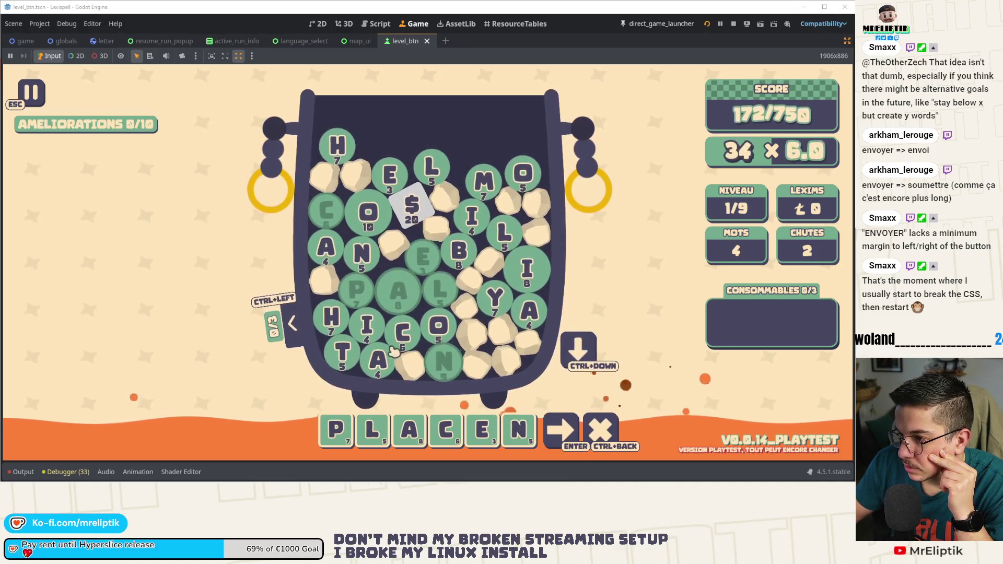
left_click(402, 210)
key("Return")
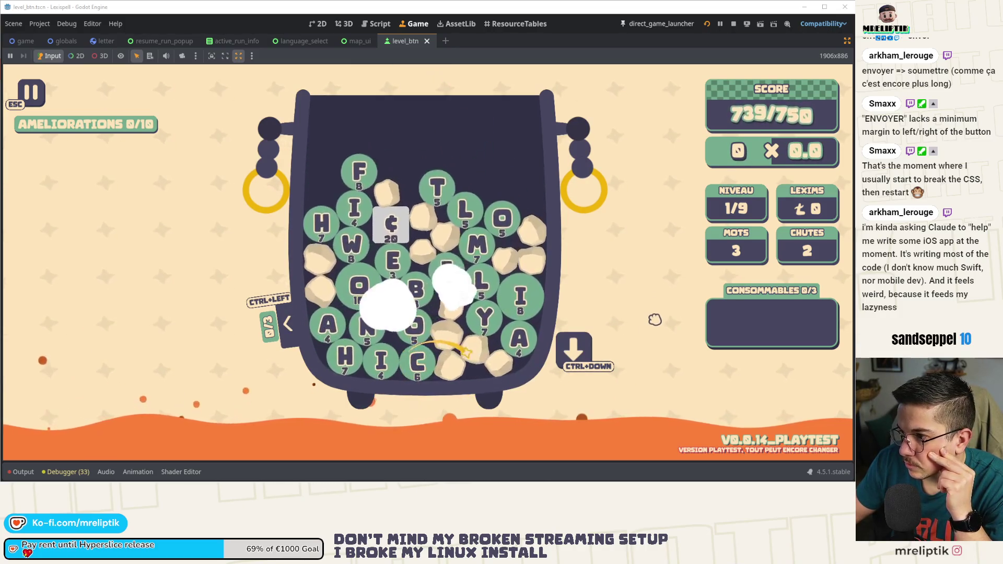
Submit TOLL to clear level 1 at 819/750, then continue to the Magasin shop.
key("t")
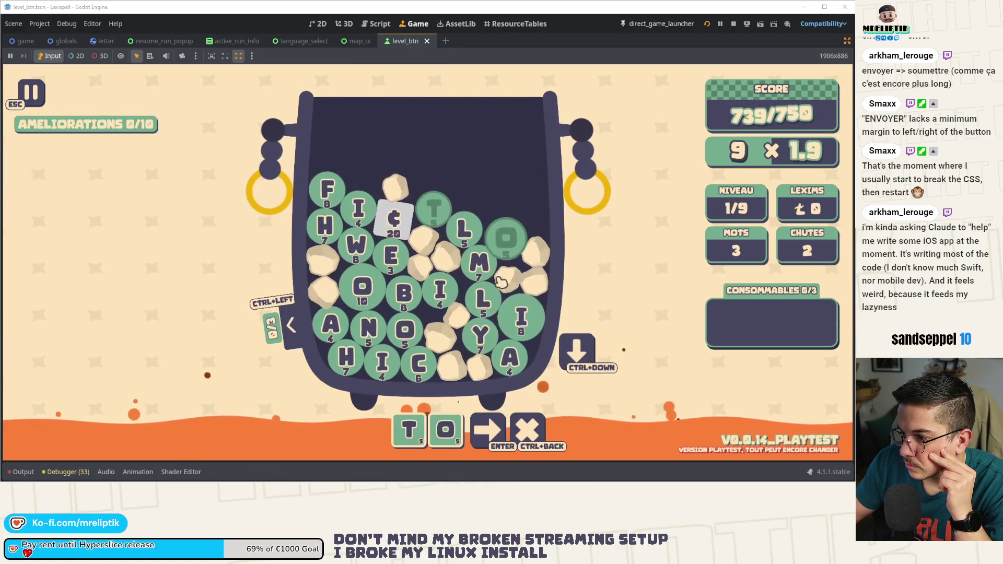
left_click(465, 228)
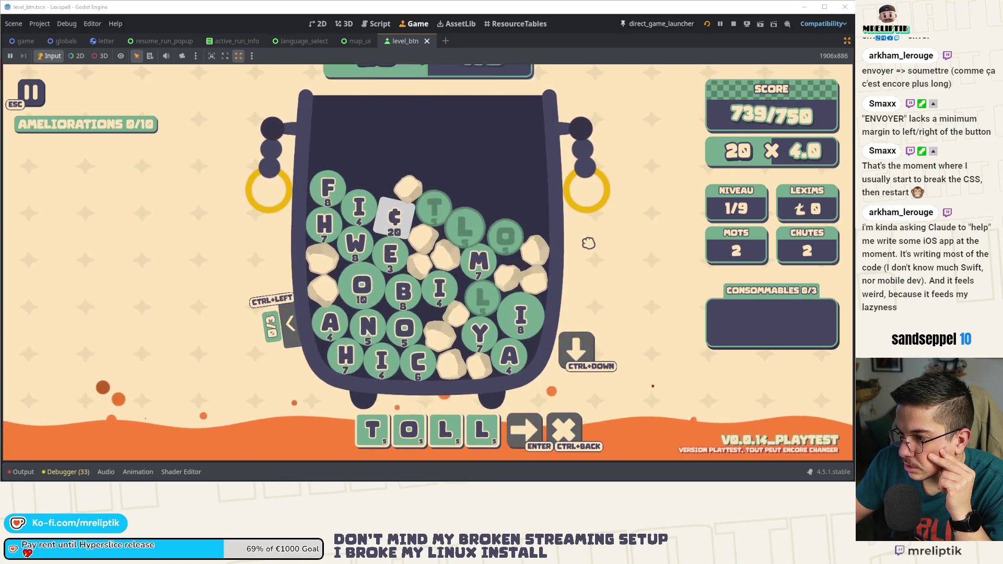
key("Return")
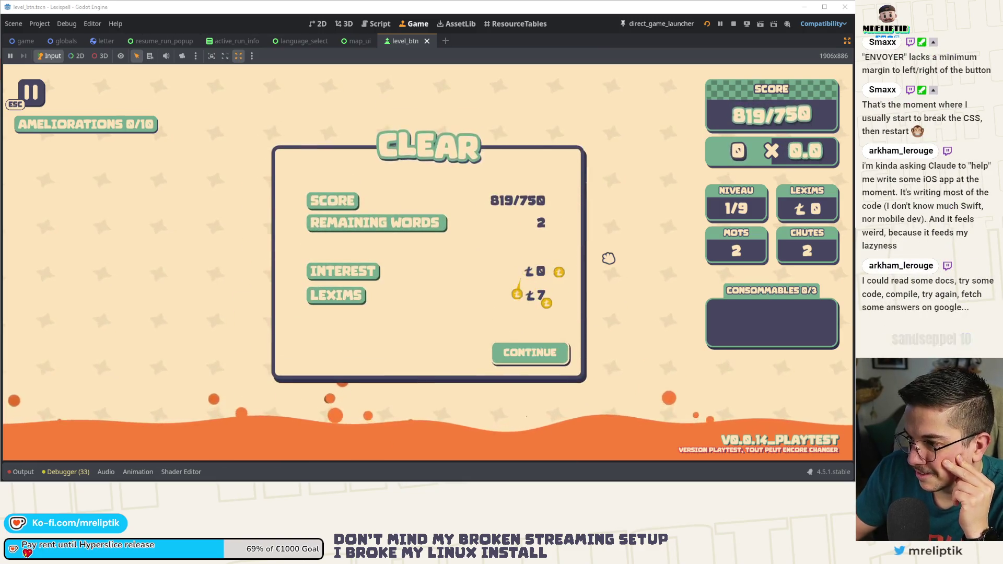
left_click(528, 353)
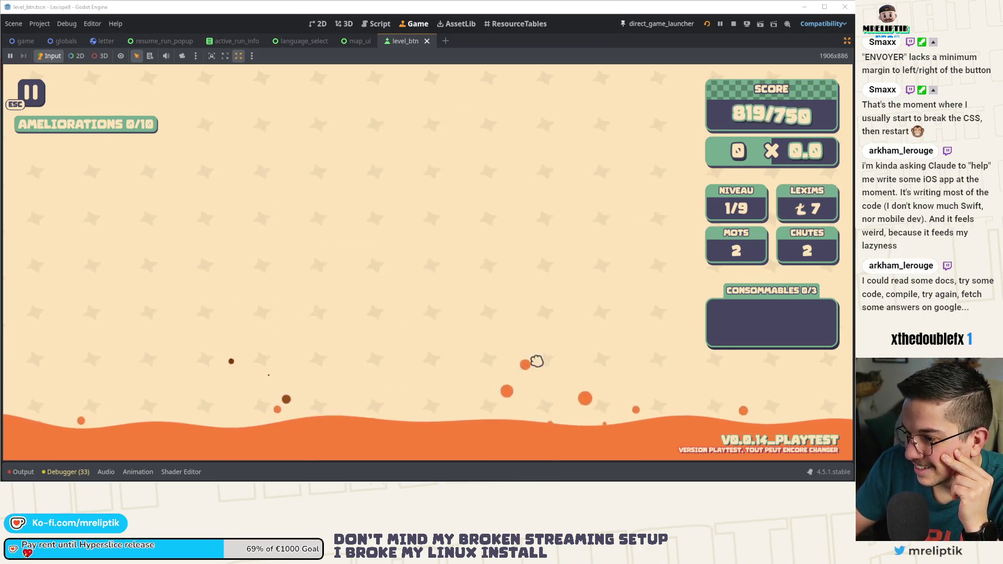
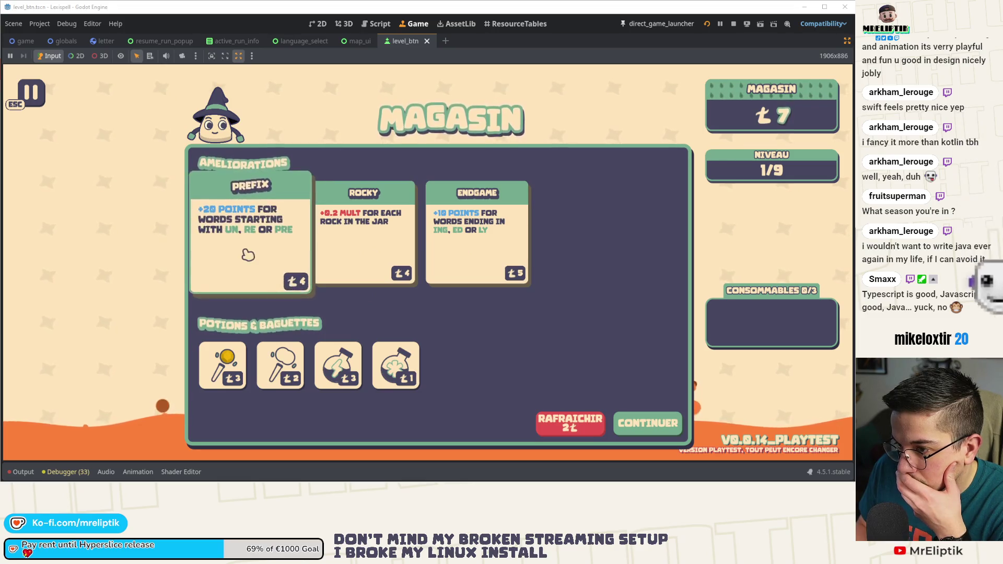
Buy the ROCKY upgrade, leave the shop and start level 2.
left_click(334, 251)
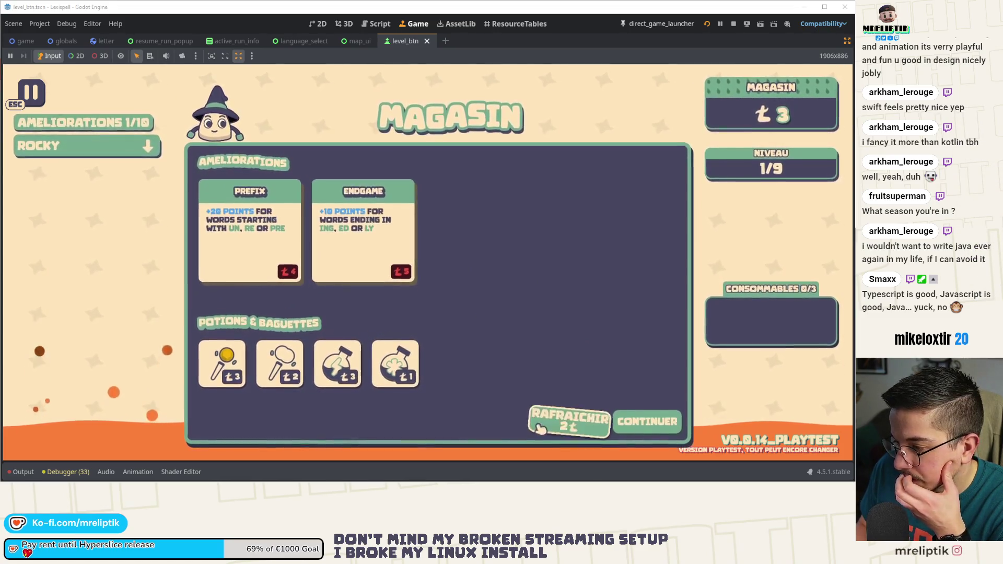
left_click(651, 421)
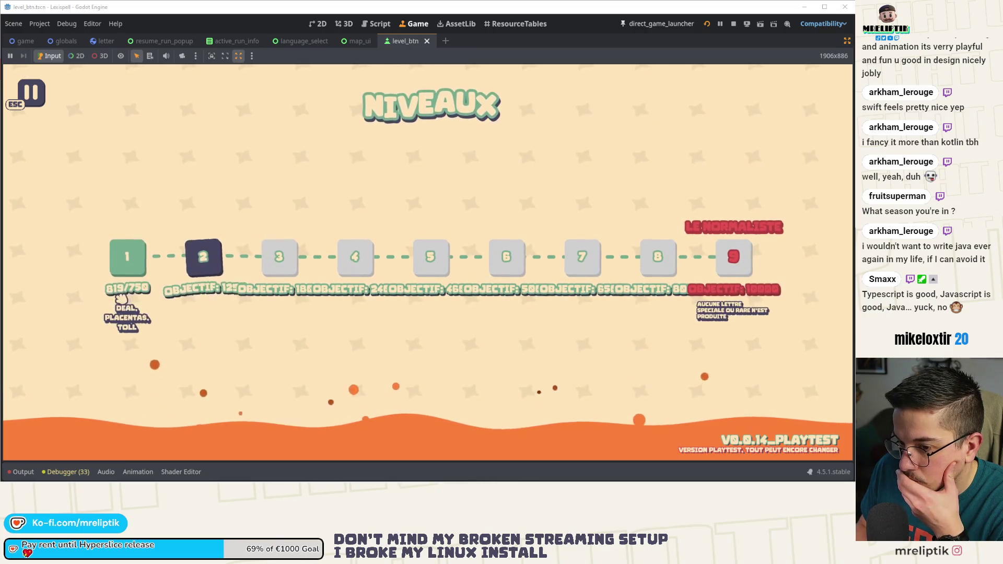
key("Return")
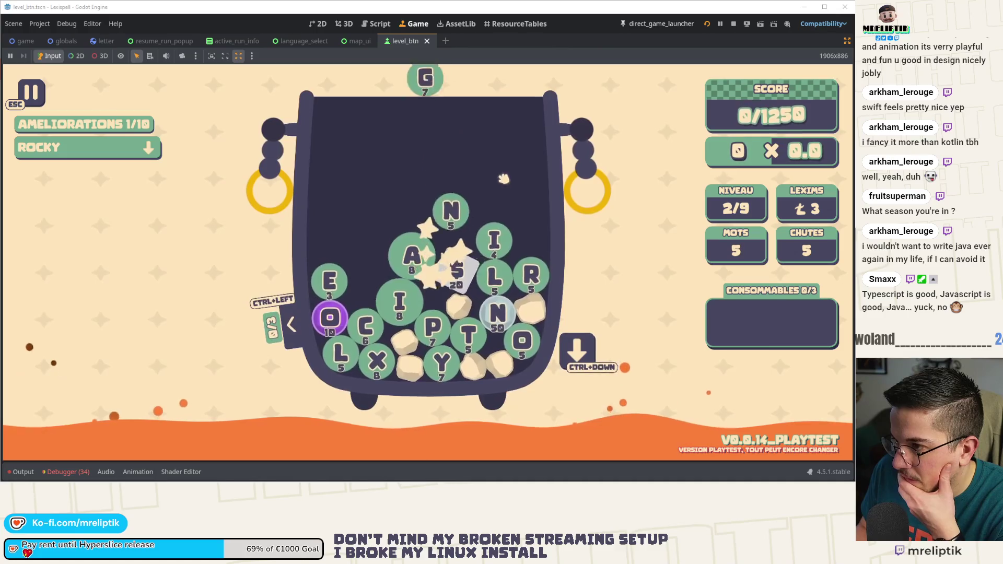
Pause, quit to the title screen, and start a Mode Classique run in English.
key("Escape")
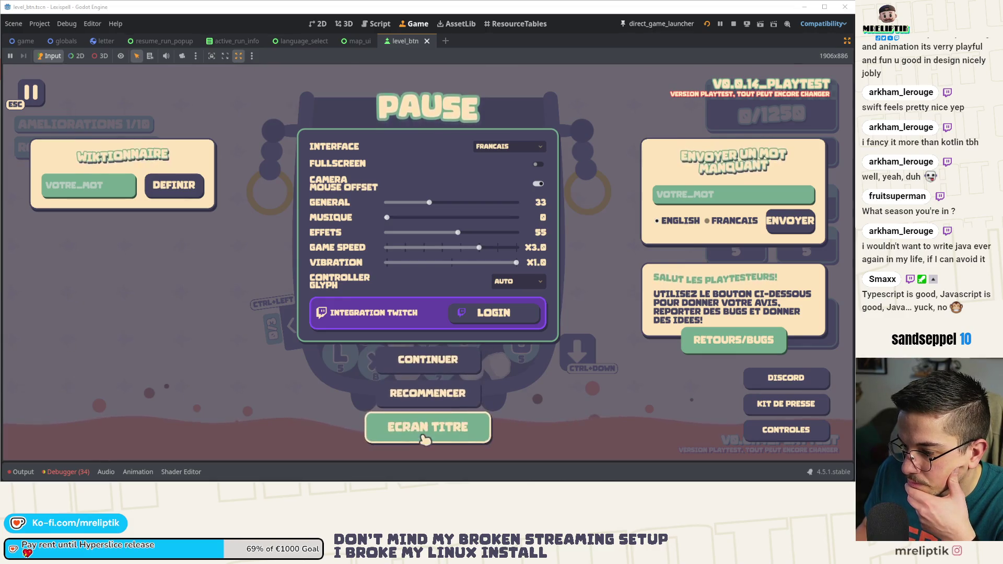
left_click(424, 434)
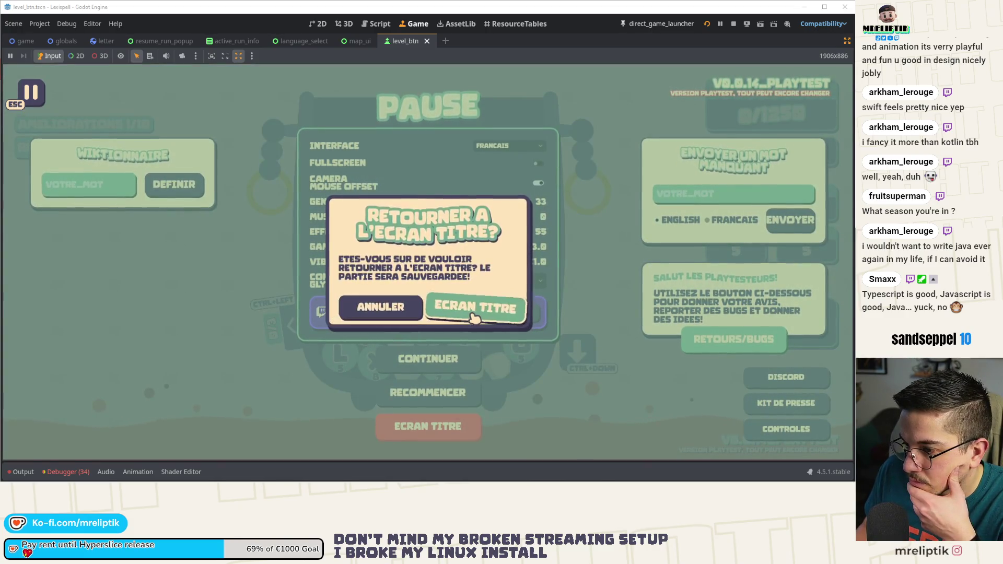
left_click(381, 307)
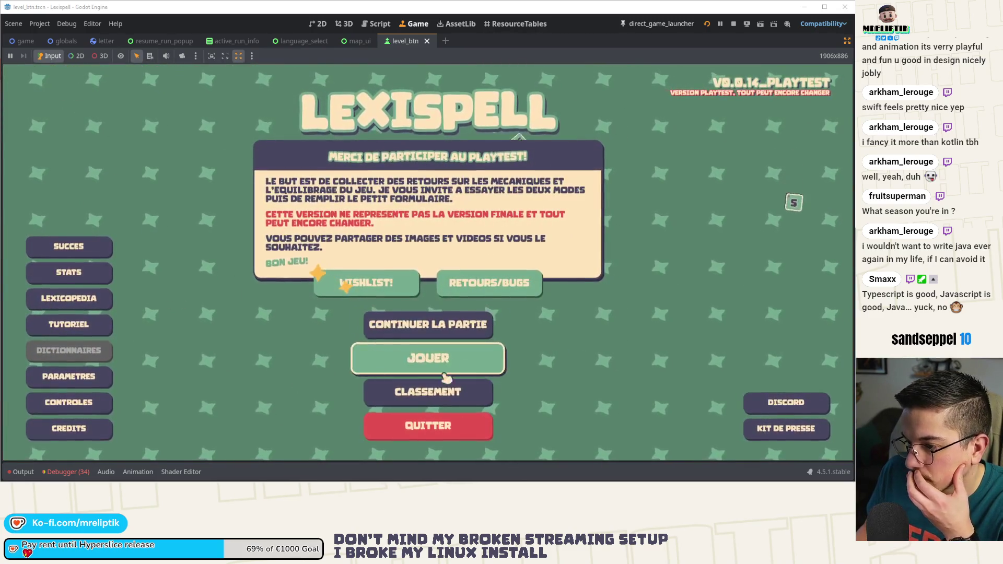
left_click(442, 362)
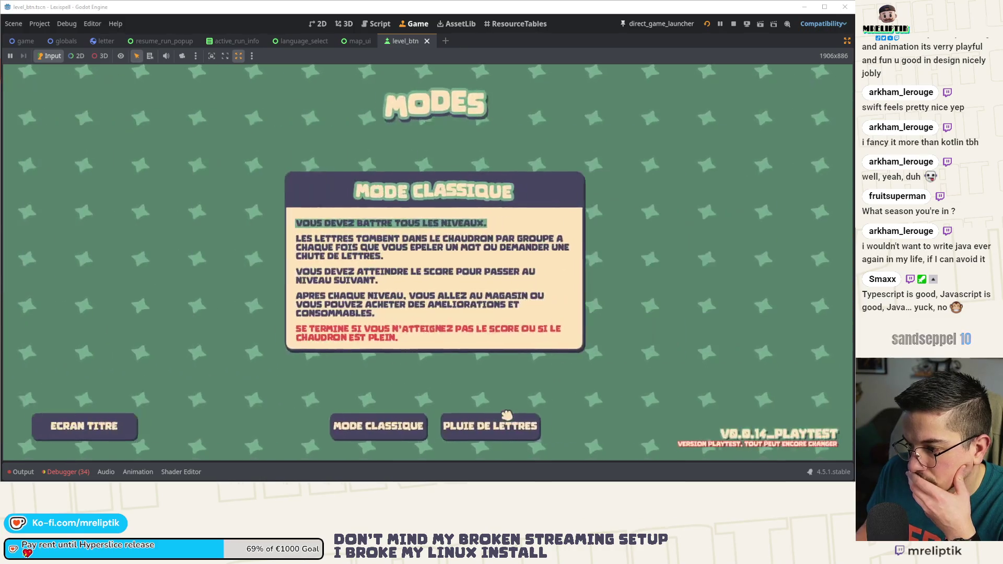
left_click(371, 434)
left_click(459, 312)
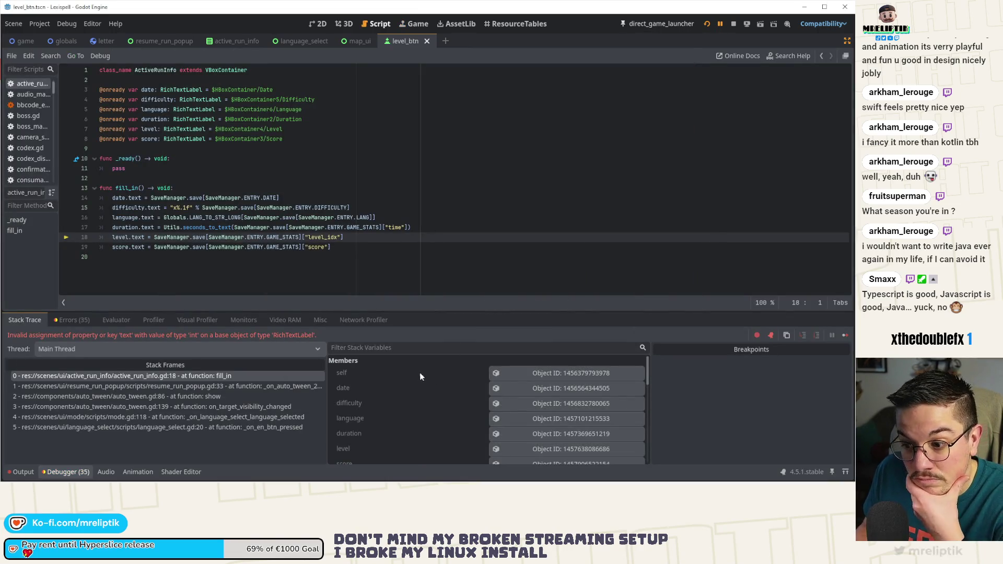
Prefix the level and score values on lines 18–19 with "%d" %, save, and resume.
left_click(145, 239)
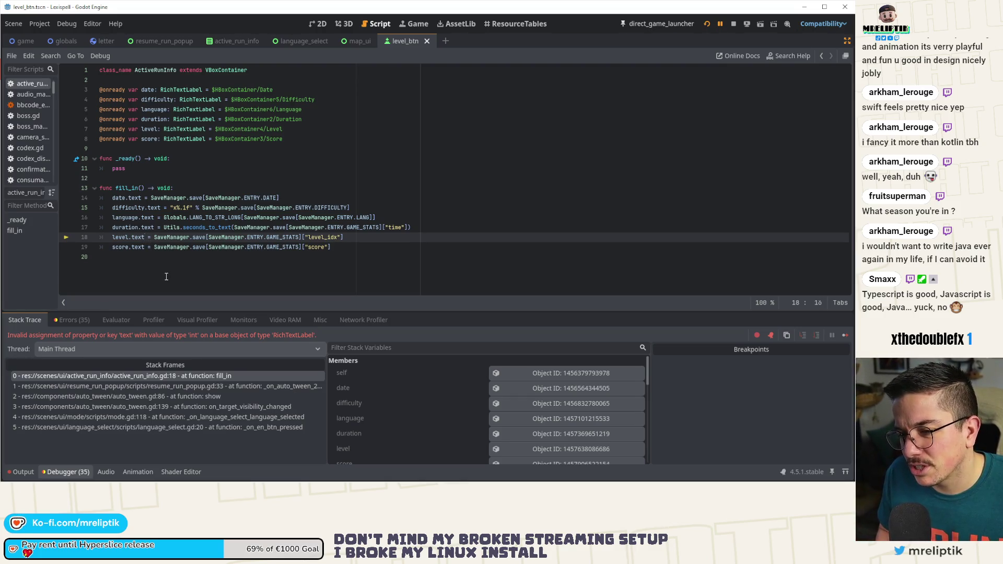
type("\"%d\" ")
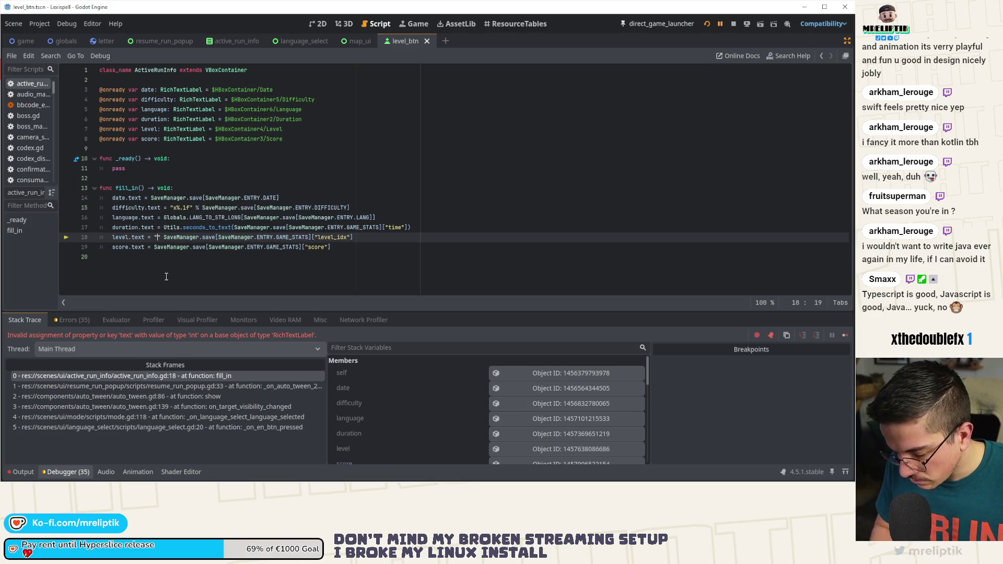
type(" %")
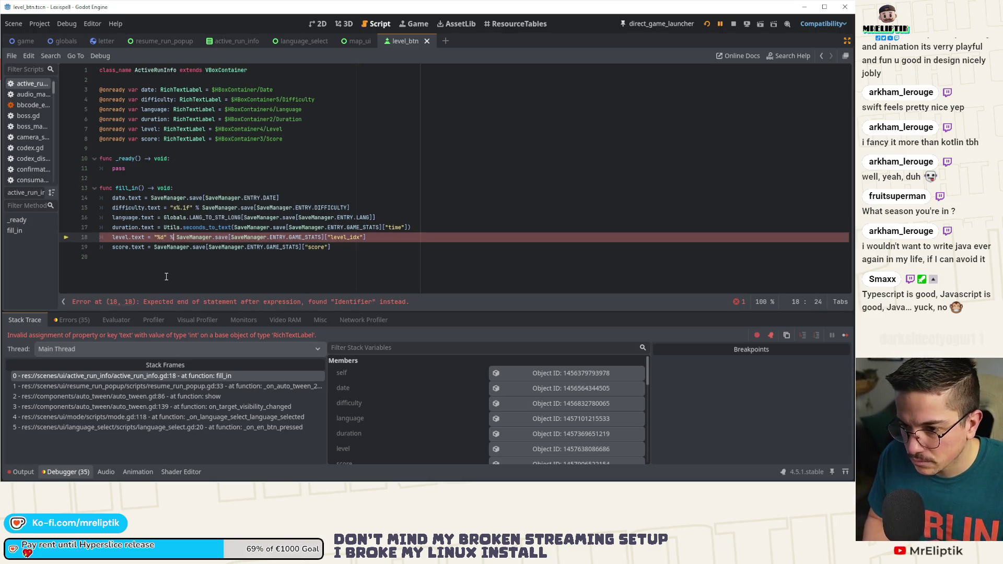
key("Down")
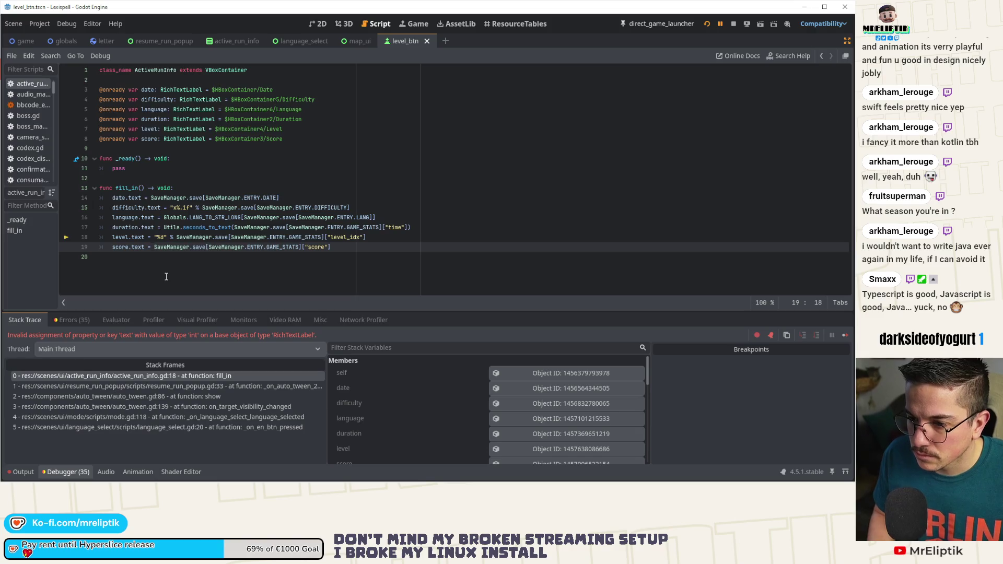
type("\"%d")
type("\" %")
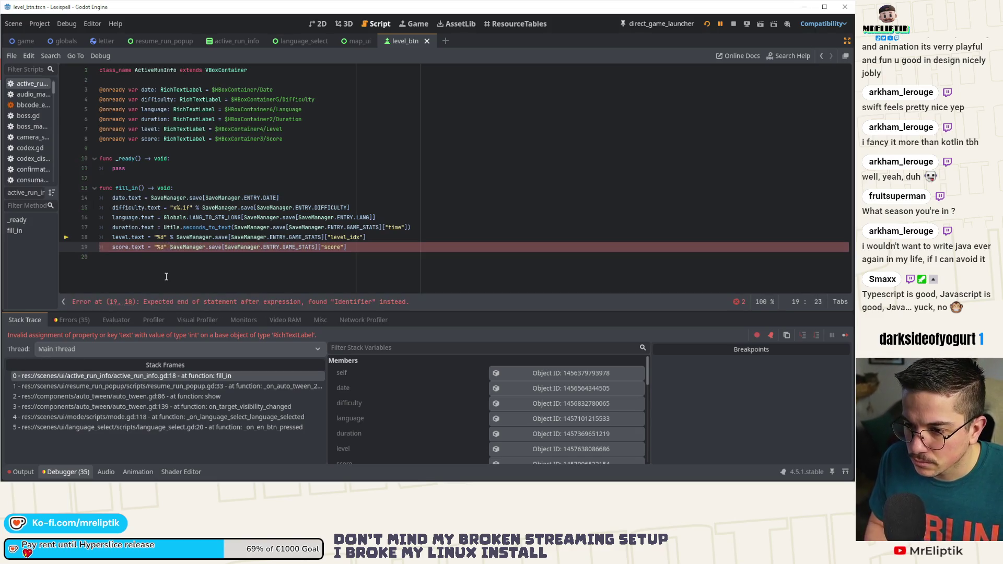
key("ctrl+s")
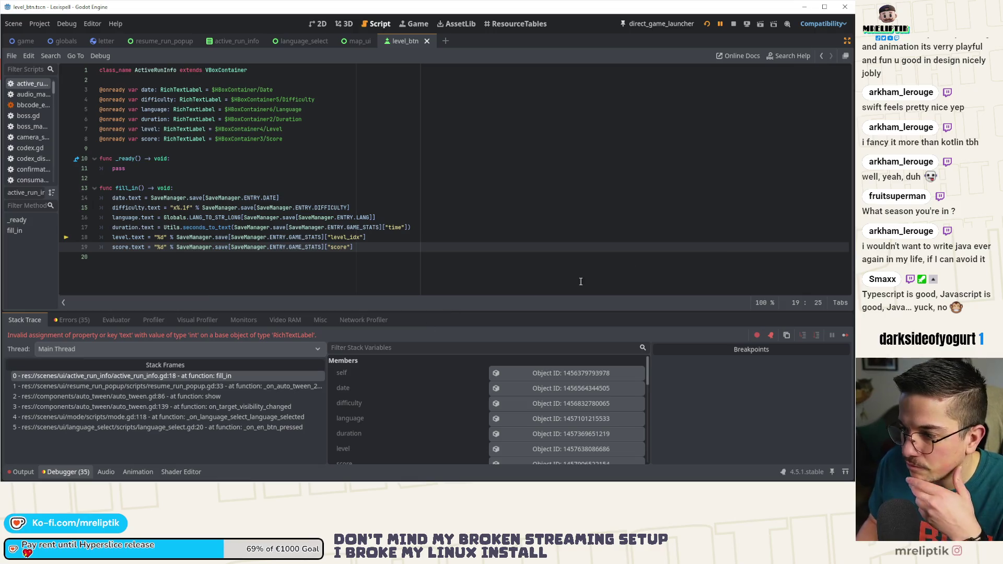
left_click(845, 336)
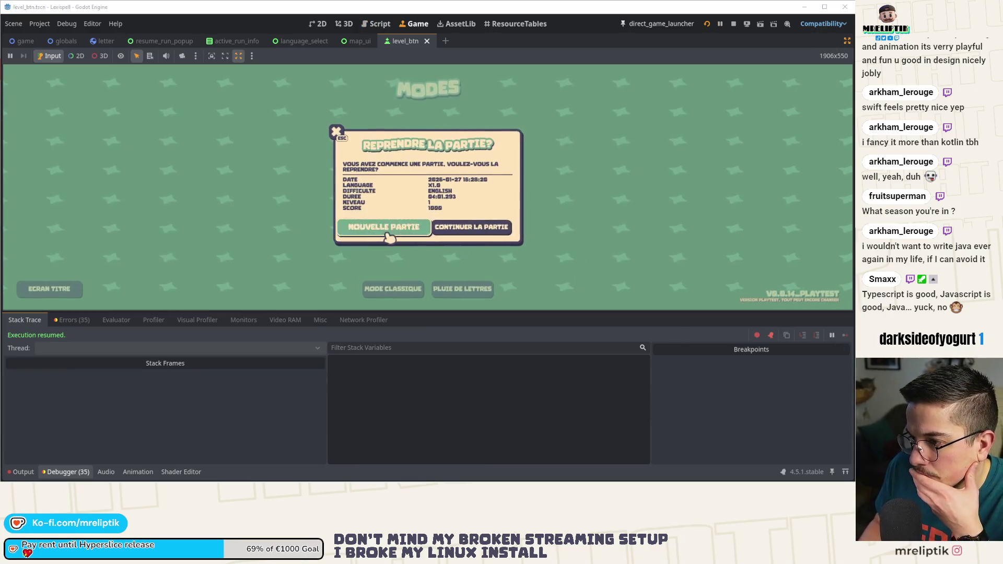
Hide the bottom panel, choose Nouvelle Partie, return to the title and stop the game.
left_click(17, 470)
left_click(17, 471)
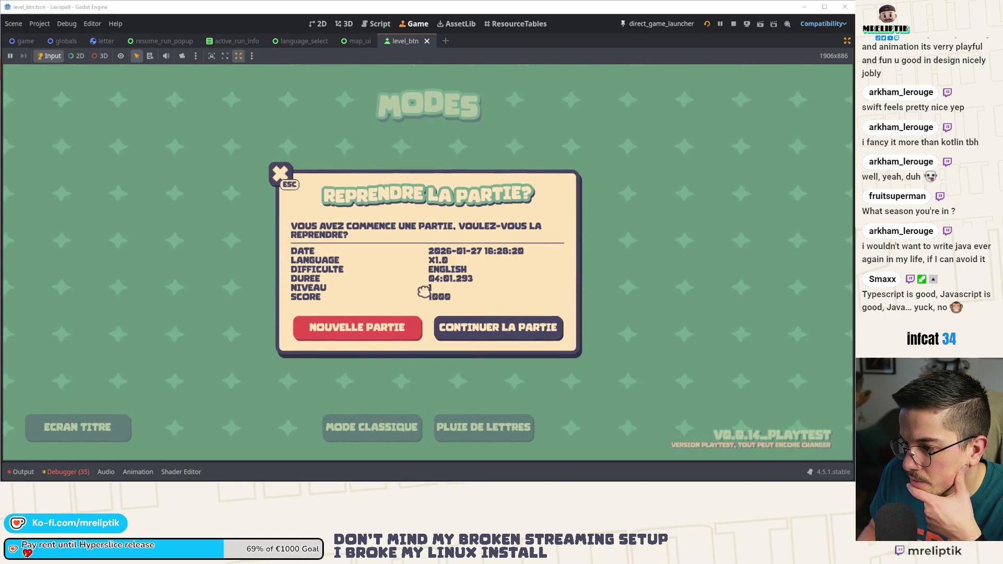
left_click(345, 335)
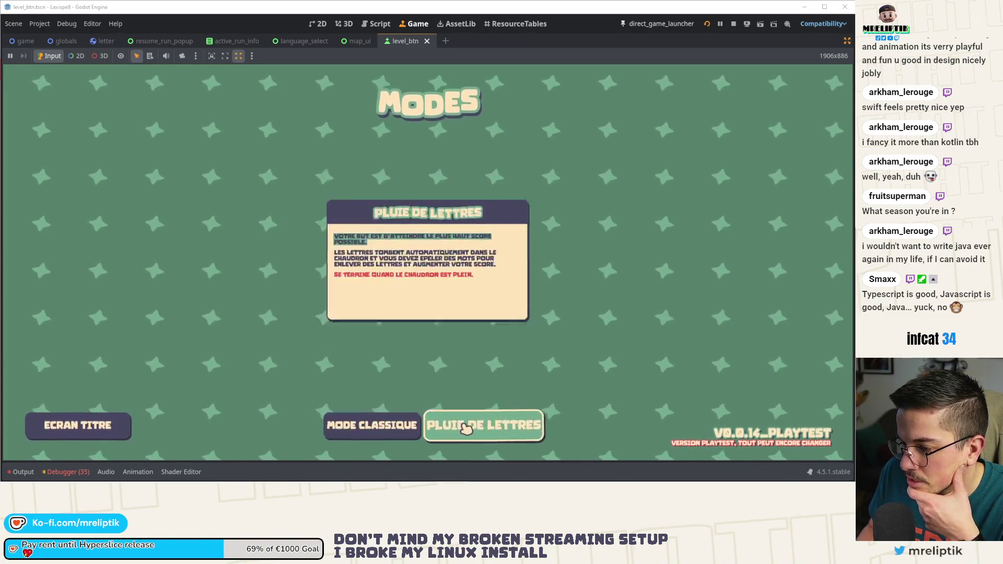
left_click(369, 426)
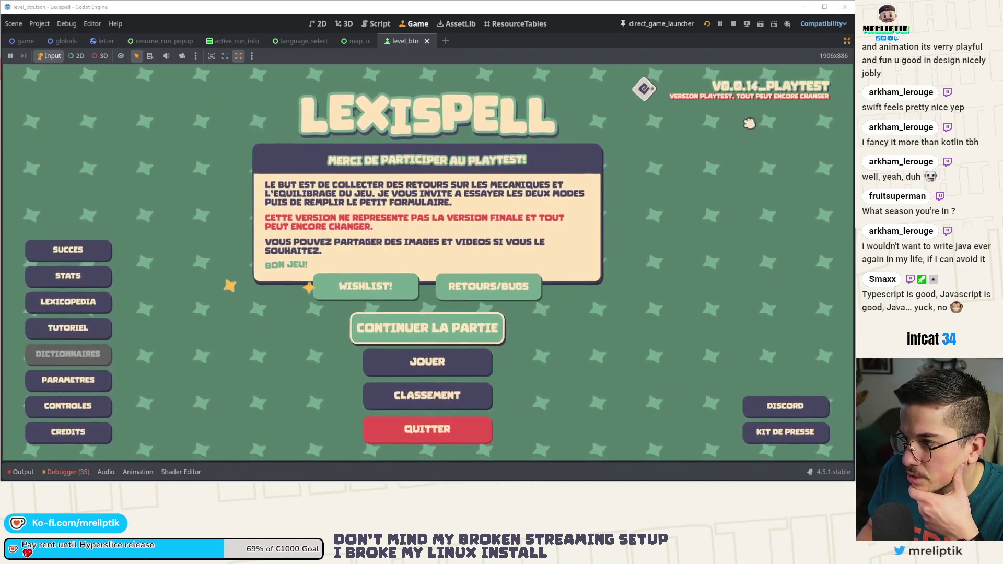
key("F8")
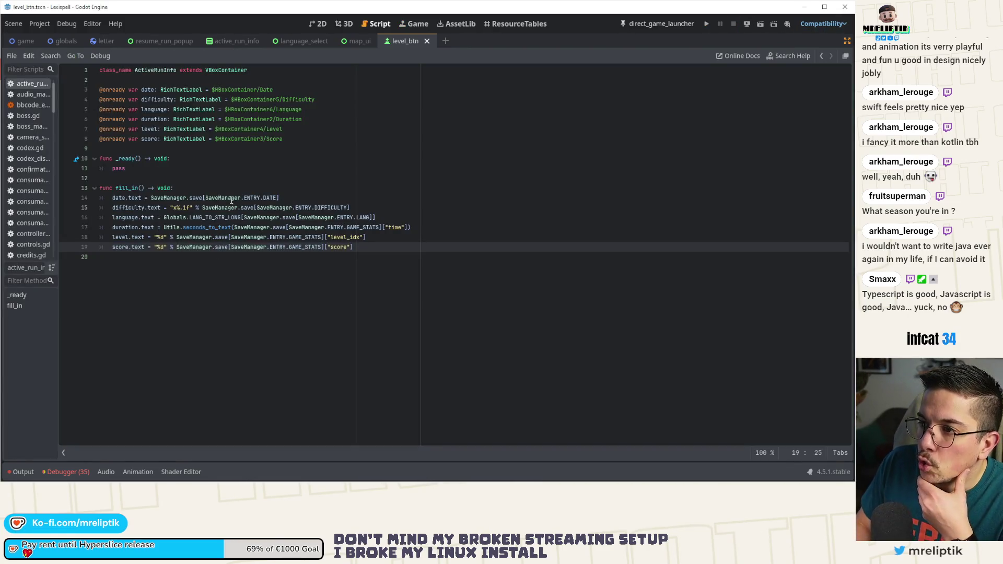
Show the level_btn scene in the 2D editor, then bring up the Jellyfin browser maximised.
left_click(321, 24)
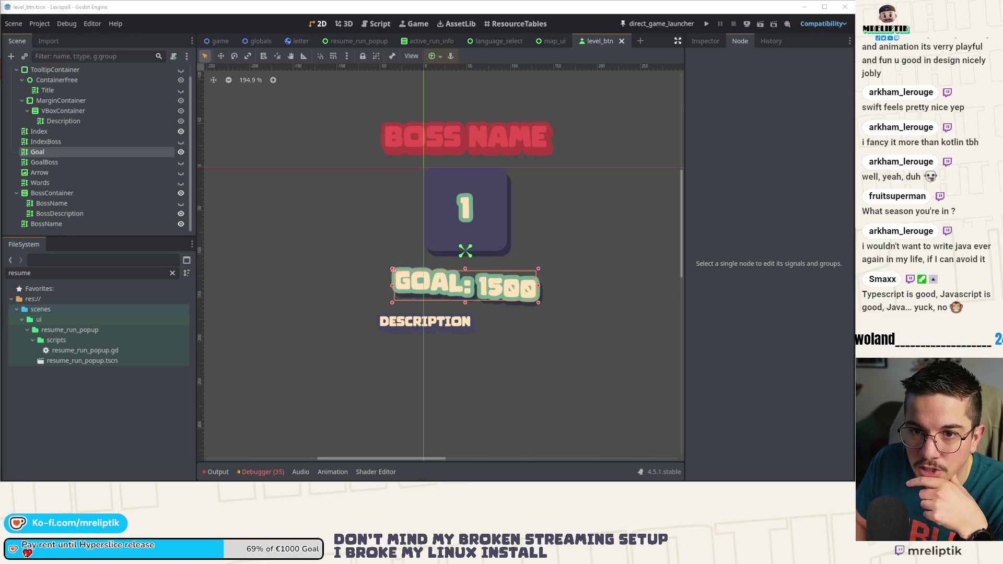
double_click(405, 78)
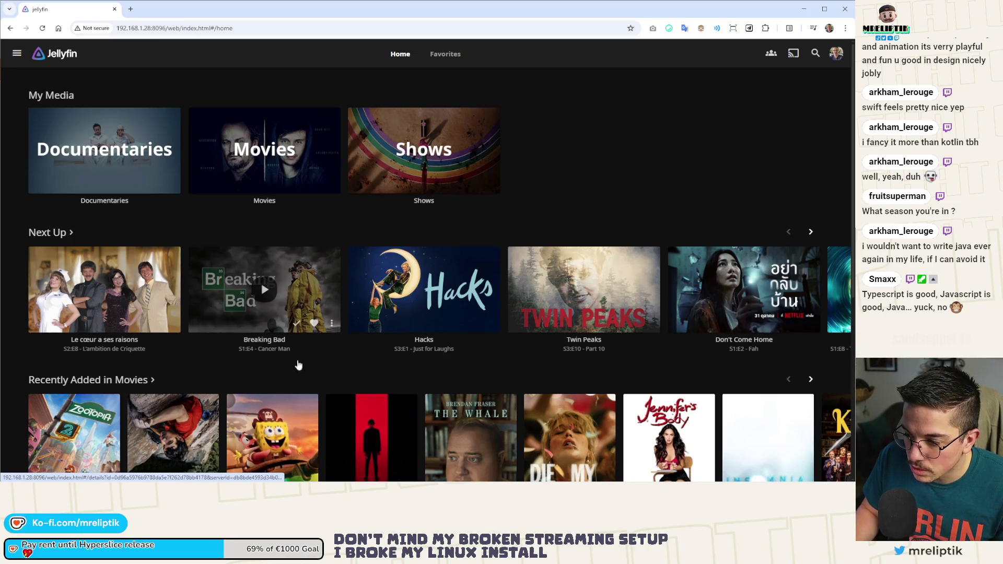
Switch from the Jellyfin browser window back to the Godot editor.
key("alt+Tab")
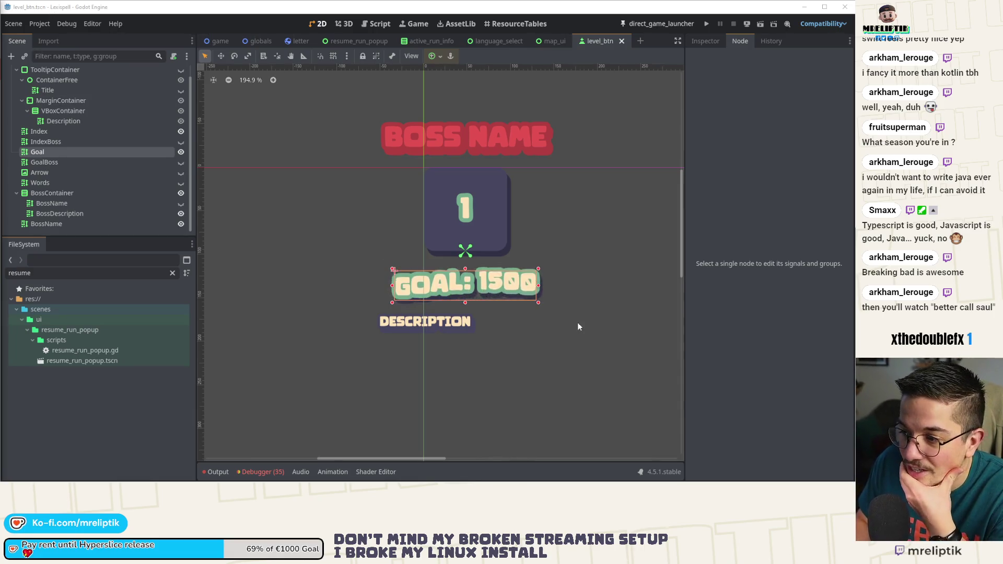
Select the Goal node and open level_btn.gd to inspect the goal_lbl reference.
left_click(85, 152)
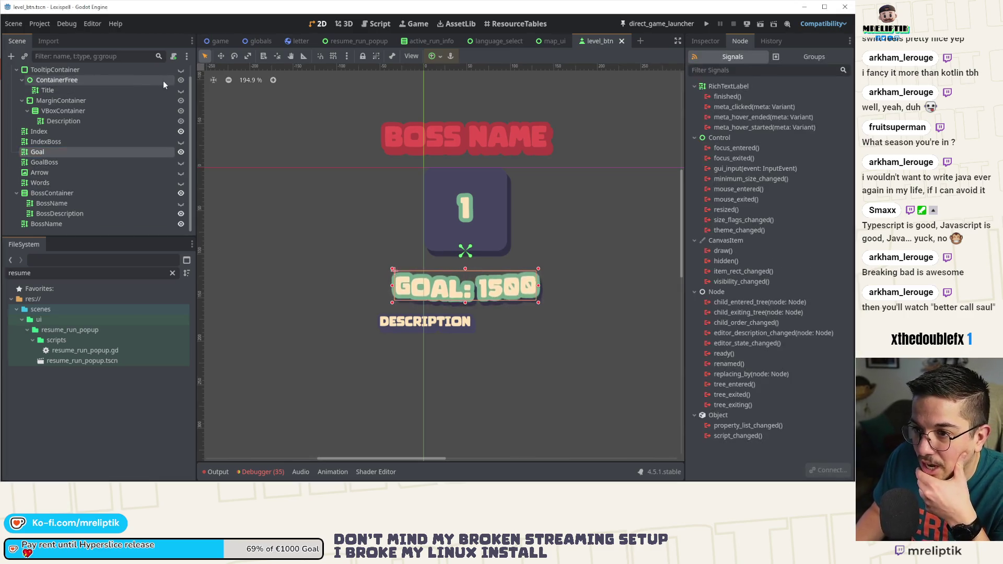
scroll(164, 81, "up", 1)
left_click(169, 72)
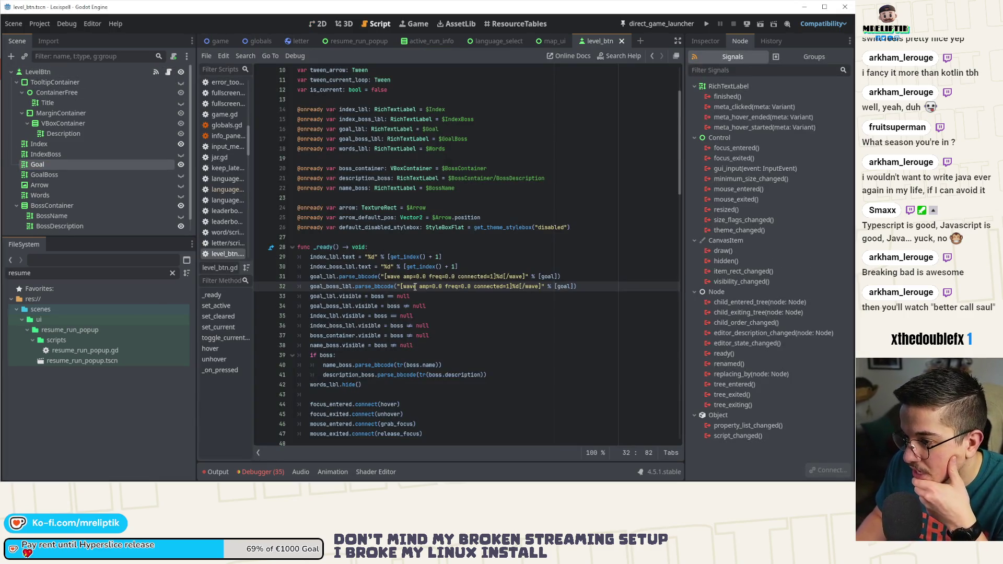
left_click(350, 286)
scroll(437, 227, "down", 5)
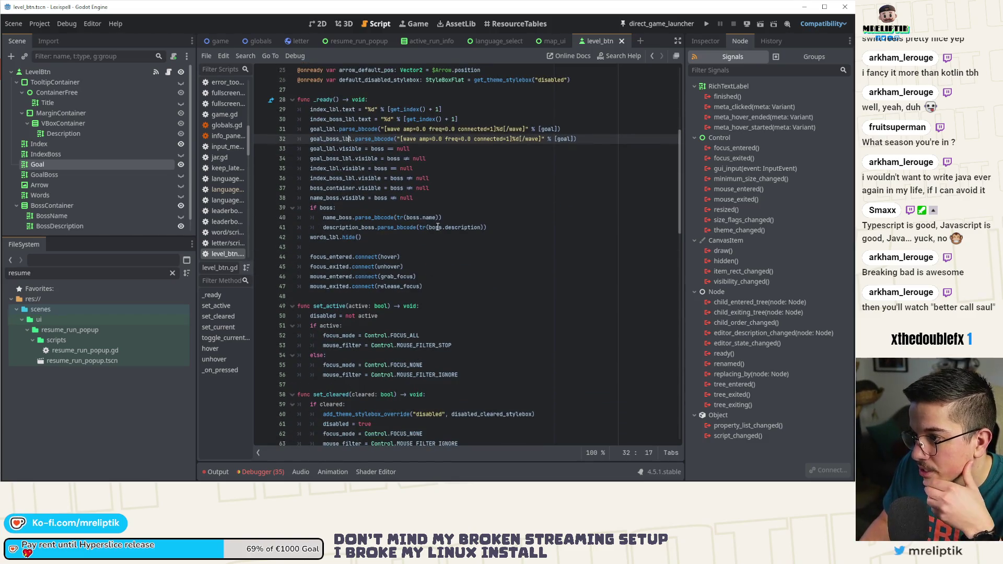
double_click(324, 129)
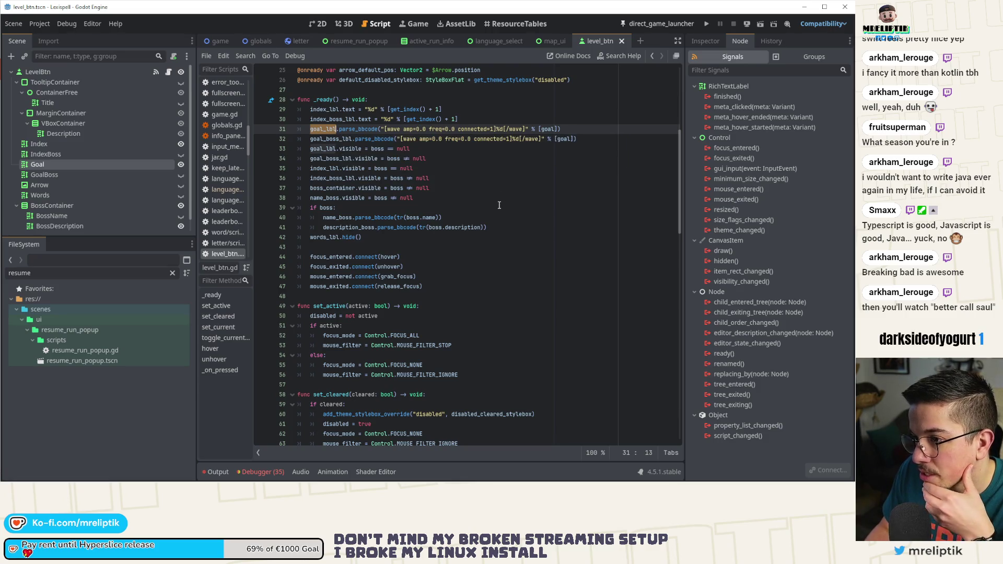
scroll(499, 205, "down", 8)
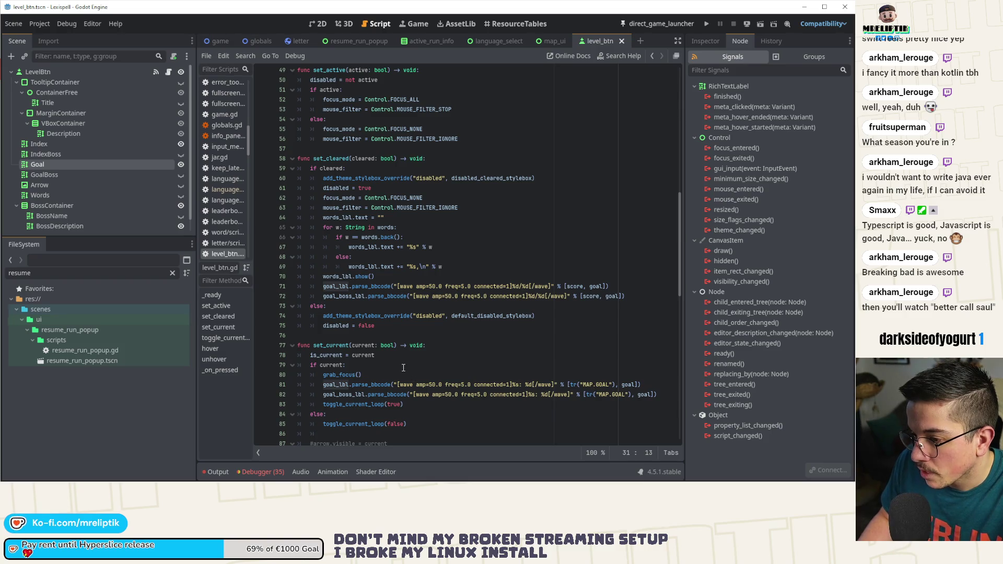
scroll(532, 379, "down", 2)
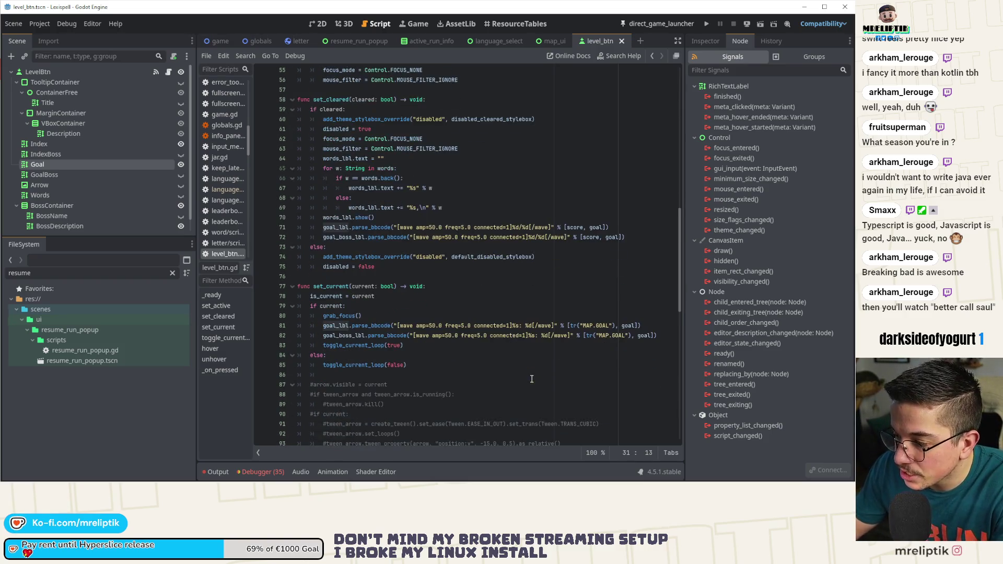
Remove the "%s: " prefix and the MAP.GOAL argument from both goal labels on lines 81–82.
left_click(525, 326)
key("BackSpace")
key("BackSpace")
key("BackSpace")
left_click(545, 336)
key("BackSpace")
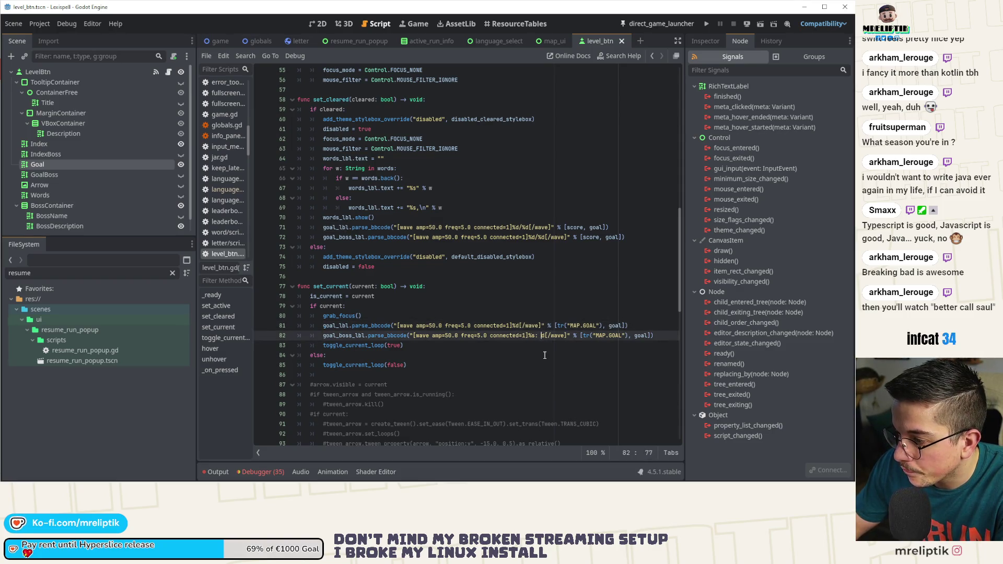
key("BackSpace")
key("BackSpace")
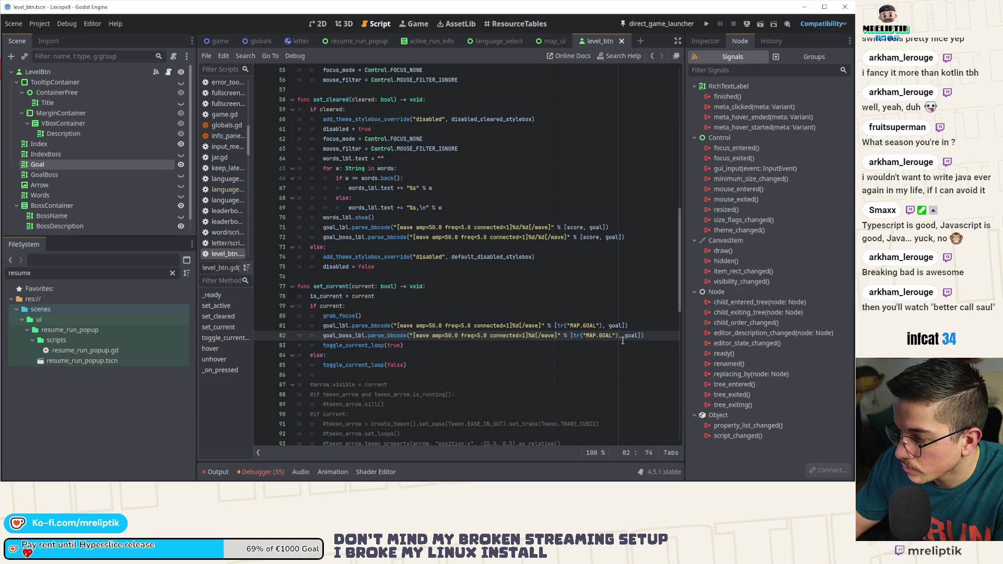
mouse_move(585, 337)
left_mouse_down()
mouse_move(573, 337)
mouse_move(590, 326)
mouse_move(573, 326)
left_mouse_up()
key("BackSpace")
key("BackSpace")
scroll(485, 306, "down", 5)
left_click(483, 316)
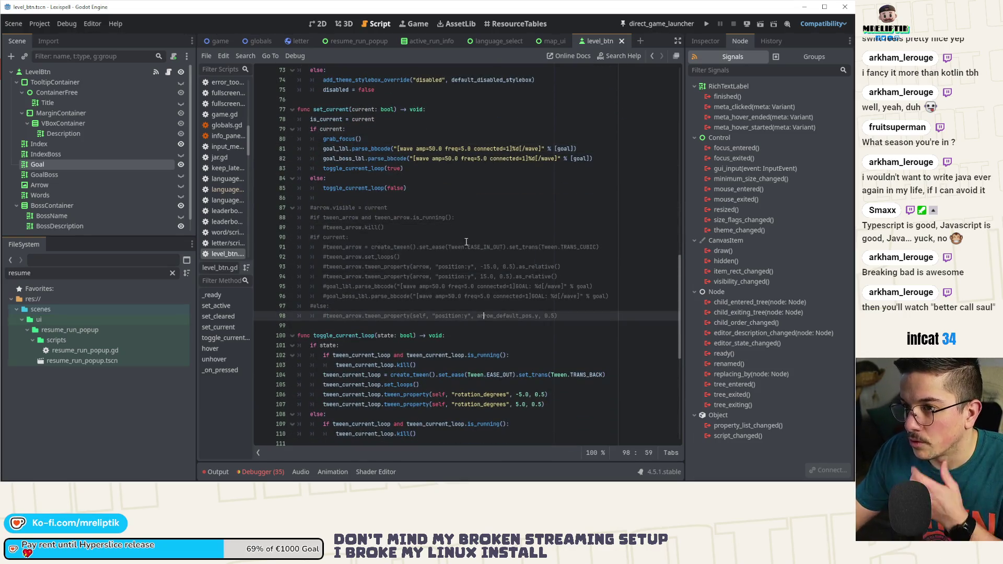
left_click(323, 24)
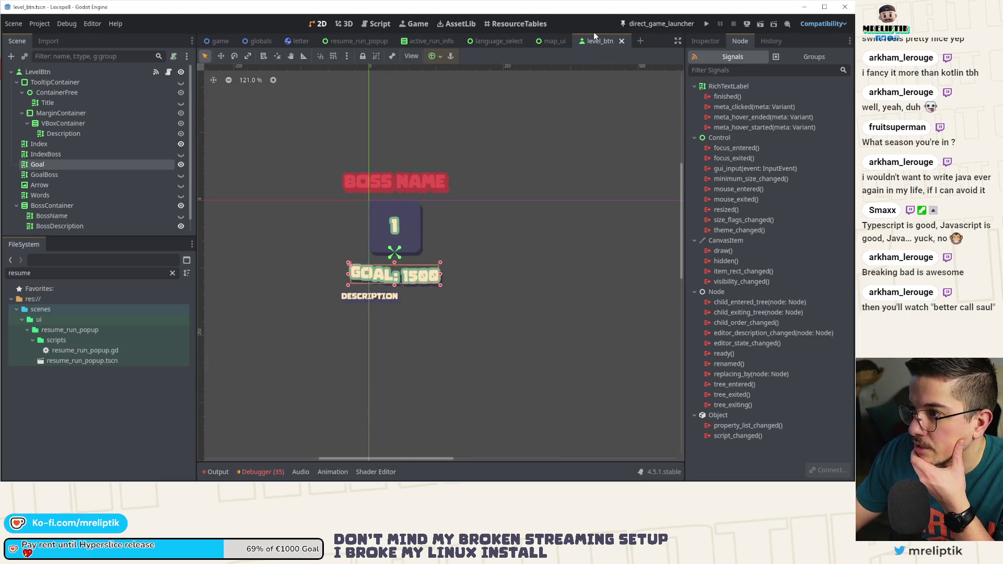
Close the map_ui and language_select scene tabs.
left_click(553, 41)
scroll(367, 177, "down", 4)
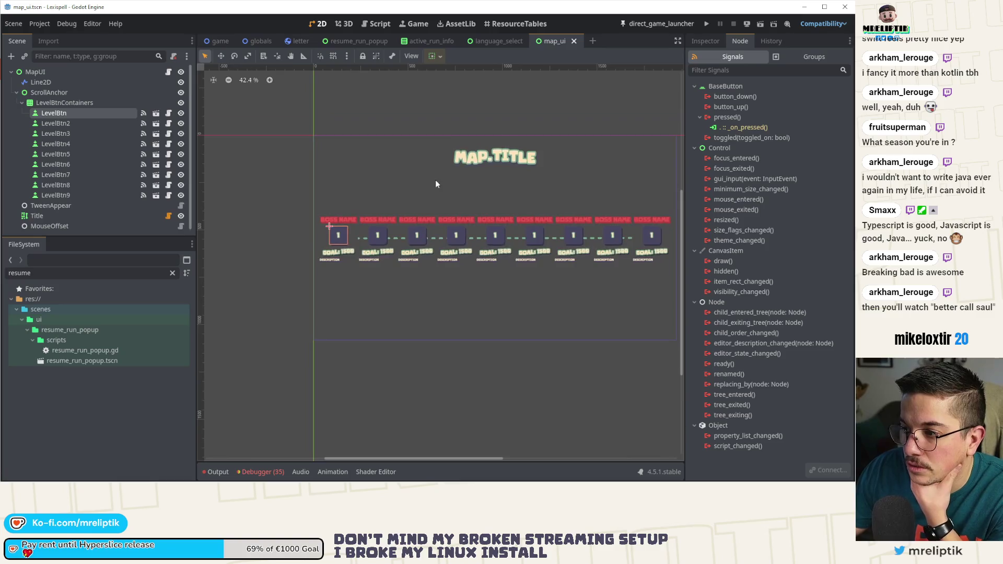
middle_click(549, 41)
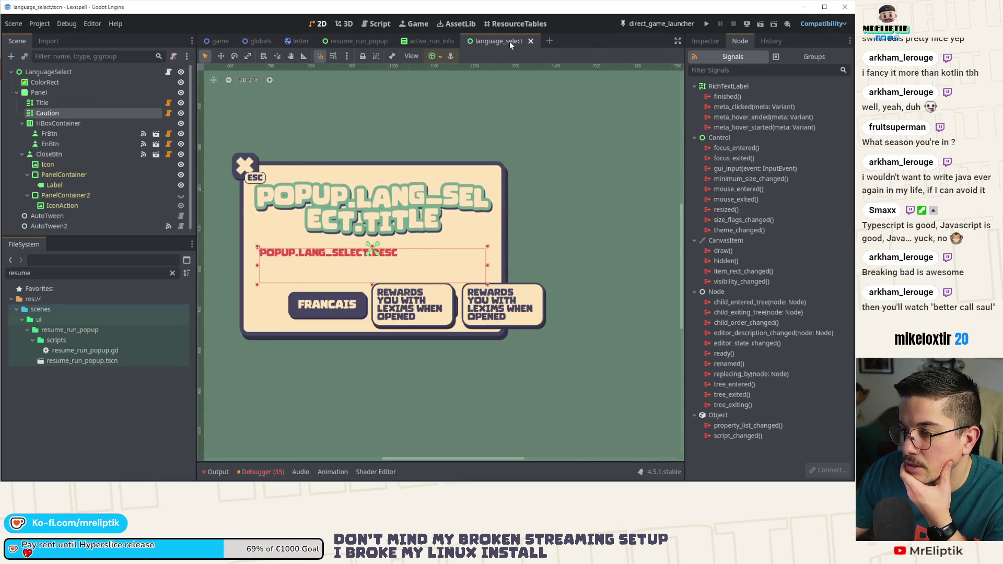
middle_click(509, 42)
Move the Language label into the second row above Difficulty and save the scene.
left_click_drag(435, 244, 318, 246)
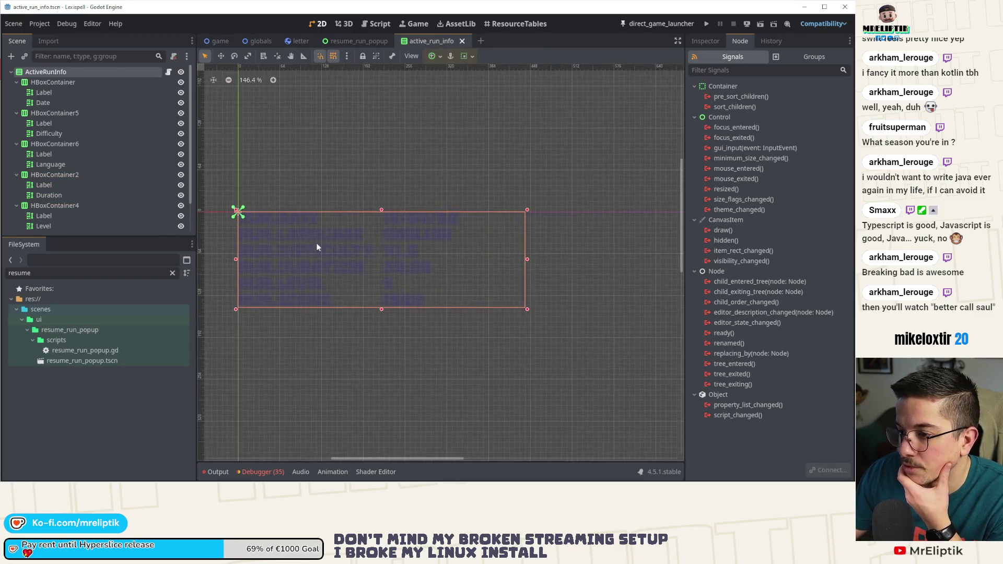
scroll(318, 246, "up", 3)
left_click(332, 235)
left_click(447, 226)
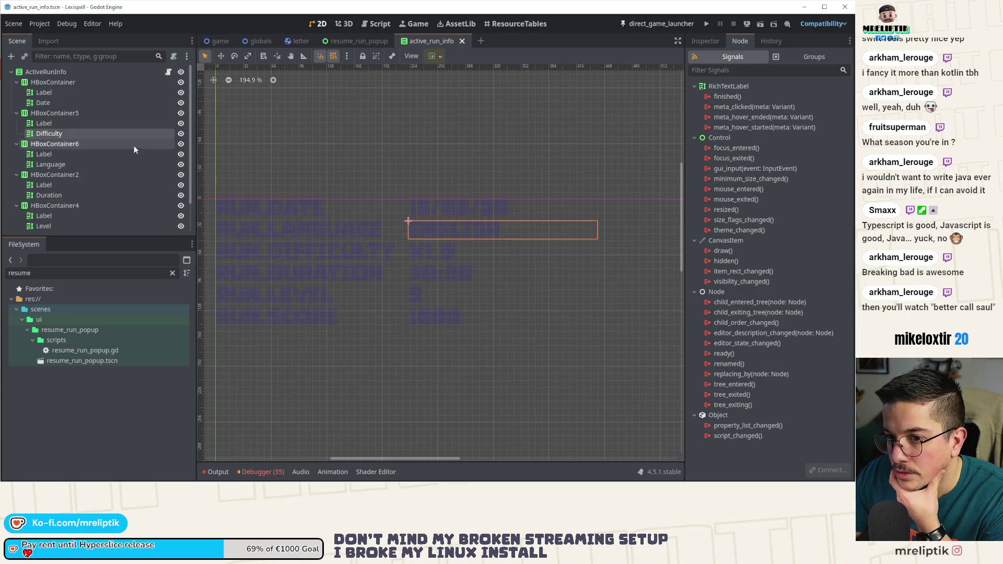
left_click(53, 165)
mouse_move(58, 166)
left_mouse_down()
mouse_move(55, 126)
mouse_move(54, 167)
left_mouse_up()
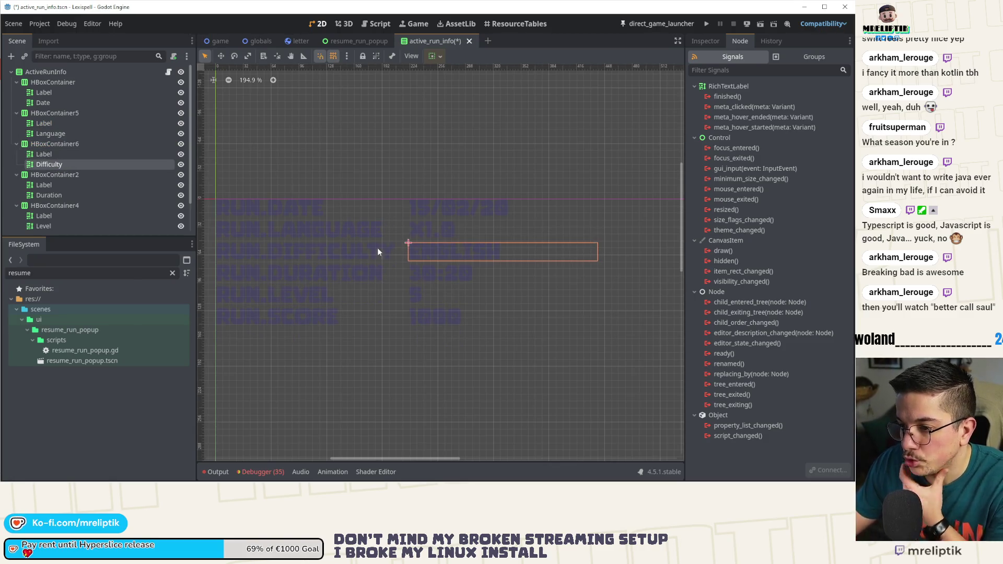
key("ctrl+s")
Replace the Language label's x1.0 text with English, save, and begin replacing Difficulty's text.
left_click(71, 134)
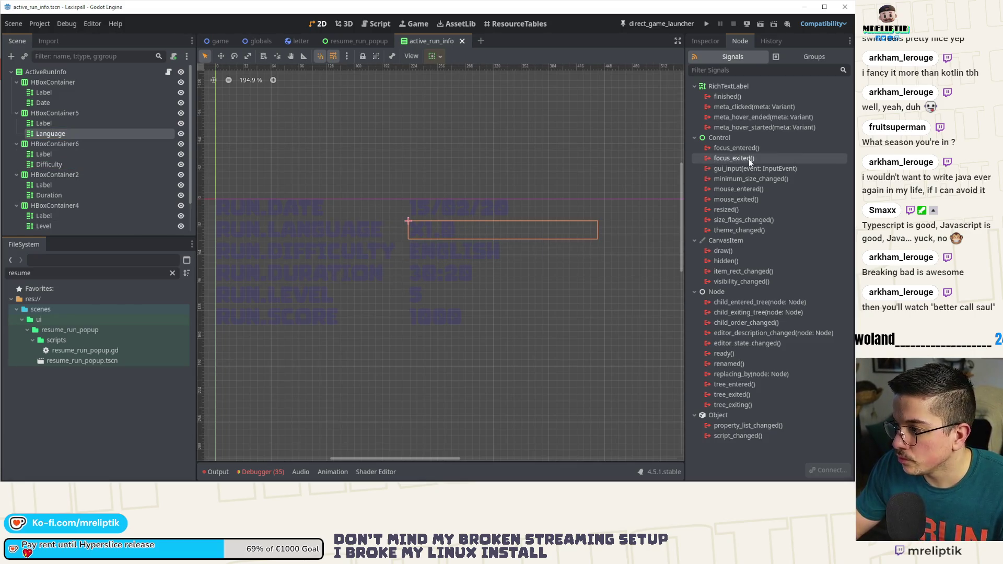
left_click(704, 42)
left_click(736, 153)
key("ctrl+a")
key("BackSpace")
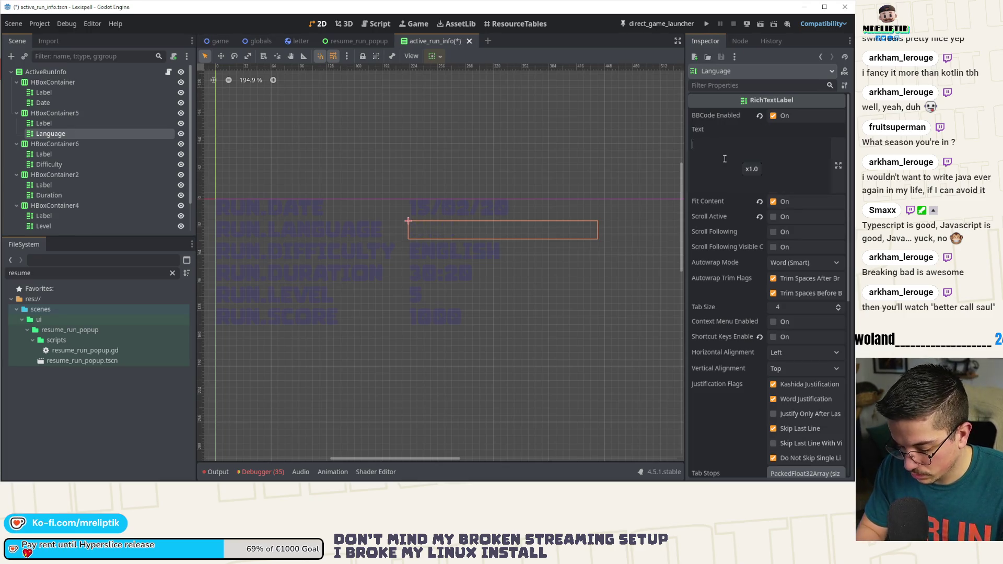
key("ctrl+s")
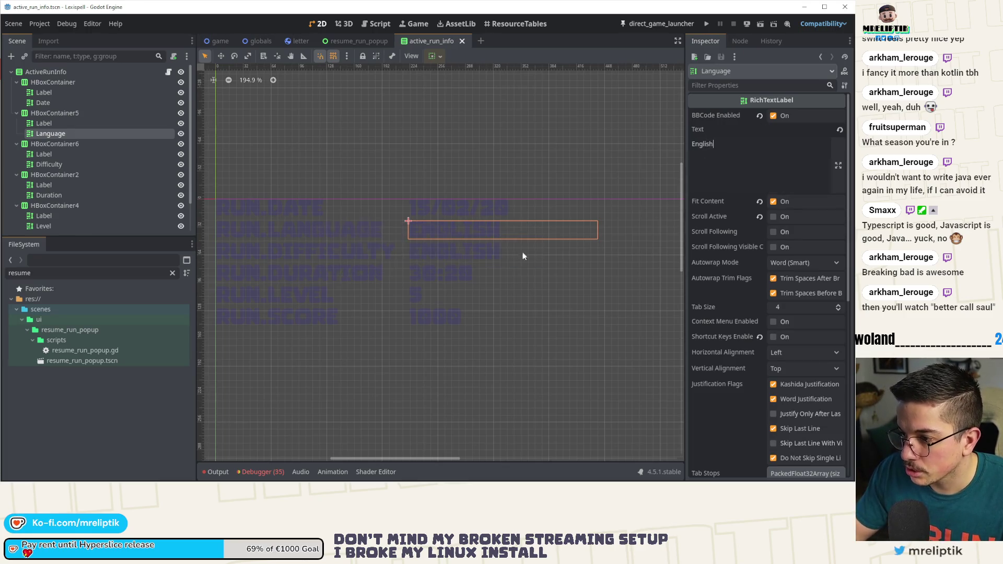
left_click(451, 252)
key("ctrl+a")
type("x")
key("ctrl+s")
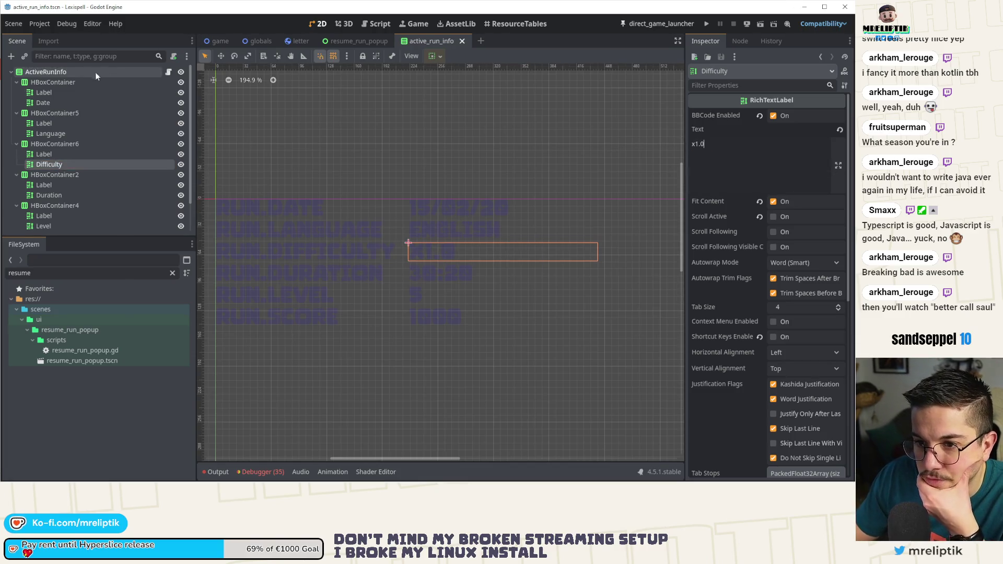
left_click(169, 73)
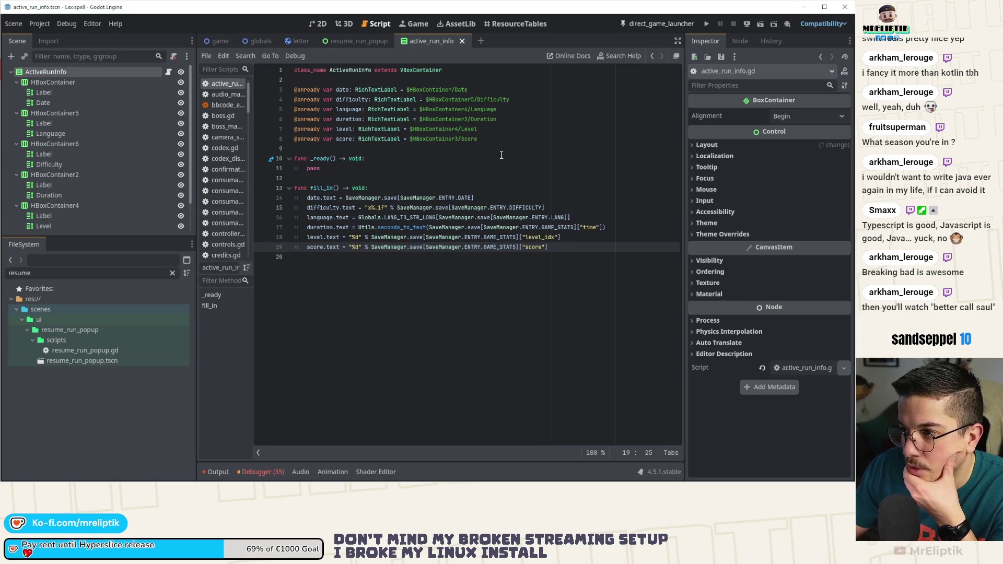
left_click(525, 100)
key("shift+Down")
key("BackSpace")
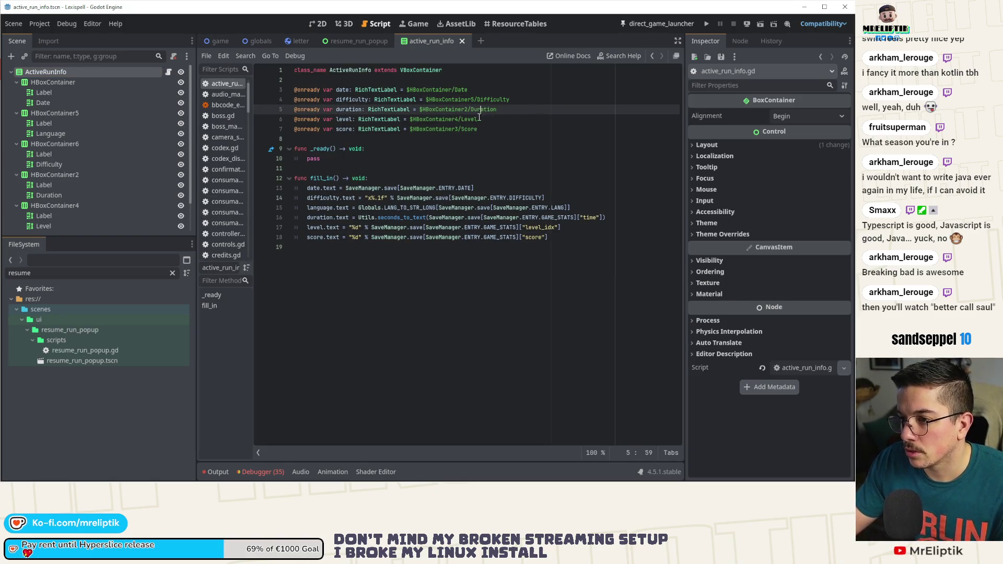
key("Return")
mouse_move(71, 135)
left_mouse_down()
mouse_move(432, 119)
mouse_move(384, 108)
left_mouse_up()
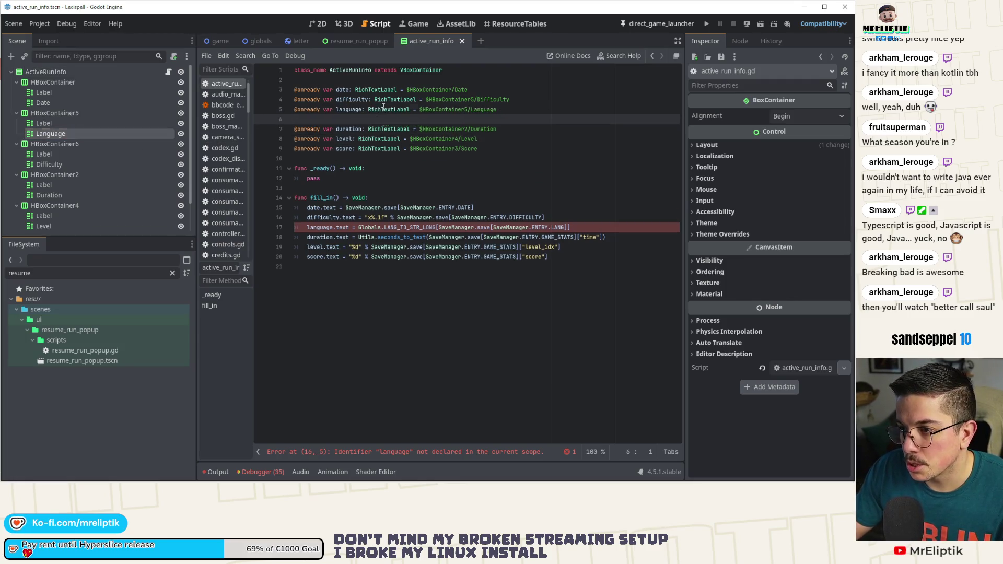
left_click(520, 99)
key("shift+Up")
key("BackSpace")
key("Return")
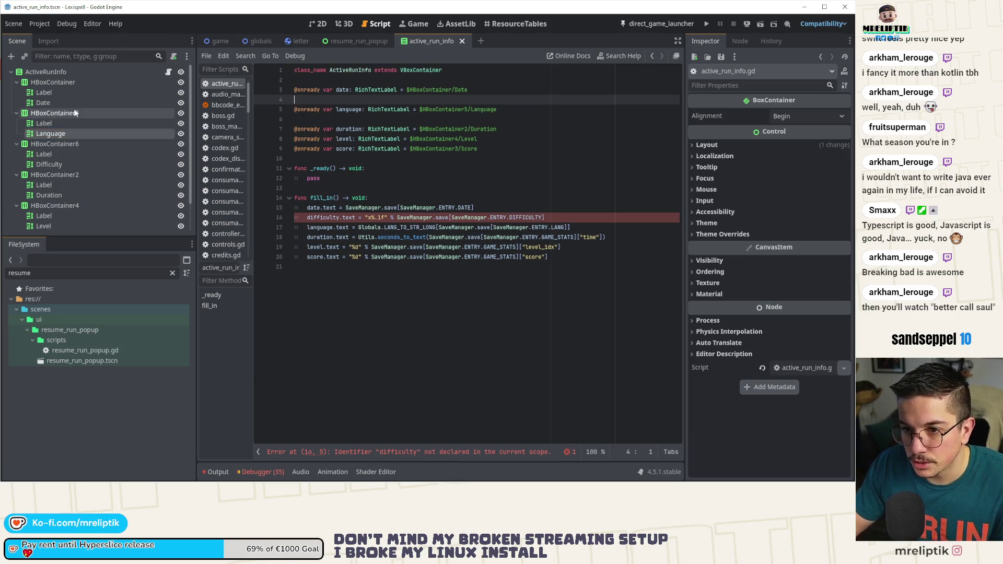
left_click_drag(58, 165, 334, 119)
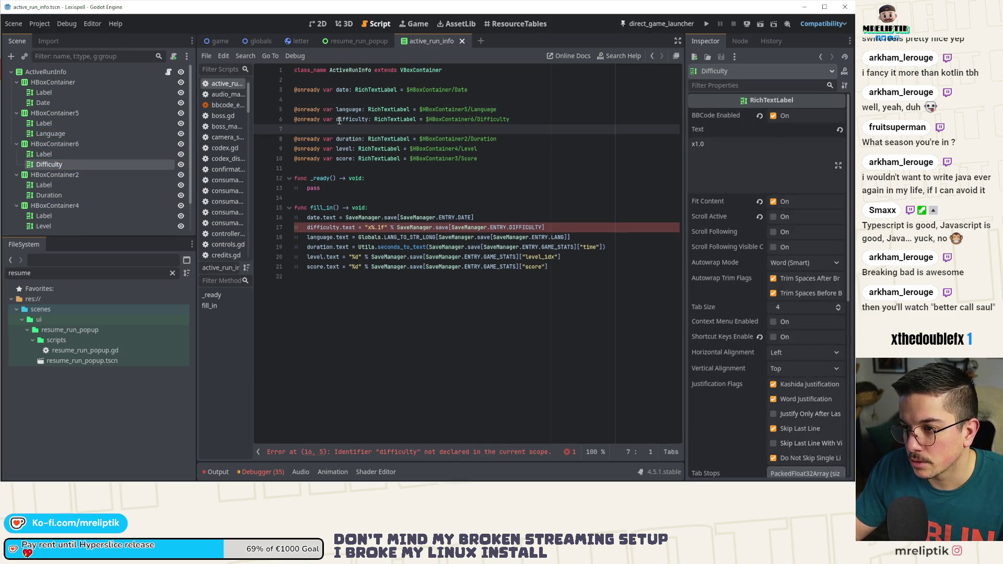
key("Delete")
key("ctrl+s")
middle_click(425, 40)
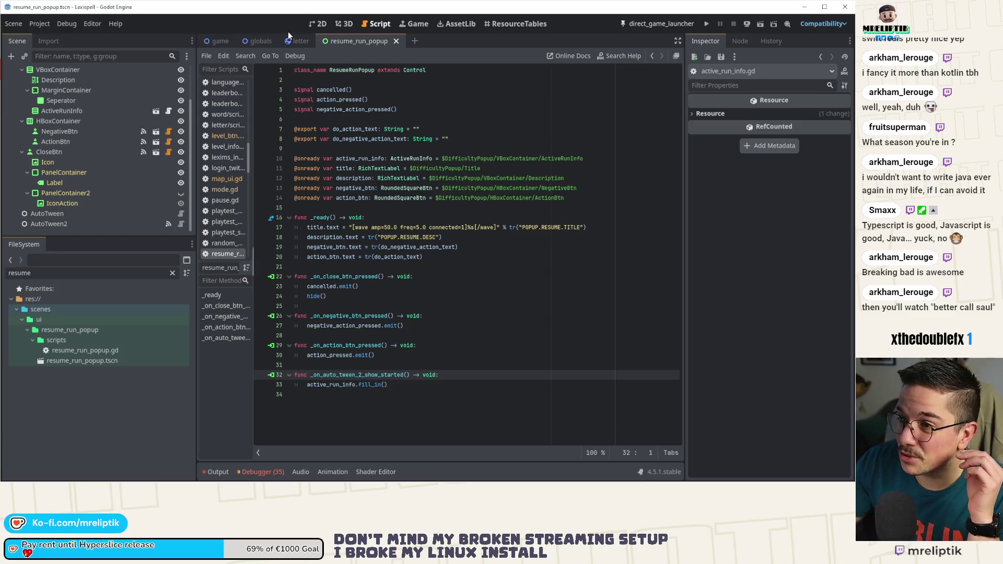
left_click(320, 24)
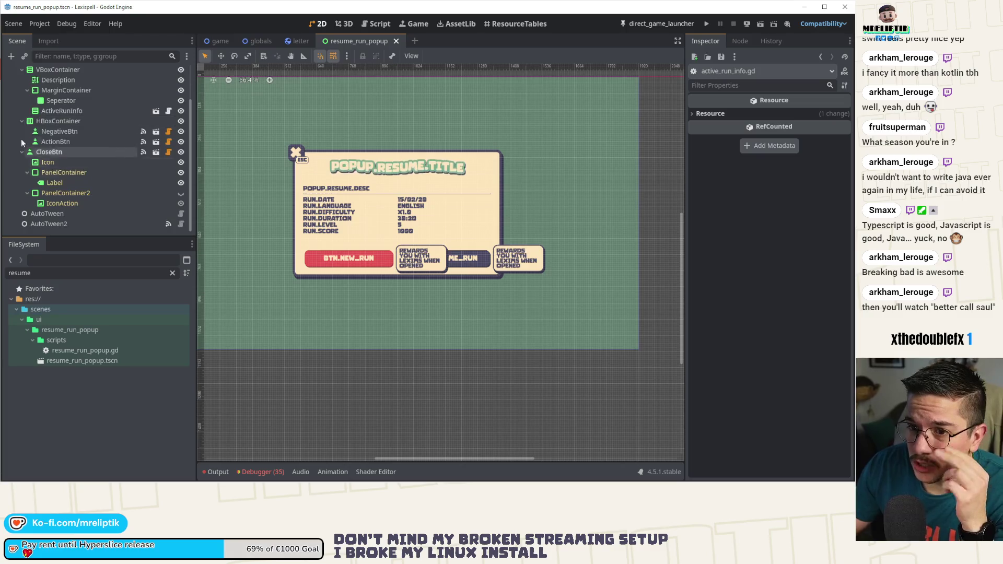
Open the titlescreen scene and jump to ResumeRunBtn's pressed handler through its signals.
scroll(86, 95, "up", 2)
left_click(212, 40)
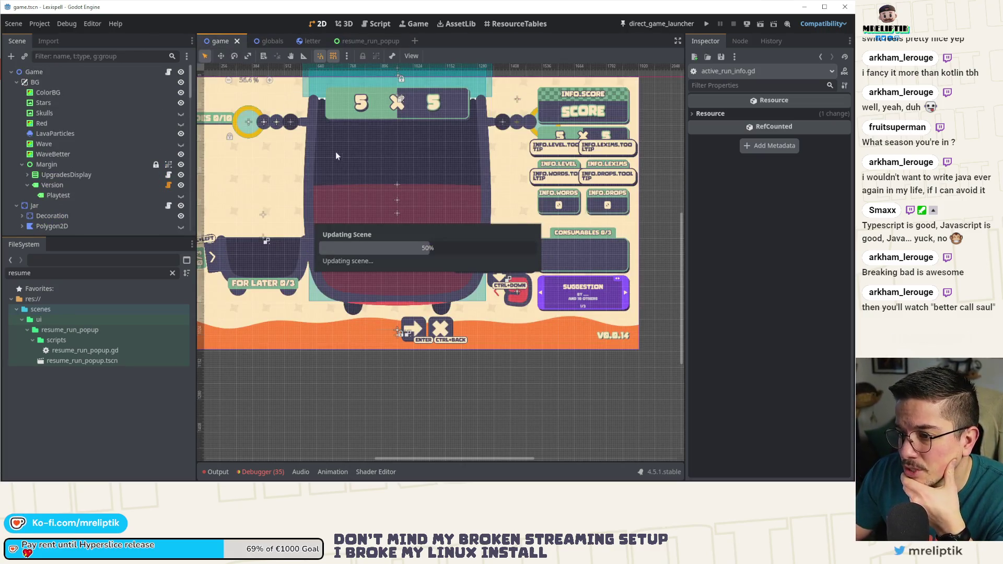
key("ctrl+shift+o")
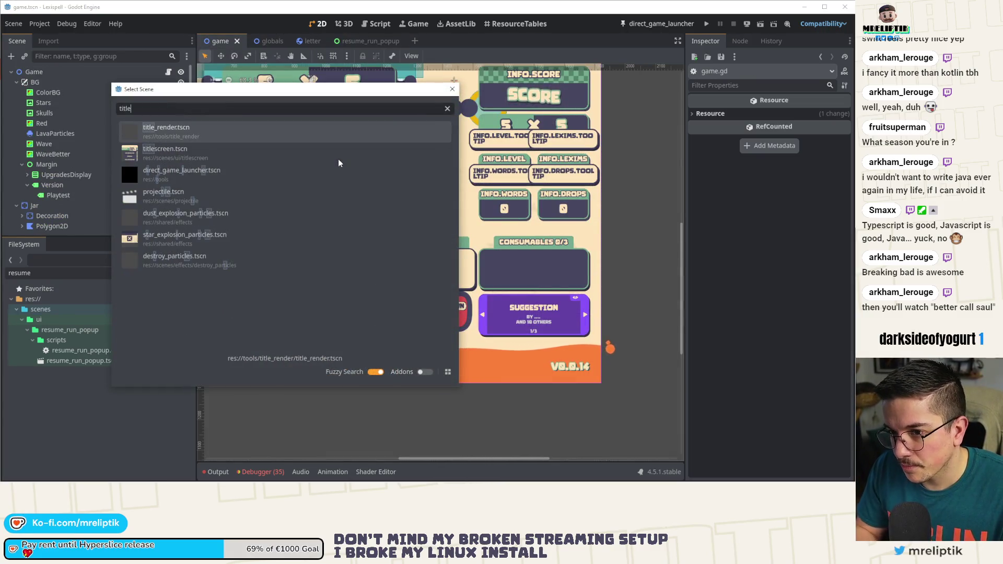
key("Escape")
scroll(415, 304, "down", 4)
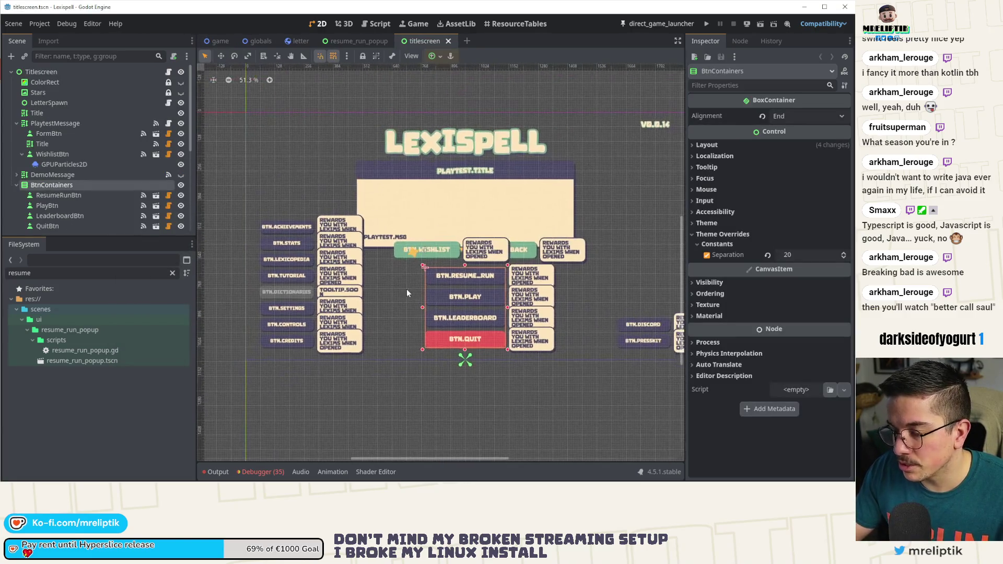
left_click(67, 194)
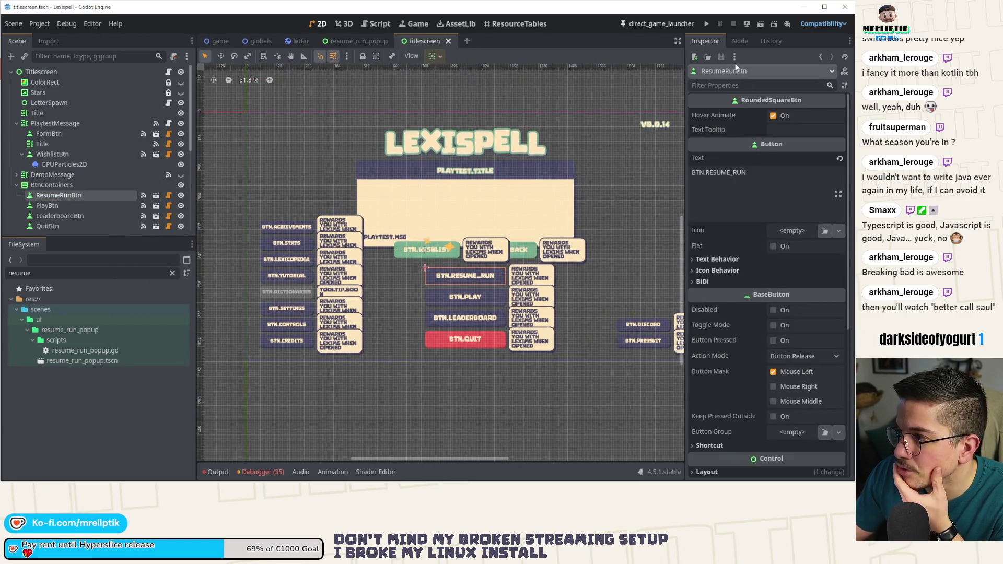
left_click(740, 41)
double_click(744, 158)
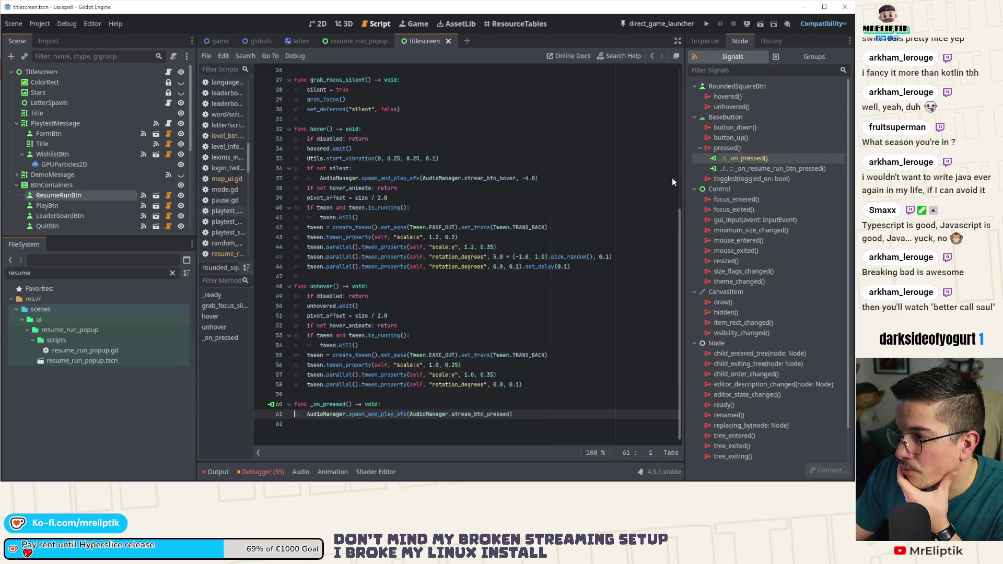
Instance resume_run_popup.tscn under Titlescreen, move it below Version, and save.
right_click(64, 73)
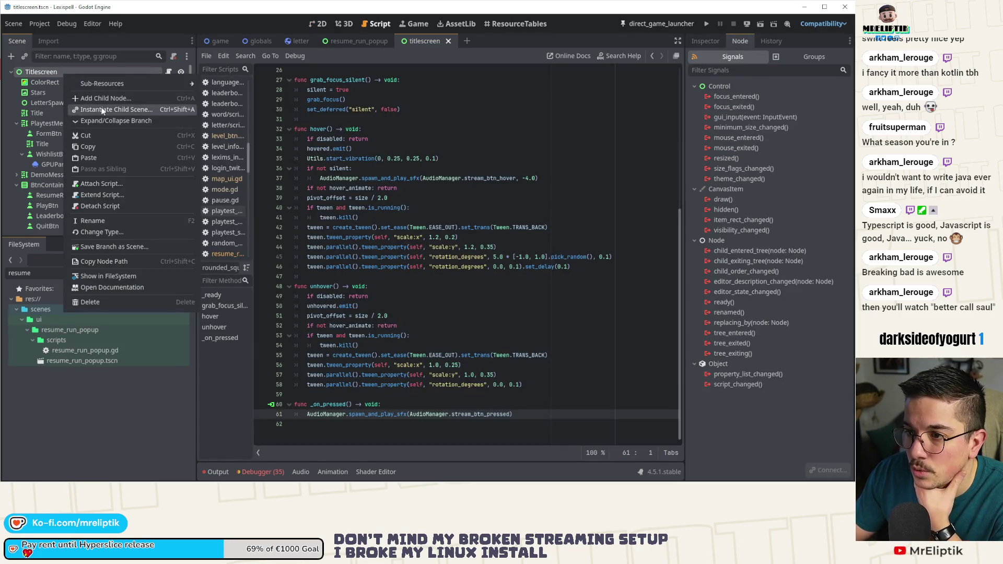
left_click(101, 107)
type("resume")
key("Return")
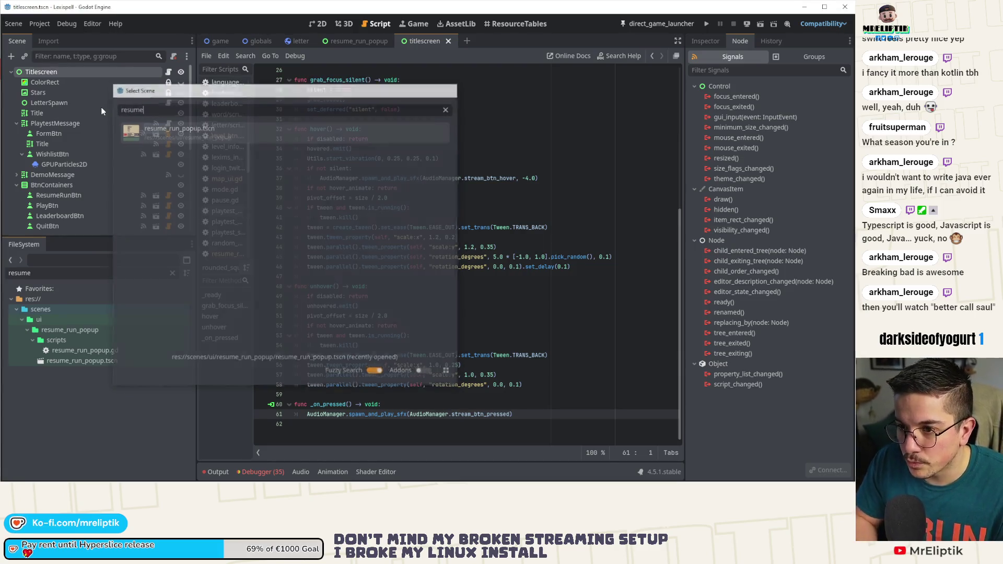
key("ctrl+s")
mouse_move(37, 224)
left_mouse_down()
mouse_move(46, 193)
mouse_move(37, 210)
left_mouse_up()
key("ctrl+s")
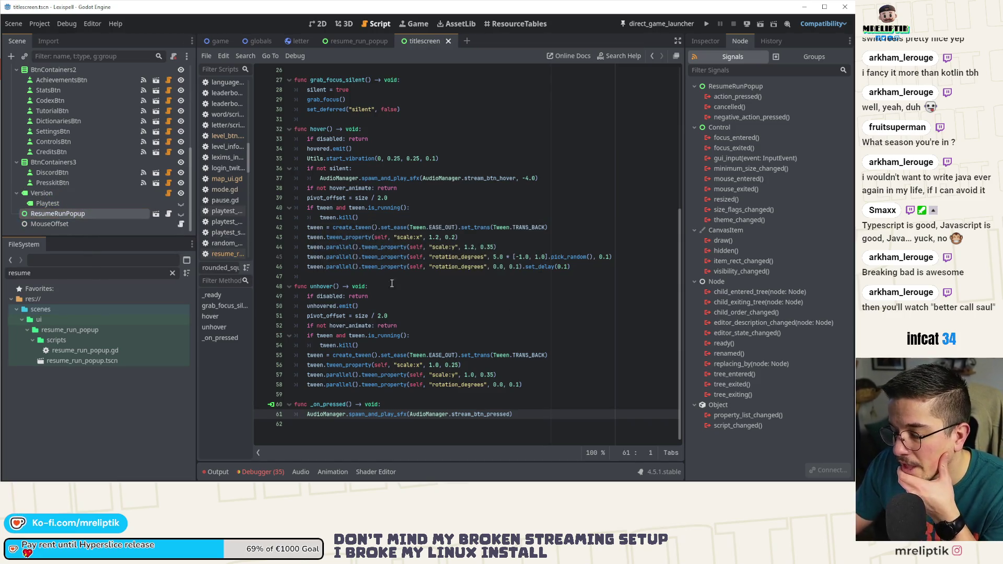
scroll(392, 283, "up", 5)
scroll(148, 81, "up", 5)
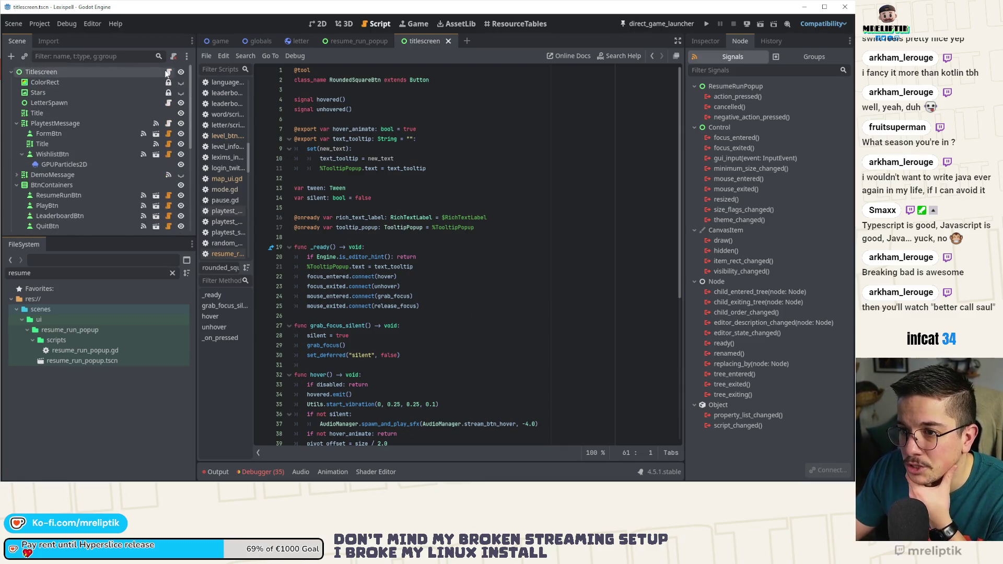
left_click(169, 71)
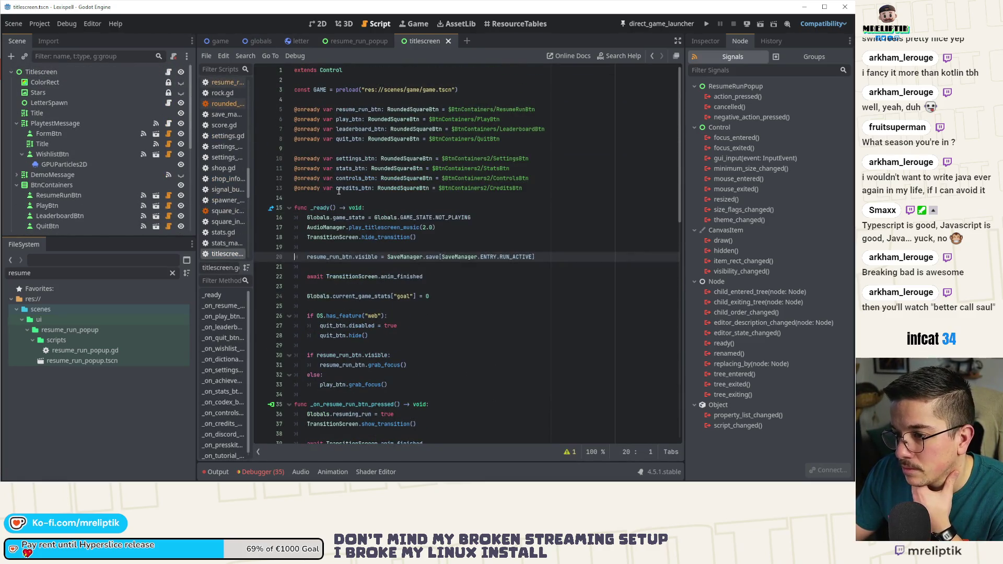
Add a resume_run_popup variable referencing the ResumeRunPopup node in titlescreen.gd.
left_click(315, 198)
key("Return")
key("Return")
key("Up")
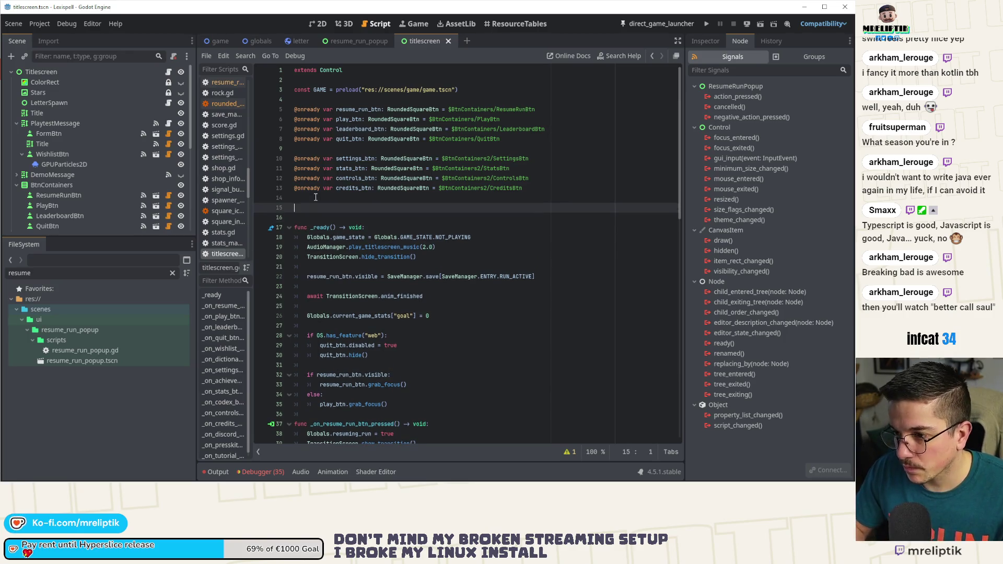
scroll(88, 140, "down", 5)
left_click_drag(49, 212, 330, 208)
double_click(361, 208)
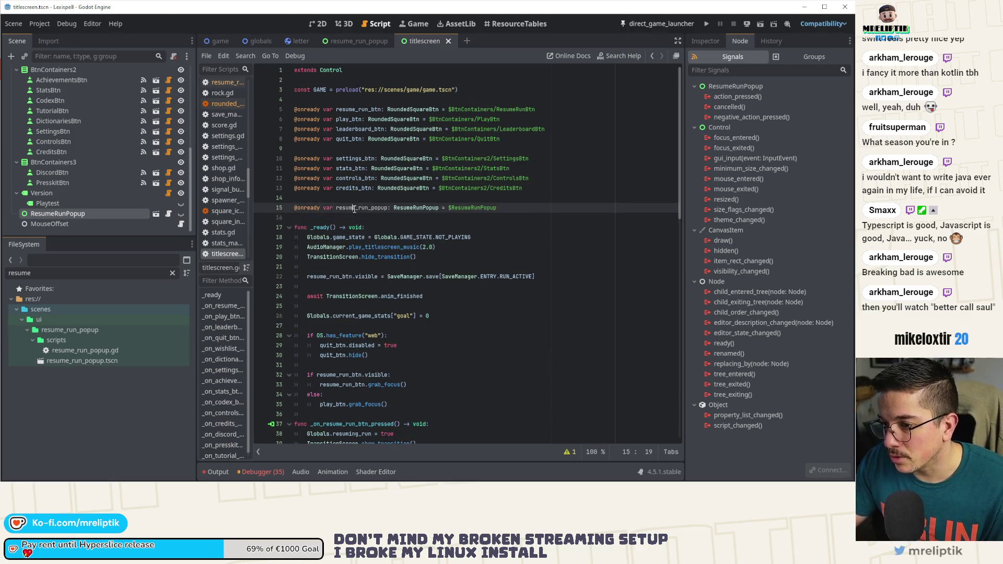
scroll(392, 301, "down", 15)
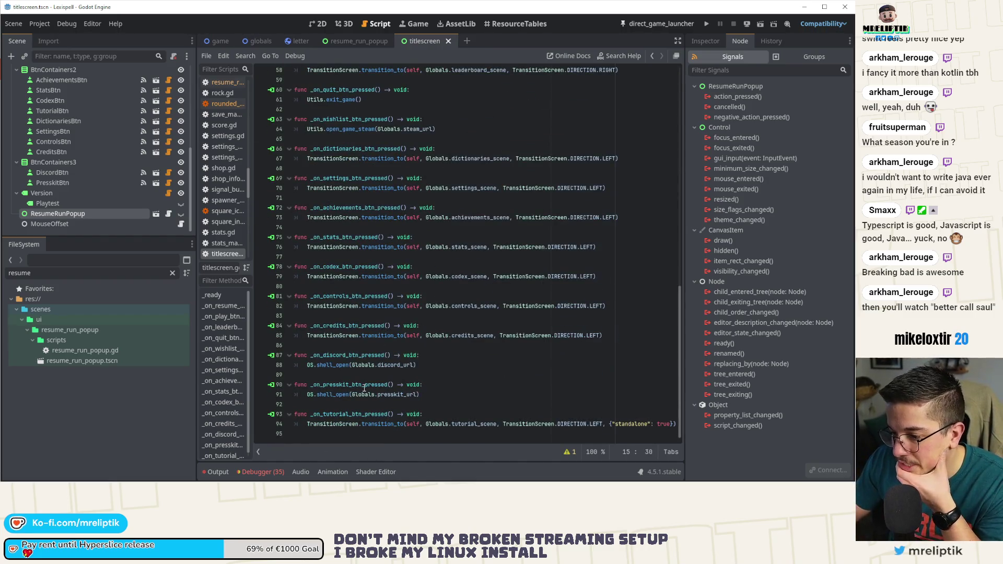
scroll(346, 407, "up", 8)
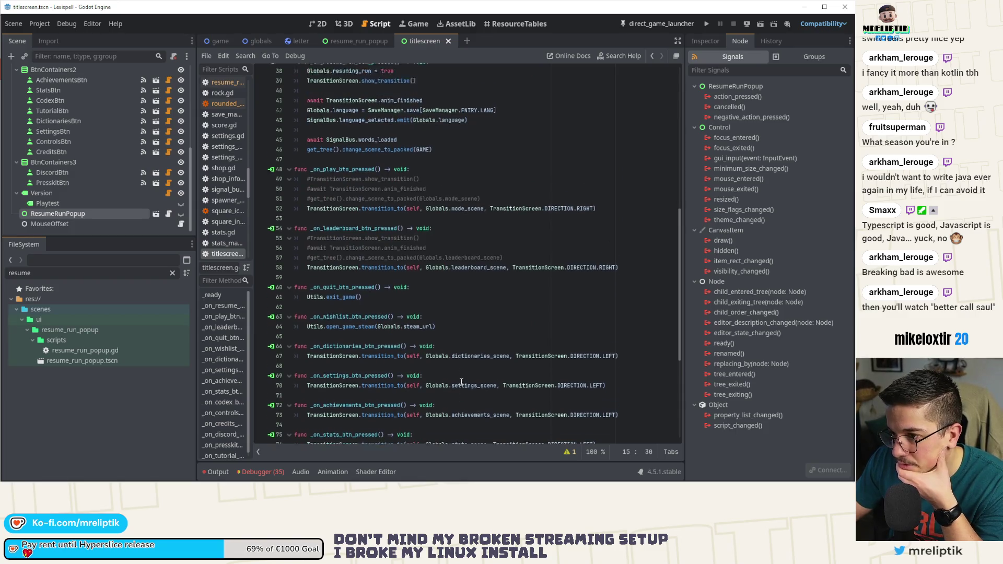
scroll(375, 272, "up", 1)
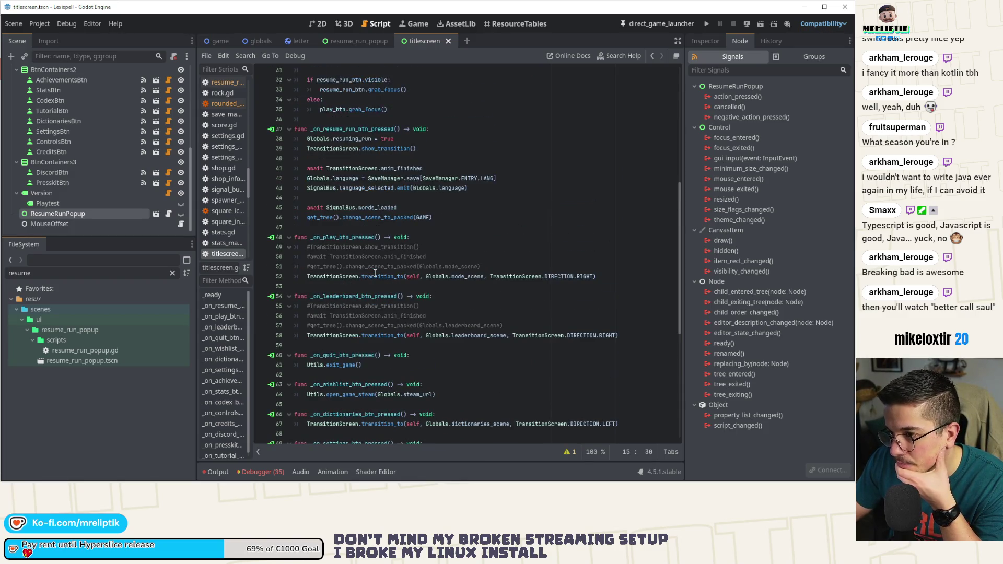
Call resume_run_popup.show() at the start of _on_resume_run_btn_pressed.
double_click(344, 129)
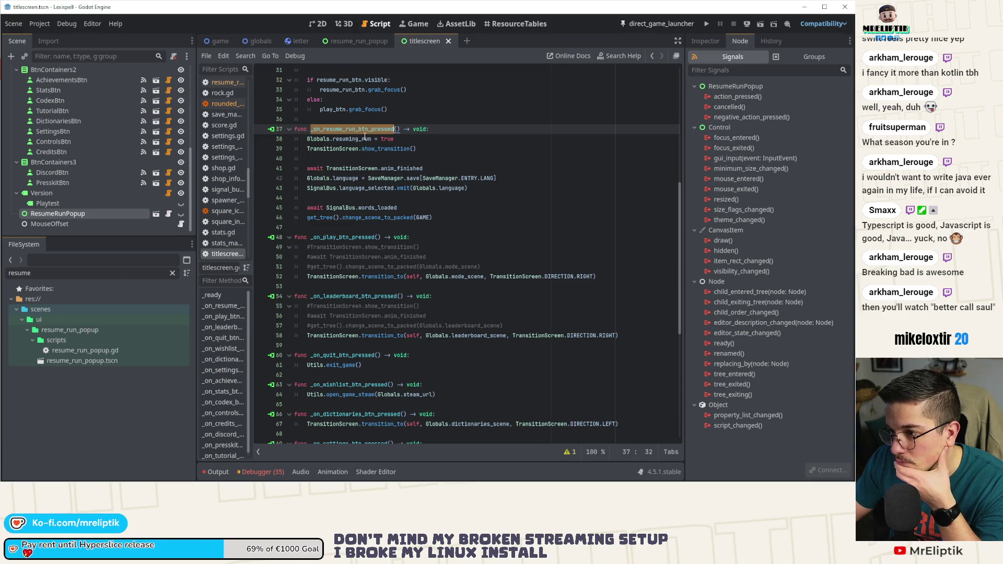
left_click(440, 129)
key("Return")
key("Return")
key("Up")
type("resume_run_popup.sh")
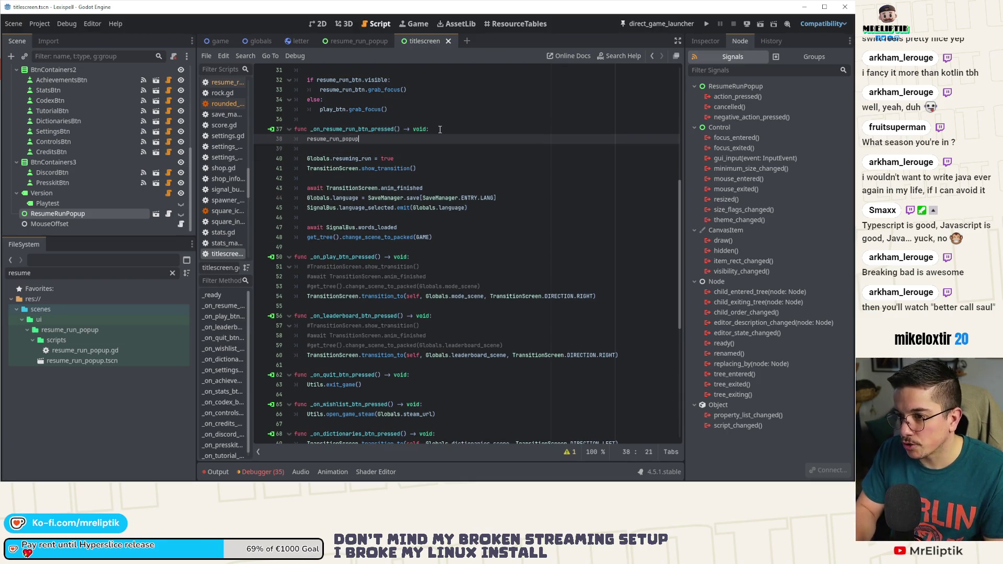
key("Down")
key("Return")
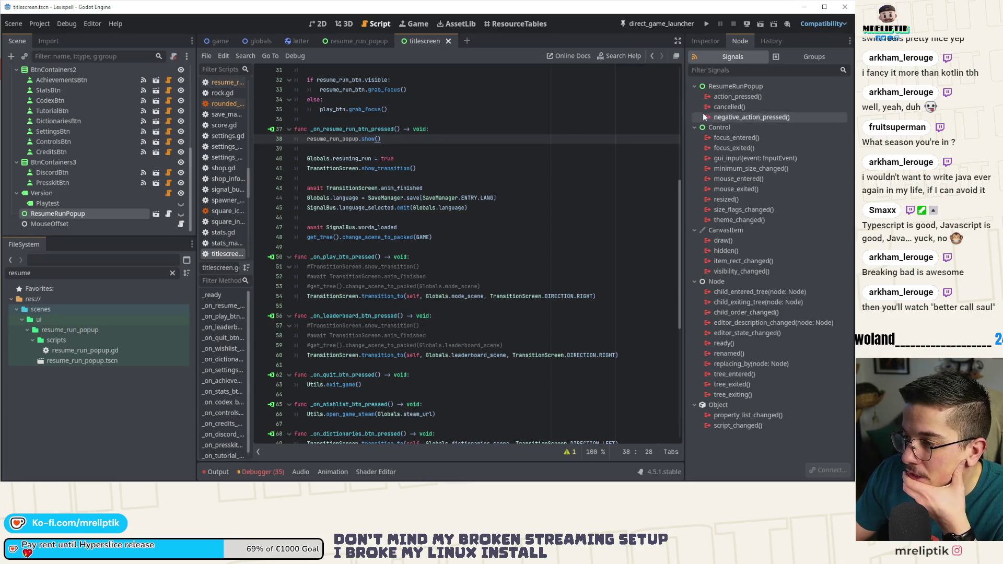
Change the popup's Do Negative Action Text to BTN.CANCEL and save the scene.
left_click(705, 41)
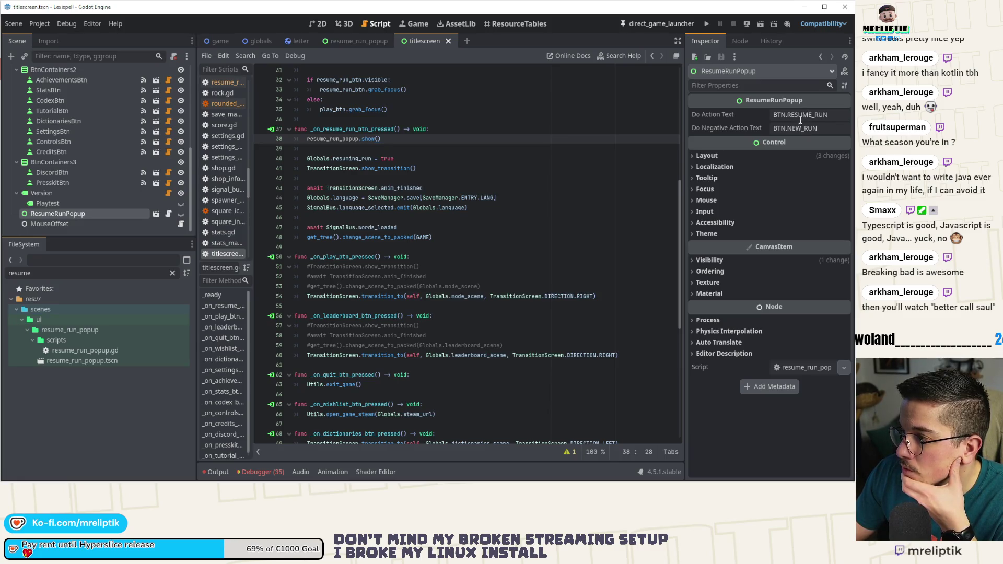
double_click(804, 126)
type("NCEL")
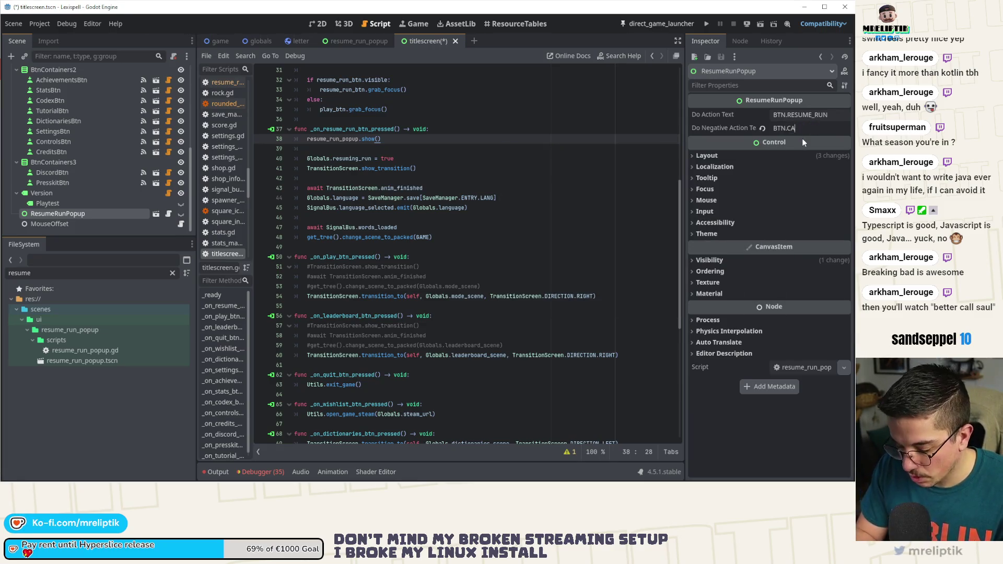
key("ctrl+s")
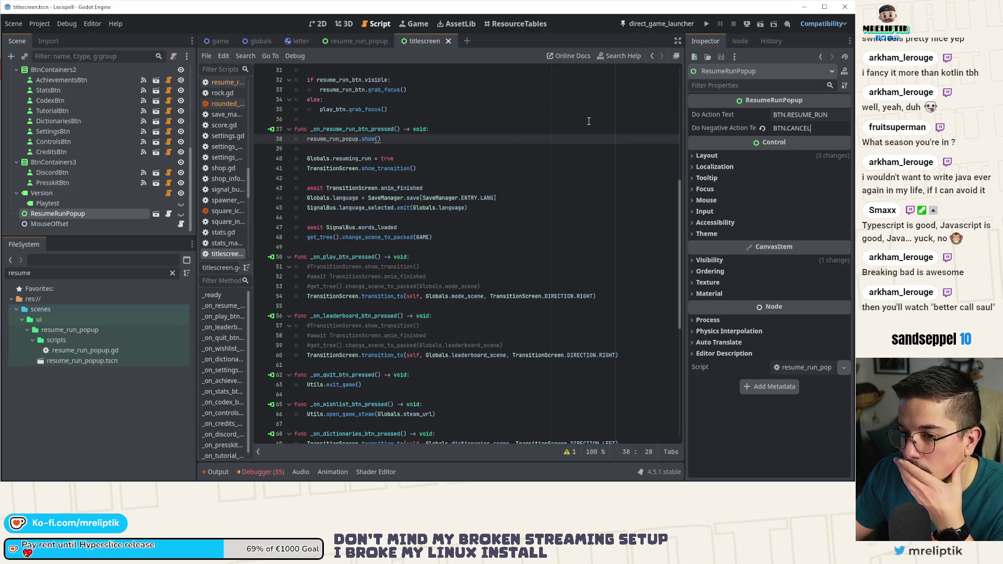
left_click(741, 42)
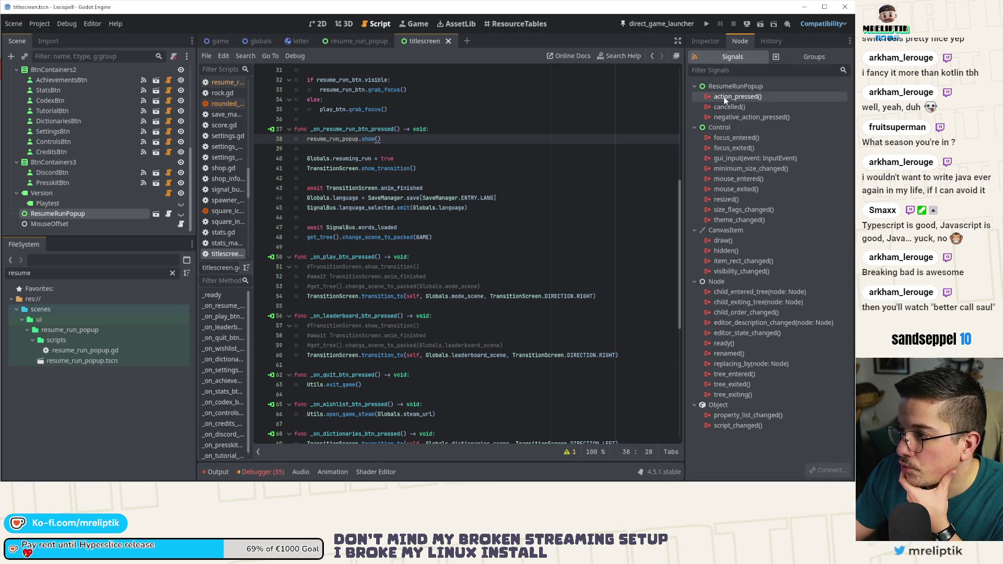
Connect action_pressed to a new stub handler and write _on_resum_run_popup_cancelled() -> void with pass.
double_click(726, 97)
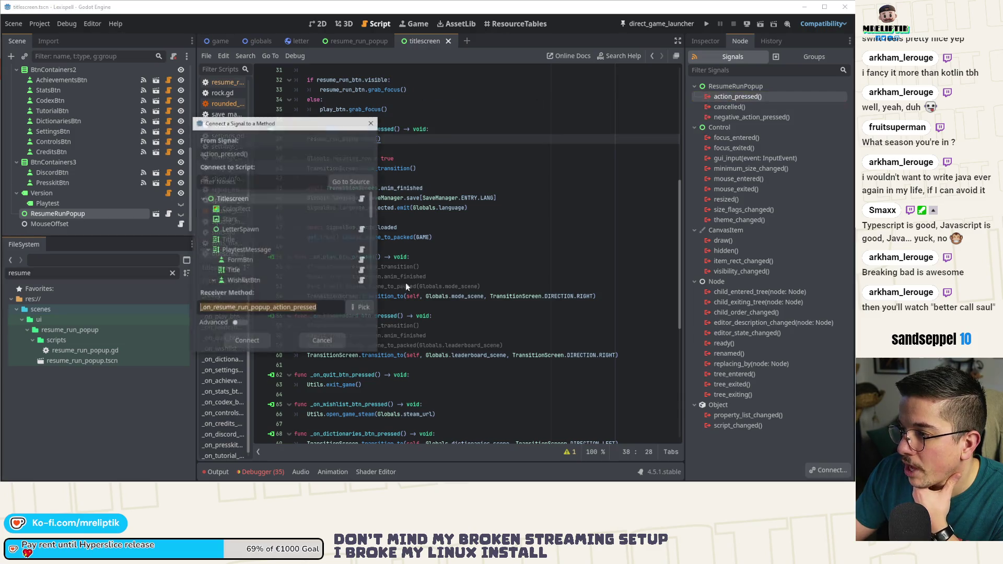
left_click(246, 341)
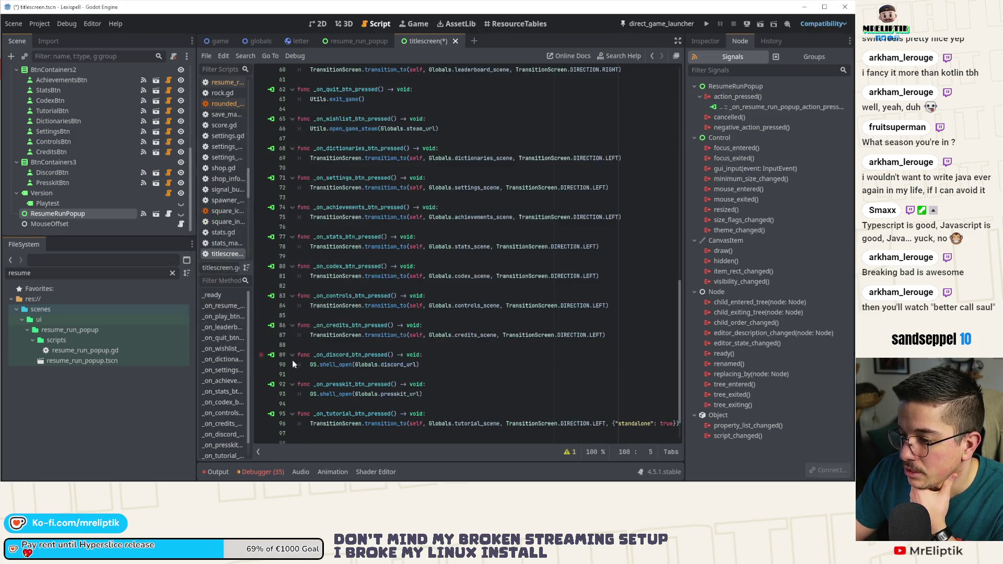
left_click(312, 433)
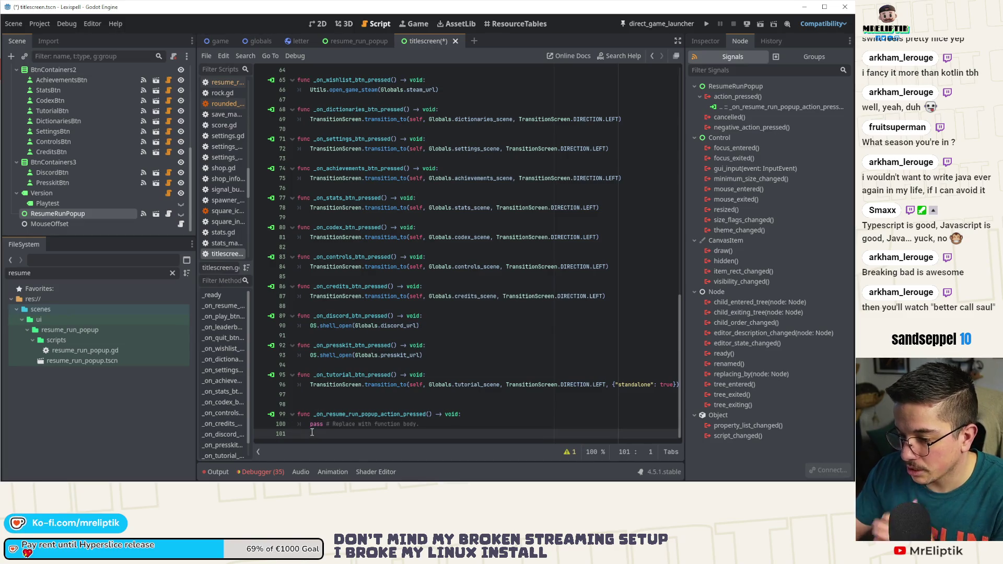
key("Return")
type("func _on_resum_run_pop")
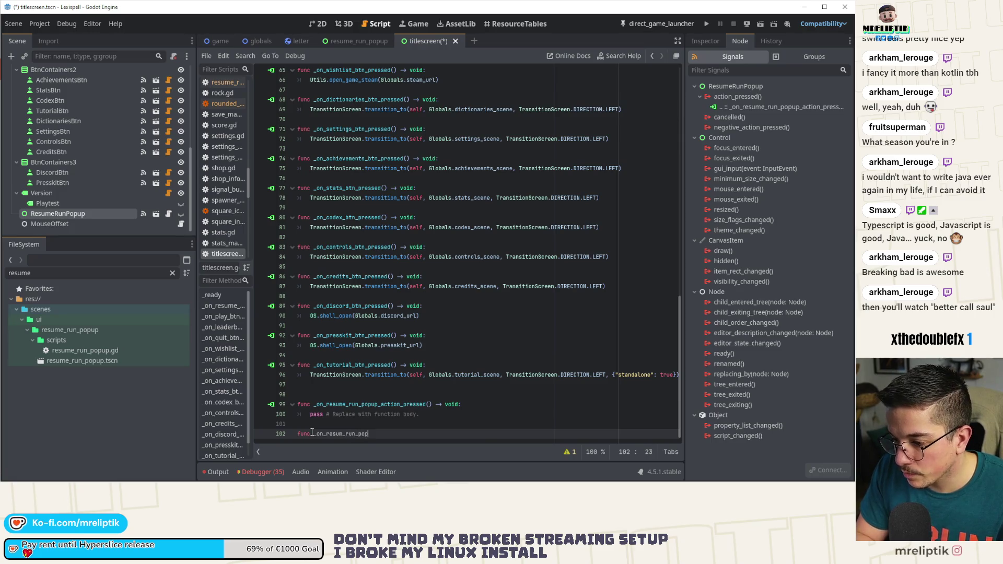
type("up_cancelled(")
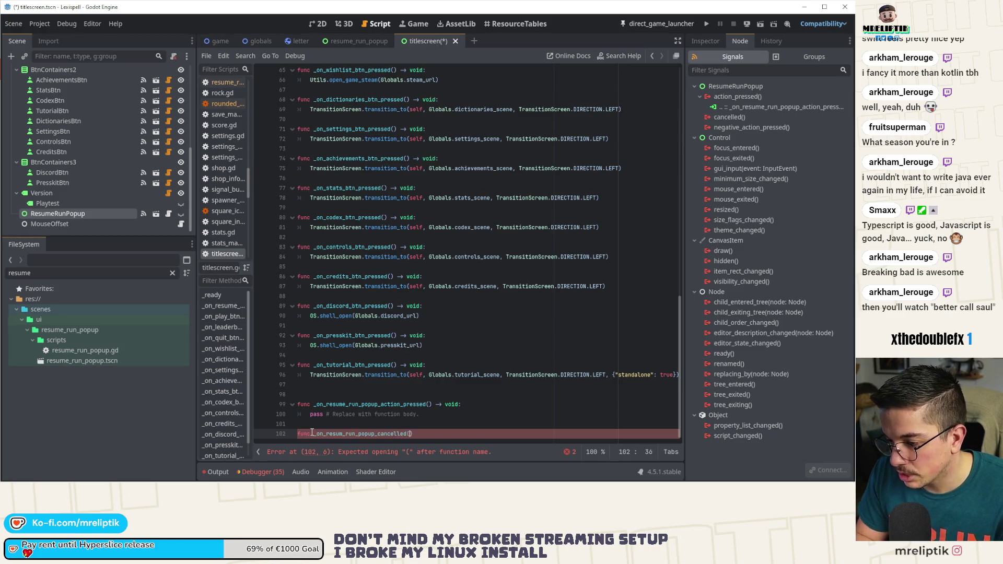
type(") -> void:")
key("Return")
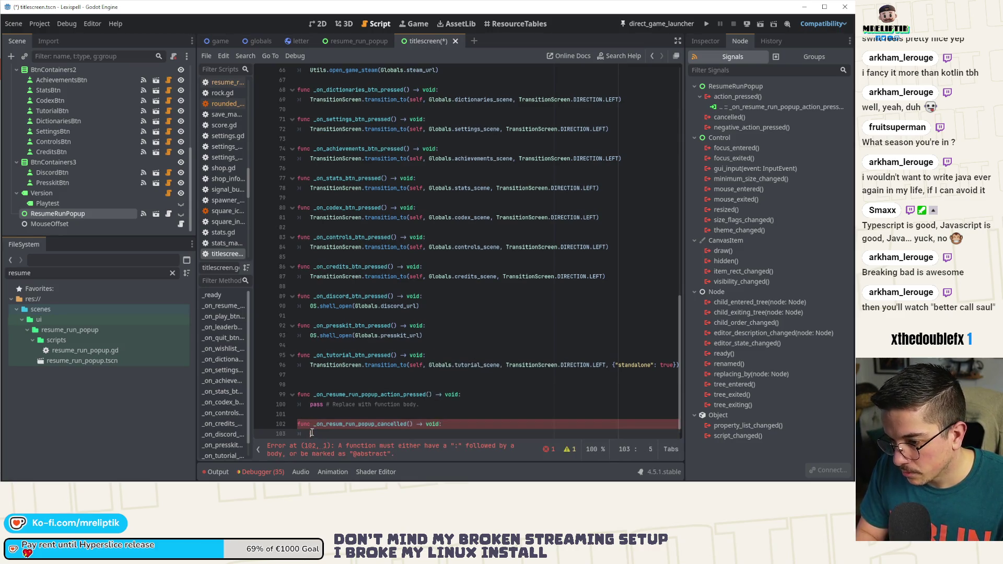
key("ctrl+s")
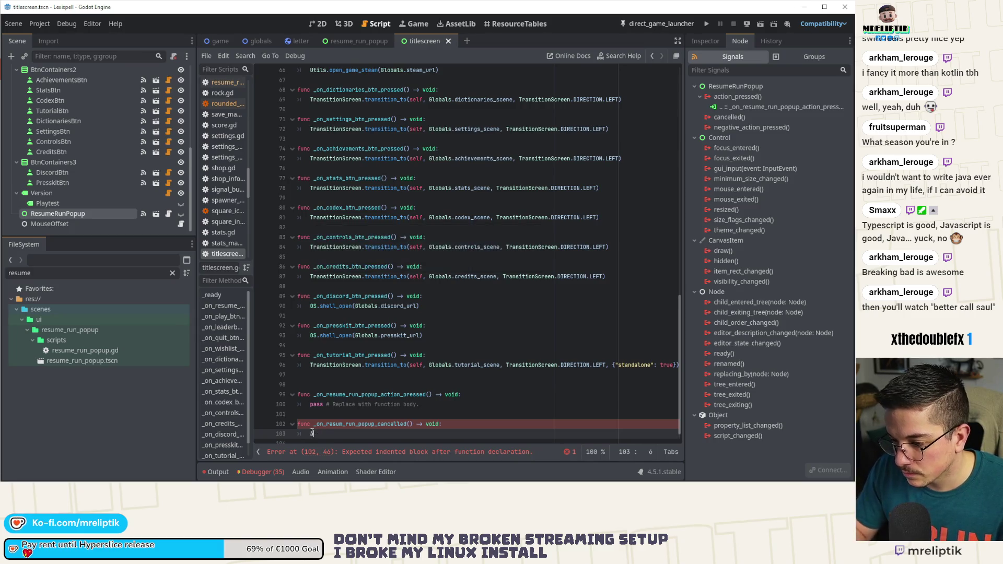
type("pass")
key("ctrl+s")
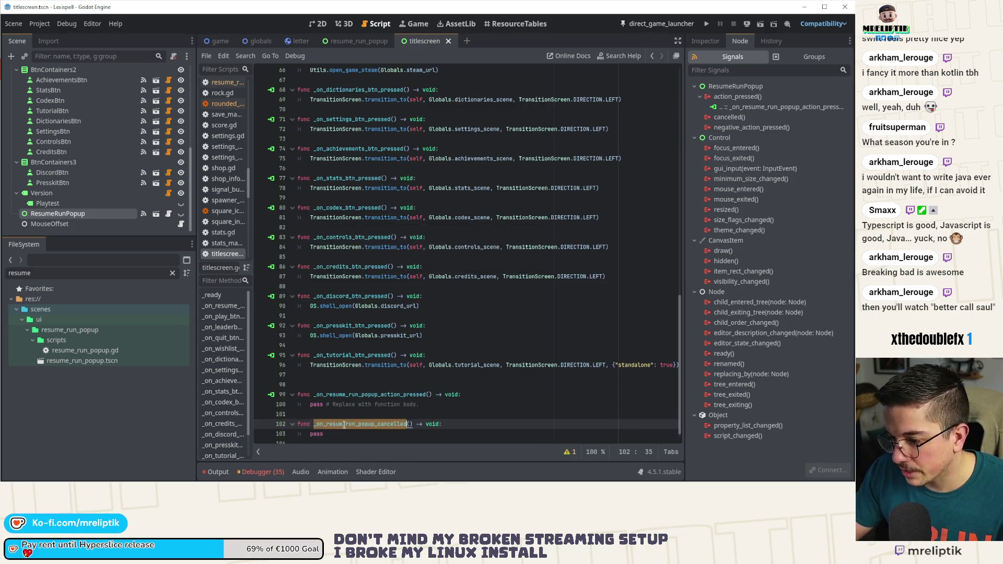
key("ctrl+s")
Connect the cancelled and negative_action_pressed signals to _on_resum_run_popup_cancelled.
double_click(745, 116)
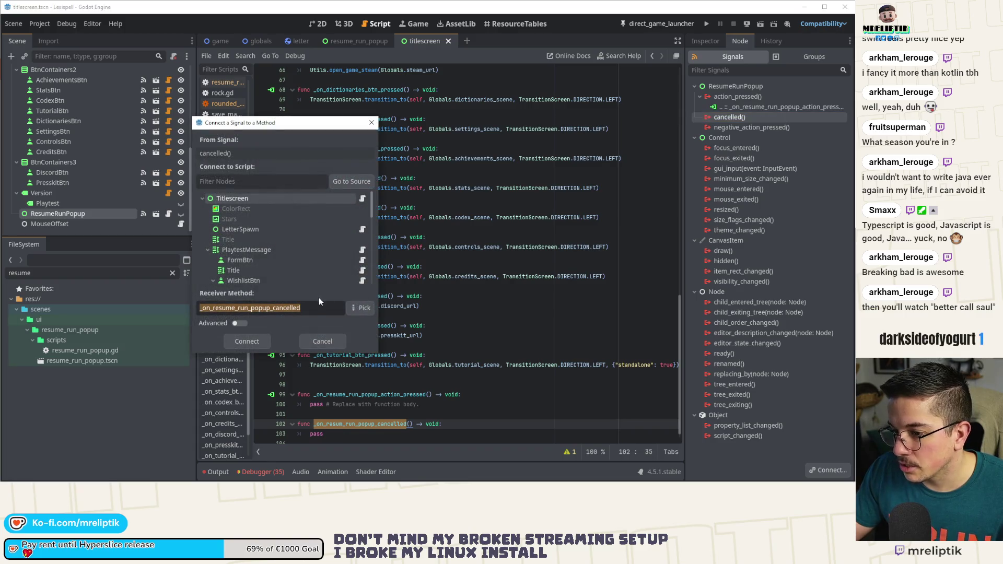
left_click(227, 308)
key("BackSpace")
left_click(252, 342)
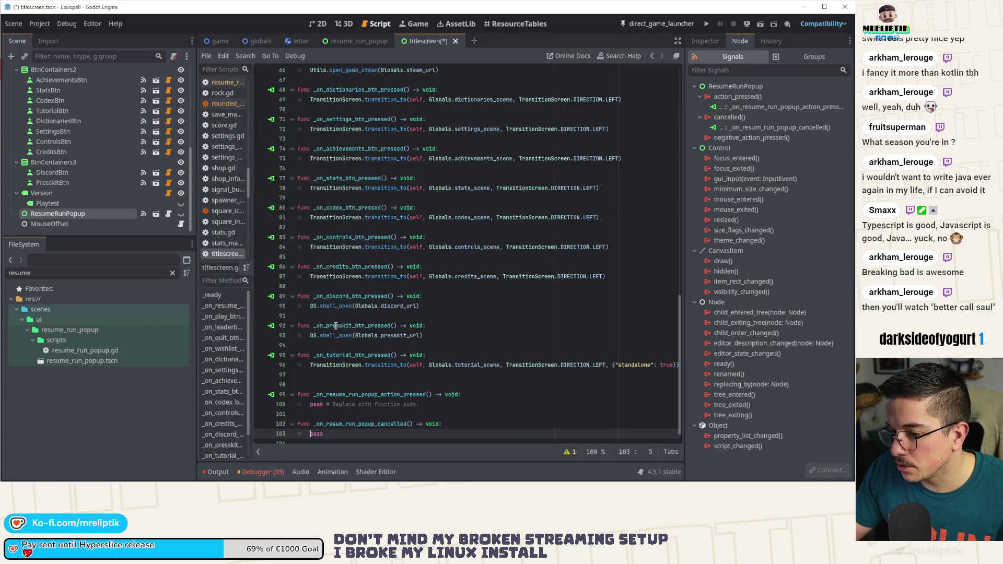
double_click(752, 137)
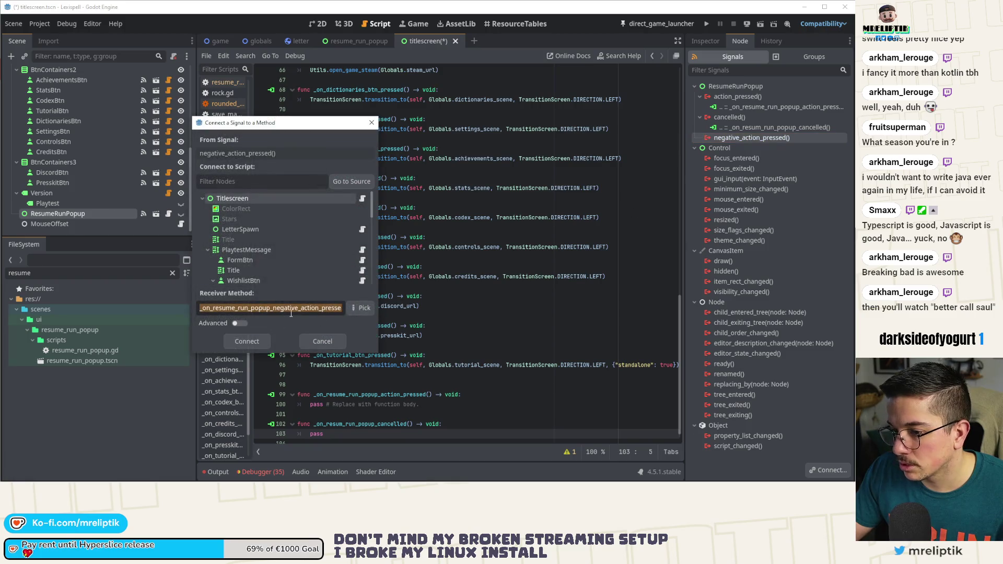
type("_on_resum_run_popup_cancelled")
left_click(247, 341)
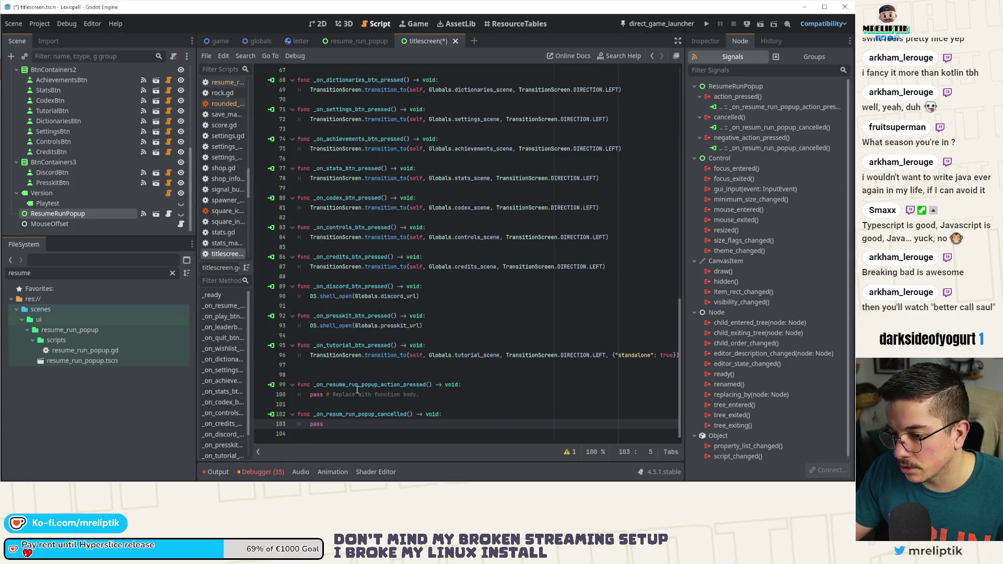
Remove the blank line 98, save, and check the hide call in ResumeRunPopup's script.
key("Delete")
key("ctrl+s")
left_click(315, 415)
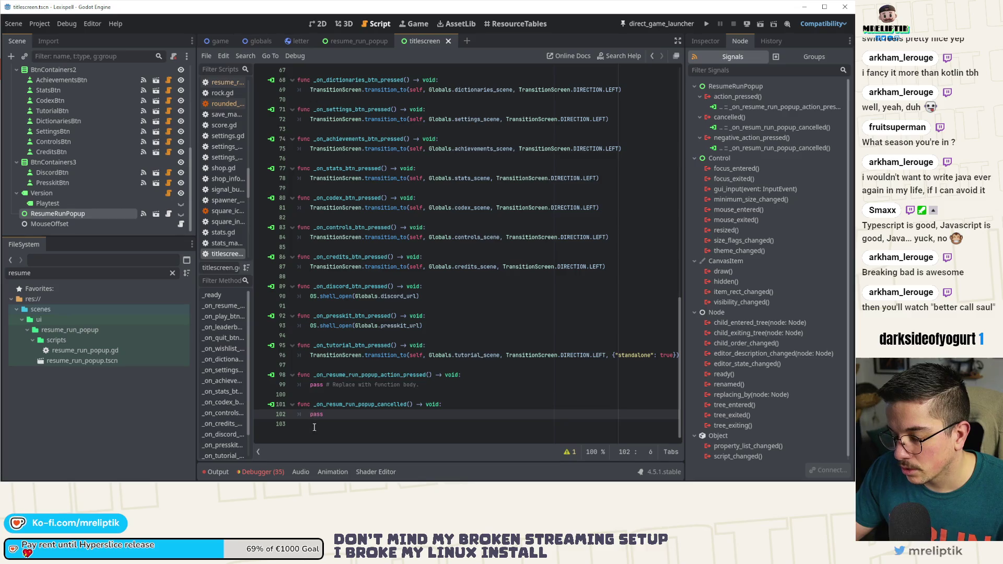
left_click(170, 213)
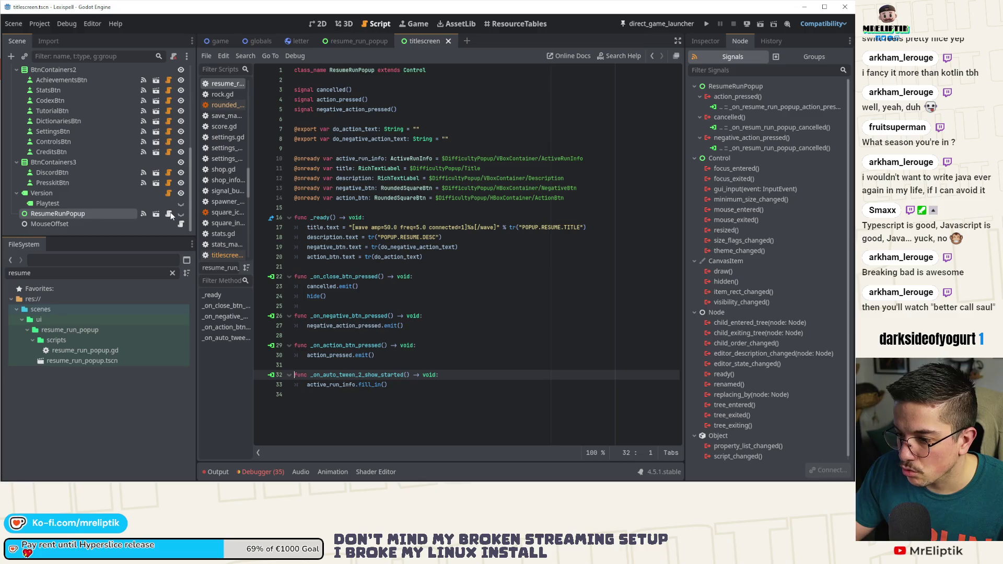
double_click(311, 296)
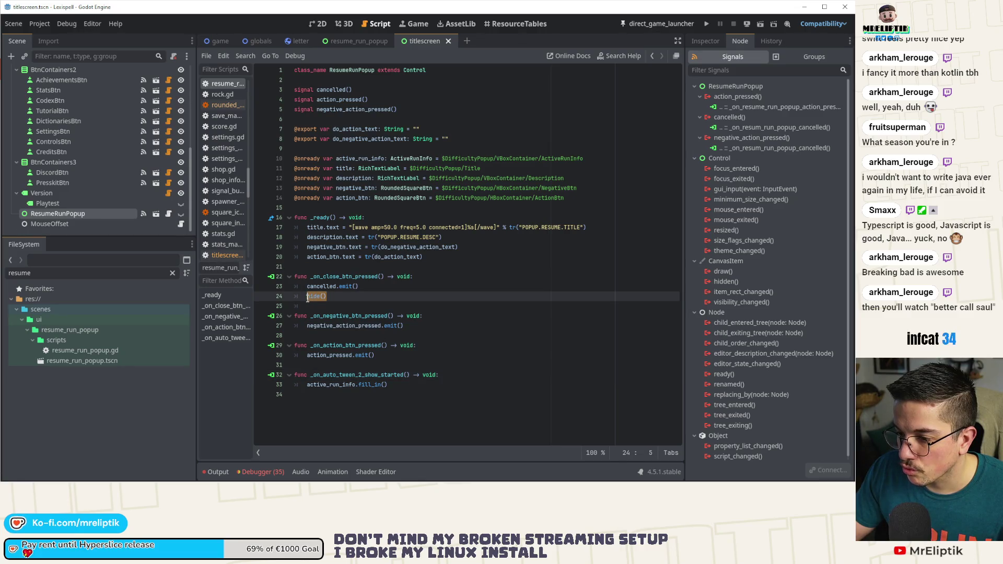
scroll(104, 84, "up", 5)
left_click(168, 71)
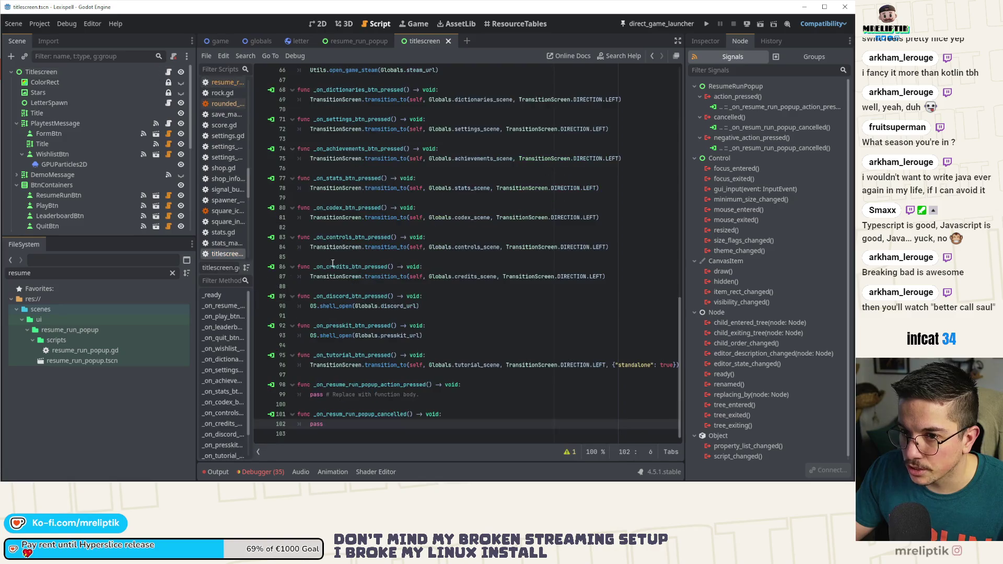
Replace pass in the cancelled handler with resume_run_popup.hide() and save.
double_click(316, 425)
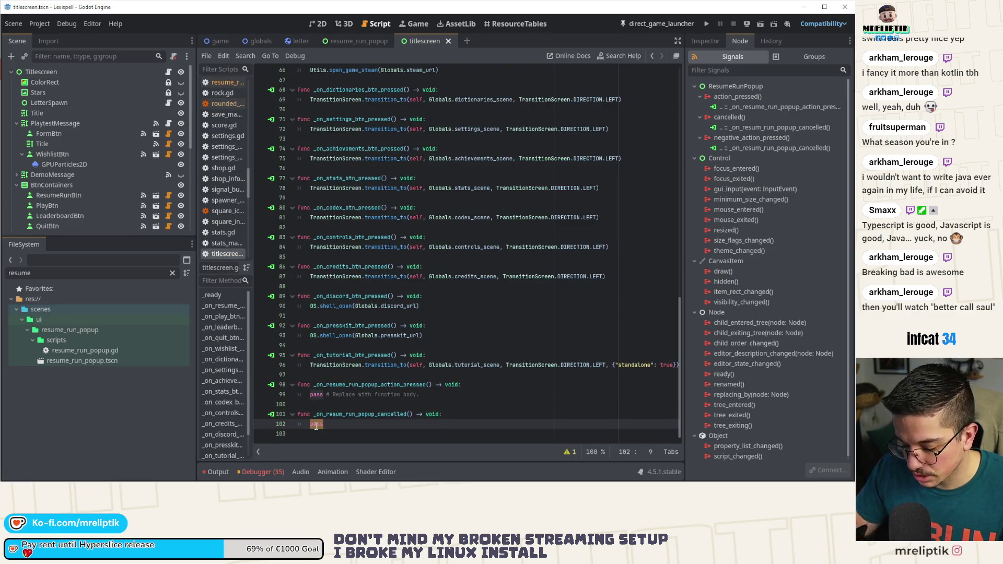
type("esulm")
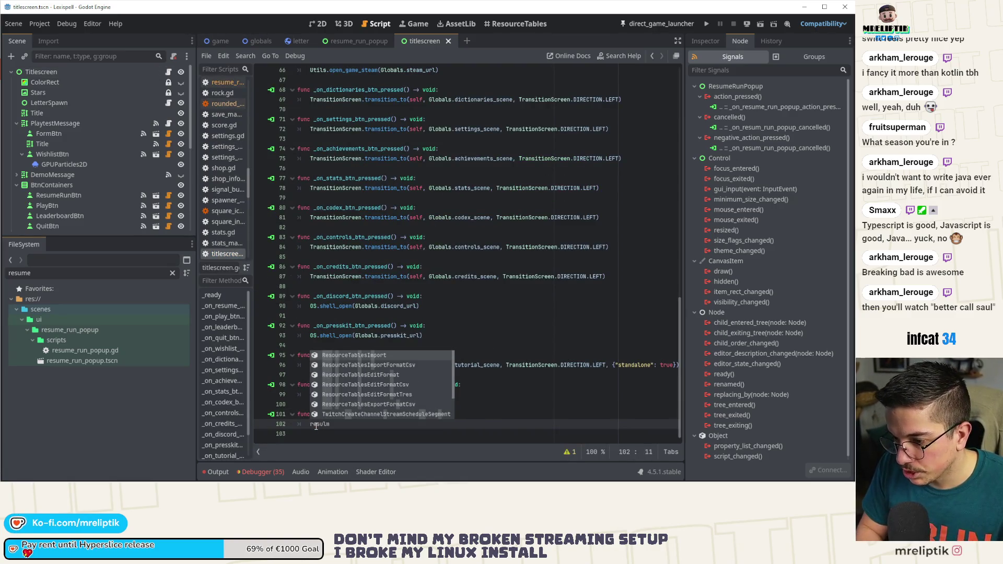
key("BackSpace")
key("BackSpace")
key("Down")
key("Return")
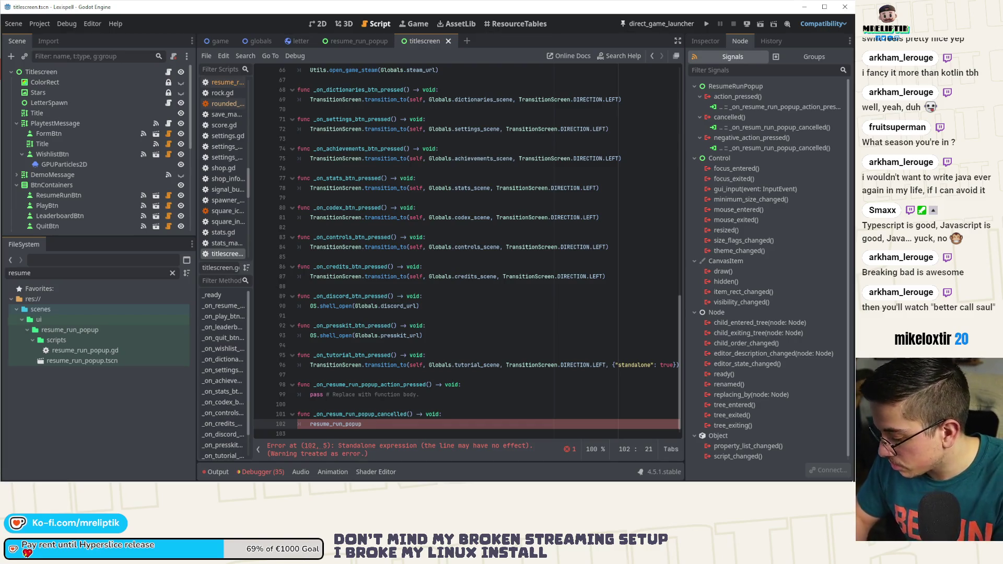
type(".hide(")
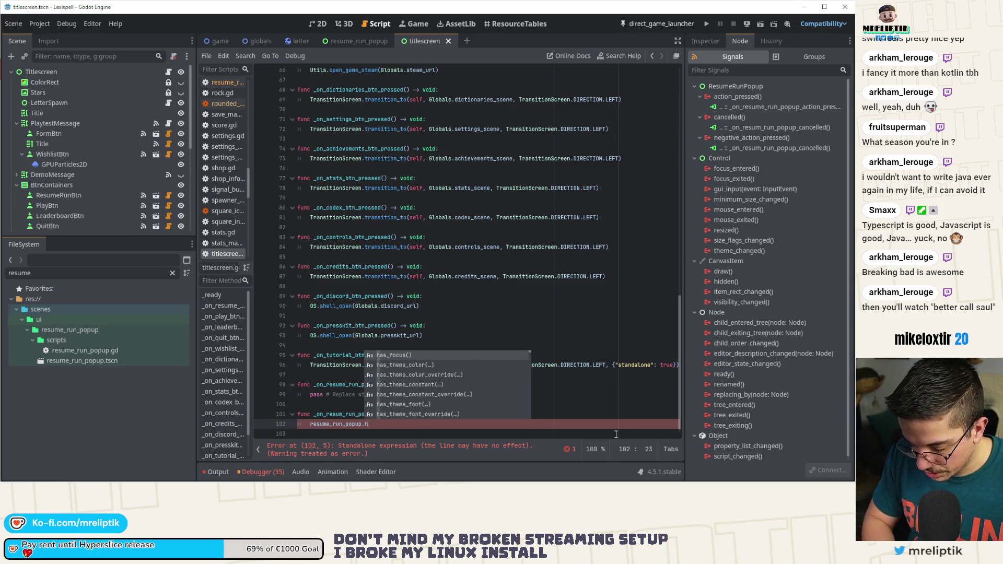
key("Escape")
key("ctrl+s")
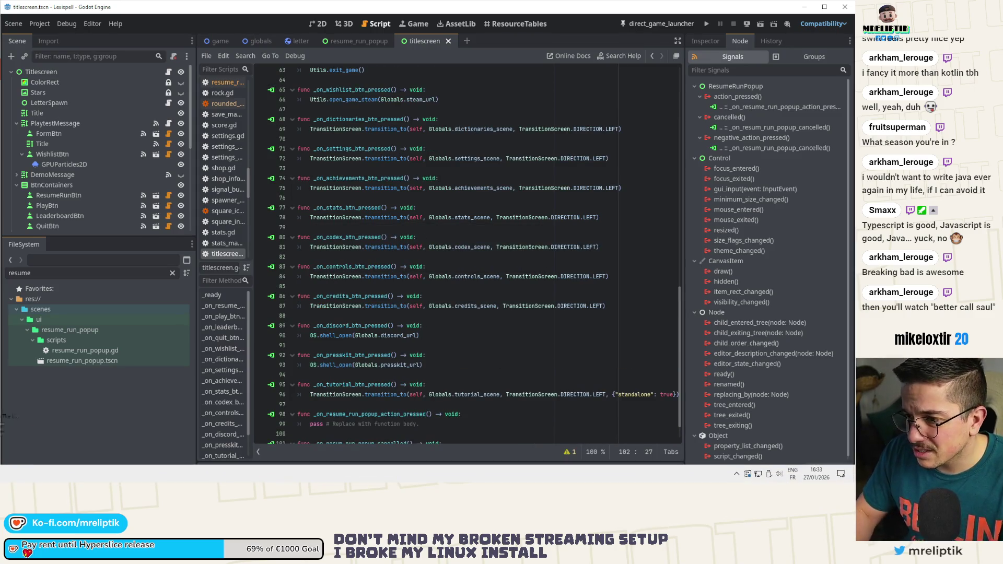
Add a resume_run_btn.grab_focus() line to the cancelled handler.
scroll(376, 407, "down", 1)
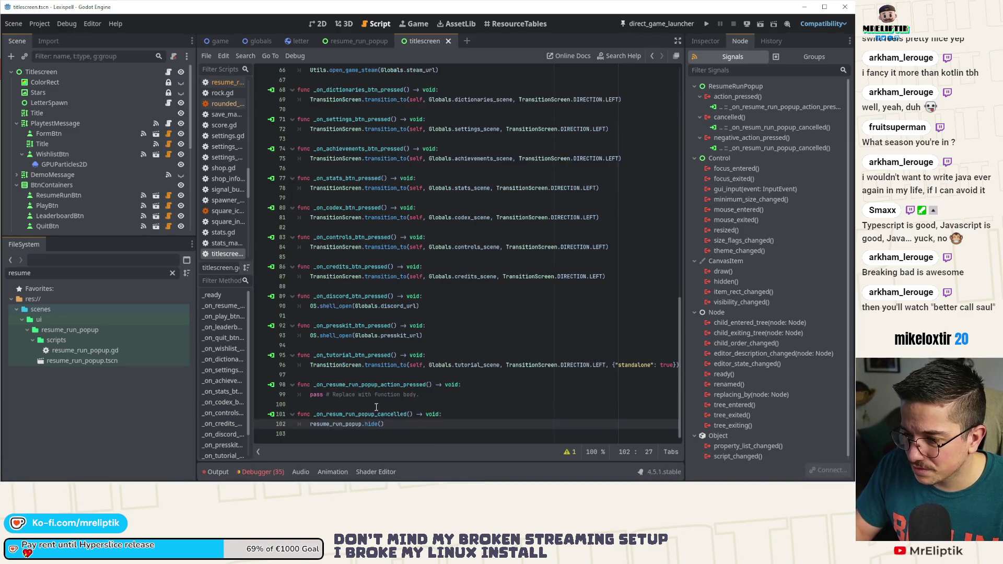
key("Return")
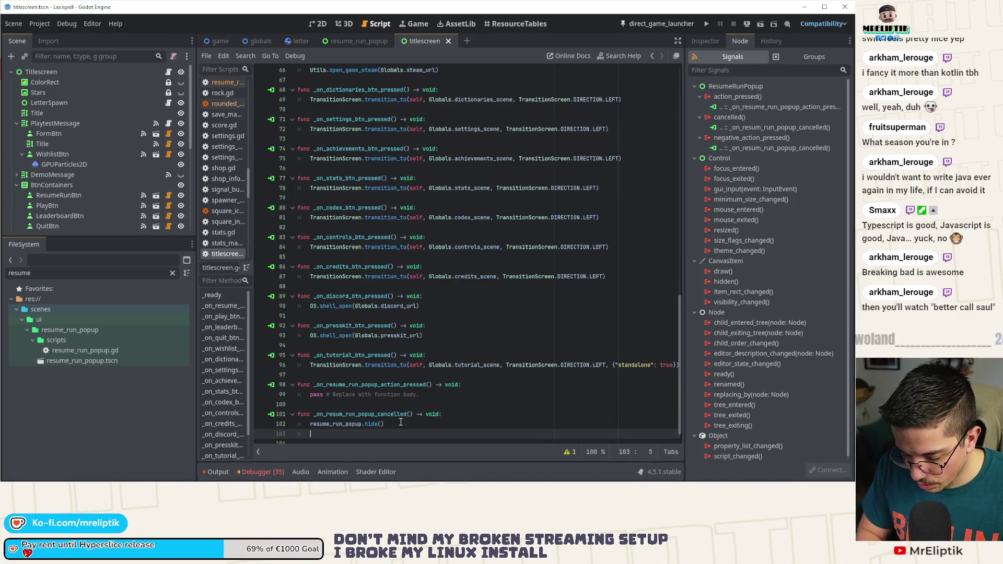
type("eusm")
key("BackSpace")
key("BackSpace")
key("BackSpace")
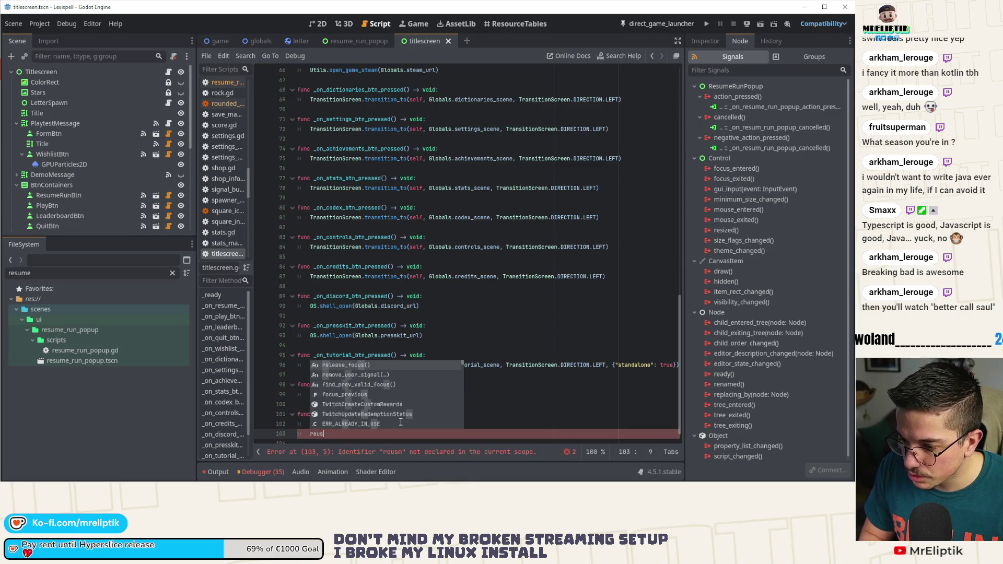
type("s")
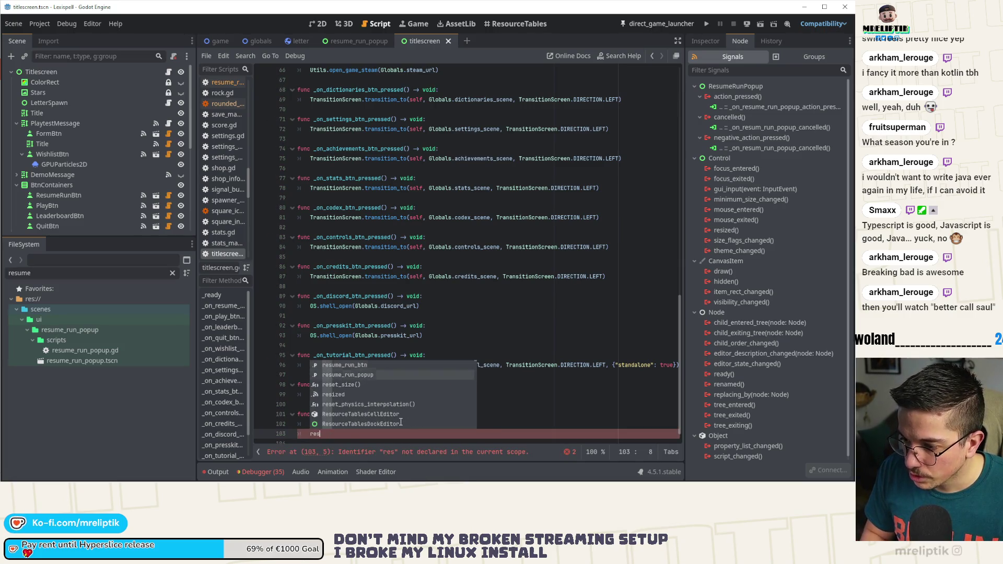
key("Return")
type(".gra")
key("Down")
key("Return")
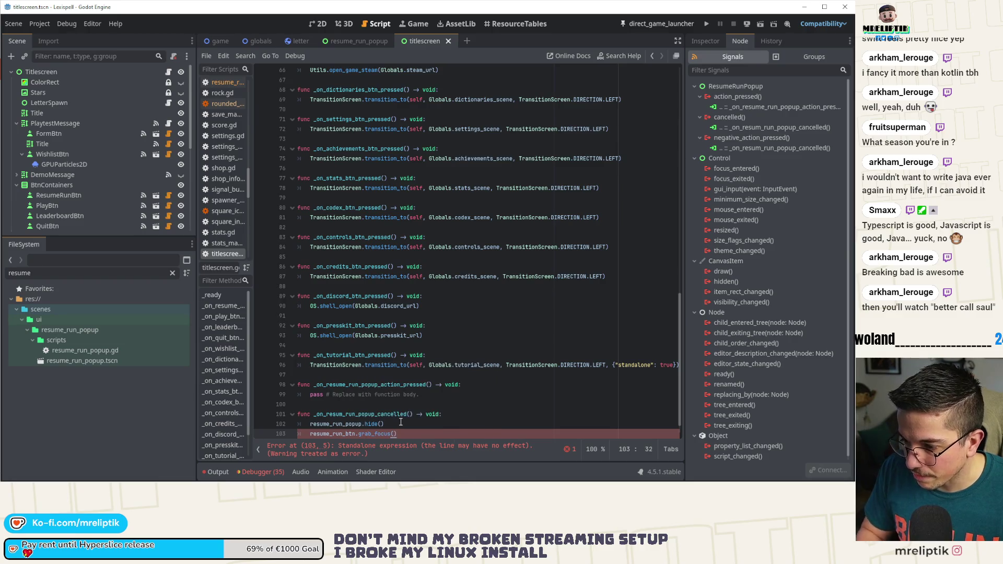
Cut the resume-run lines out of the resume button handler and save.
scroll(330, 380, "up", 20)
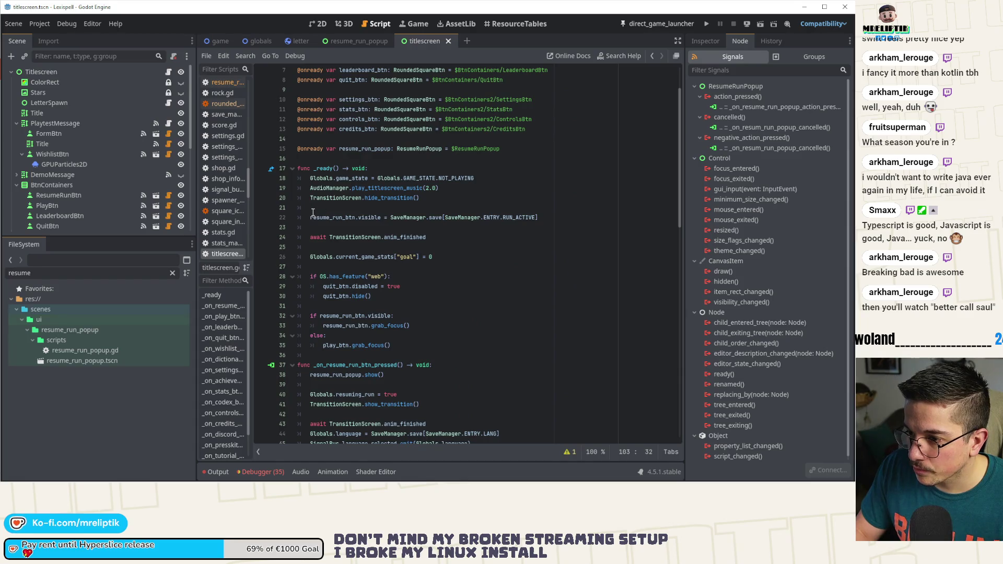
scroll(311, 251, "down", 5)
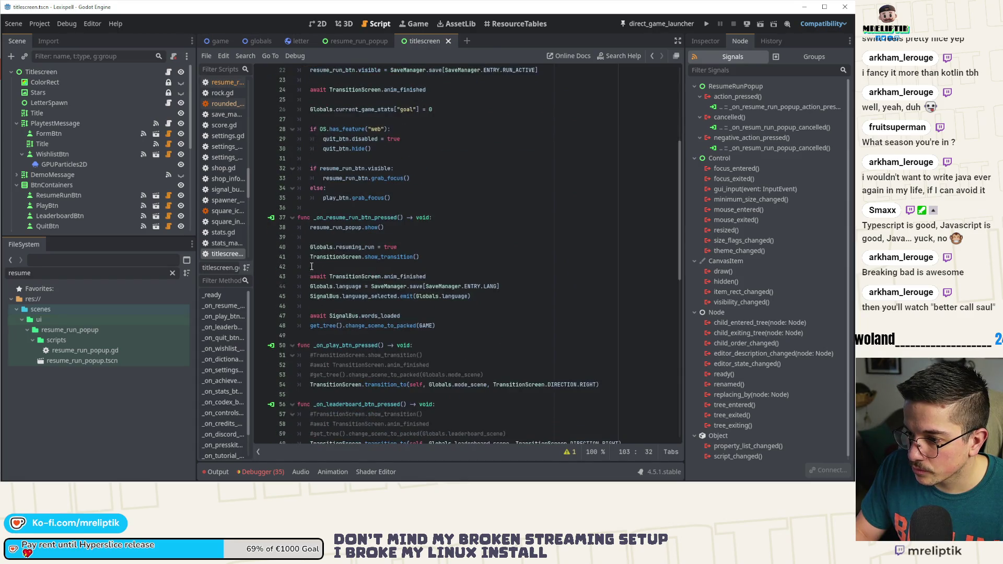
left_click_drag(312, 247, 407, 287)
key("BackSpace")
key("BackSpace")
key("Left")
key("ctrl+s")
Paste the resume-run code over pass in the popup's action_pressed handler and save.
scroll(485, 325, "down", 10)
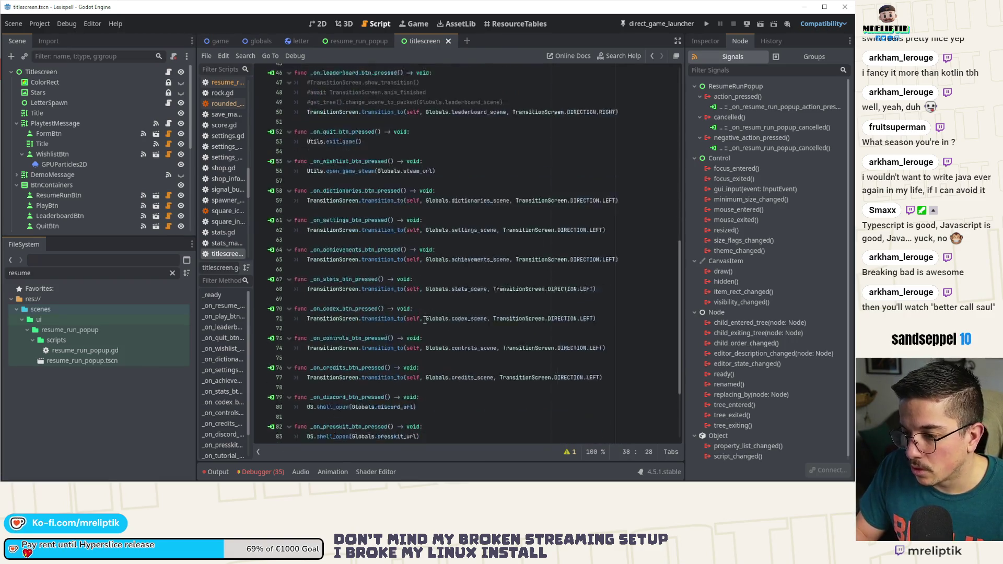
left_click(421, 388)
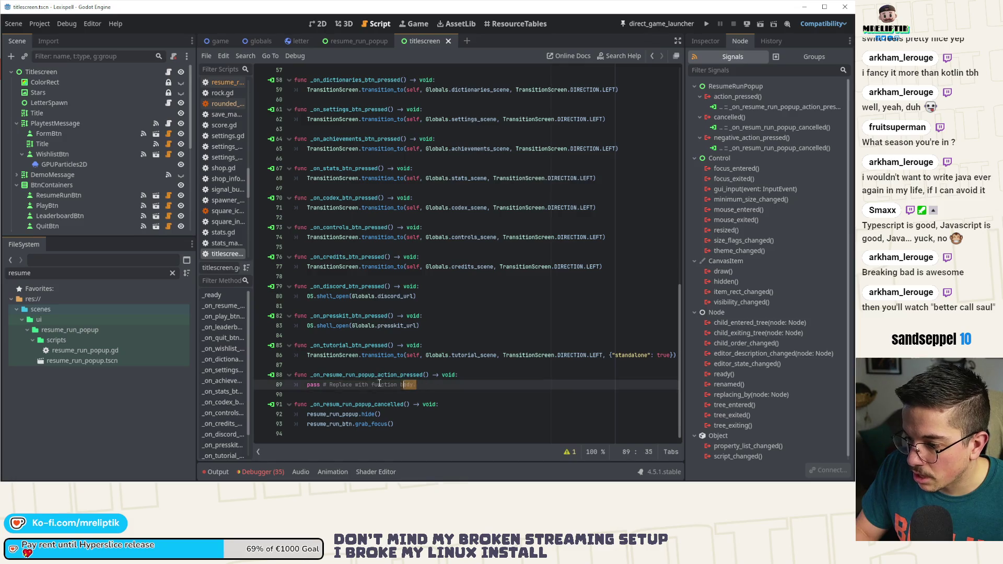
type("Globals.resuming_run = true \tTransitionScreen.show_transition()  \tawait TransitionScreen.anim_finished \tGlobals.language = SaveManager.save(SaveManager.ENTRY.LANG) \tSignalBus.language_selected.emit(Globals.language)  \tawait SignalBus.words_loaded \tget_tree().change_scene_to_packed(GAME)")
key("ctrl+s")
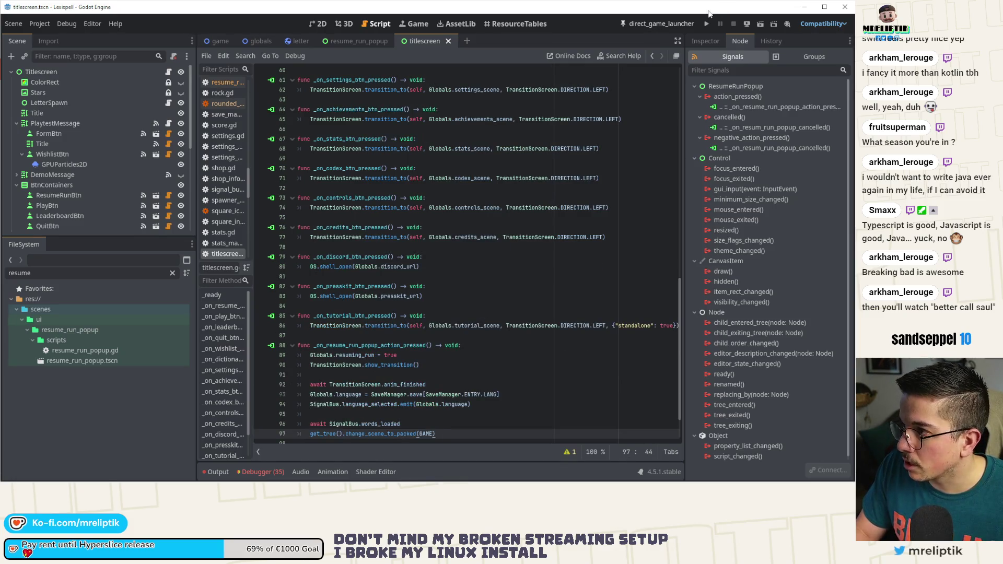
Run the game and check resume_run_popup on line 38 of titlescreen.gd.
left_click(707, 24)
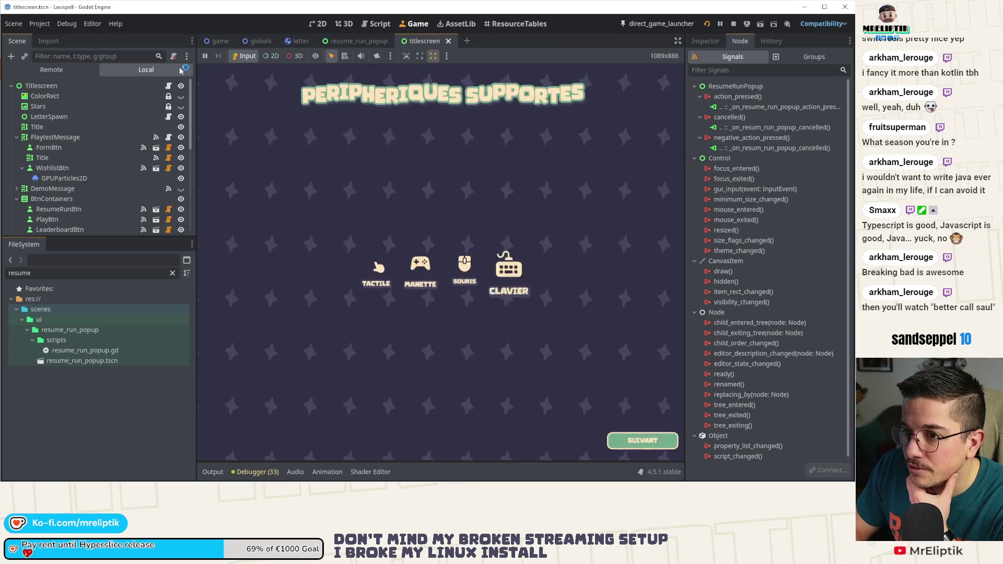
left_click(376, 23)
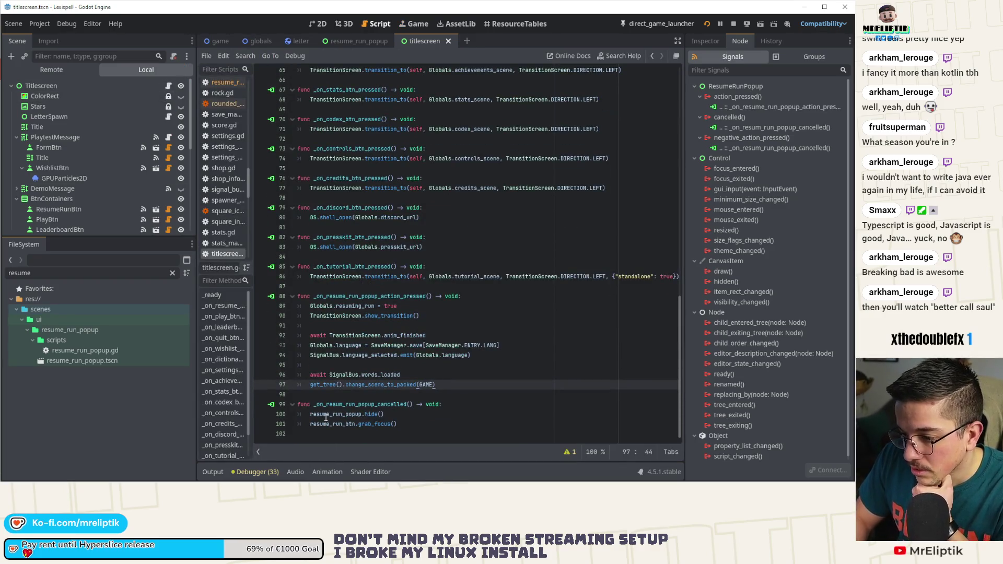
scroll(368, 309, "up", 15)
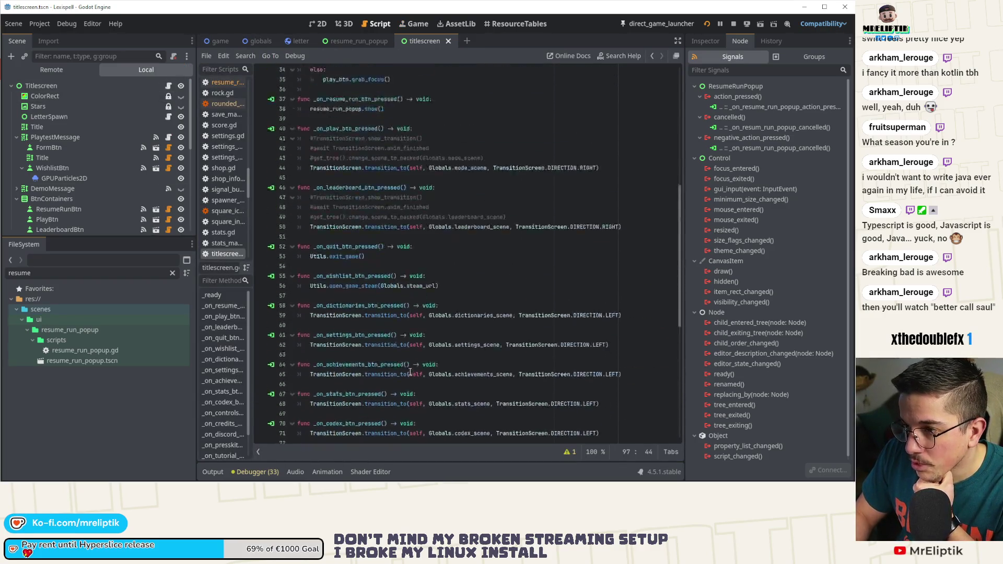
scroll(386, 292, "down", 4)
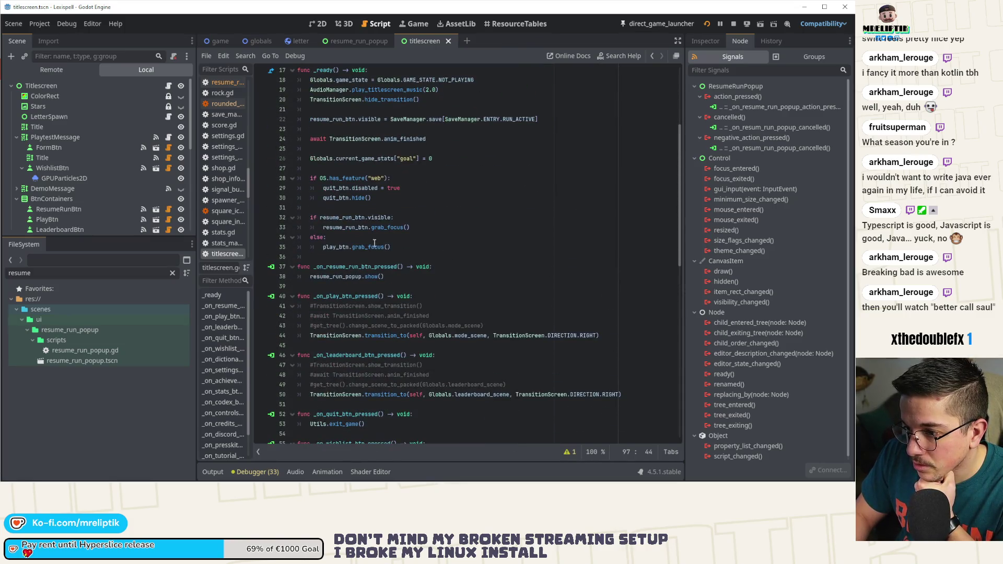
double_click(338, 277)
Dismiss the playtest message, widen the game view, and open the 'Reprendre la partie?' popup.
left_click(418, 24)
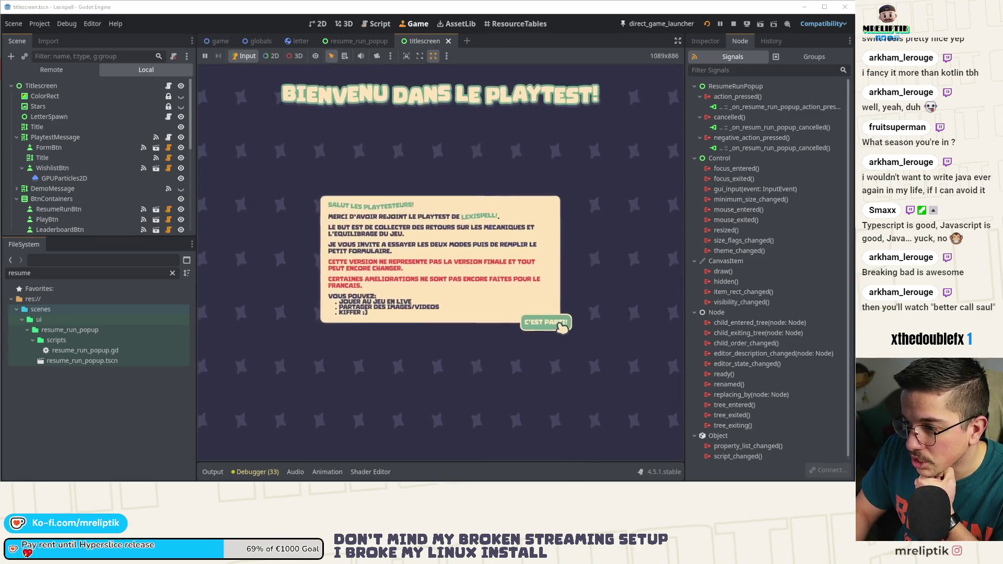
left_click(544, 323)
left_click(678, 41)
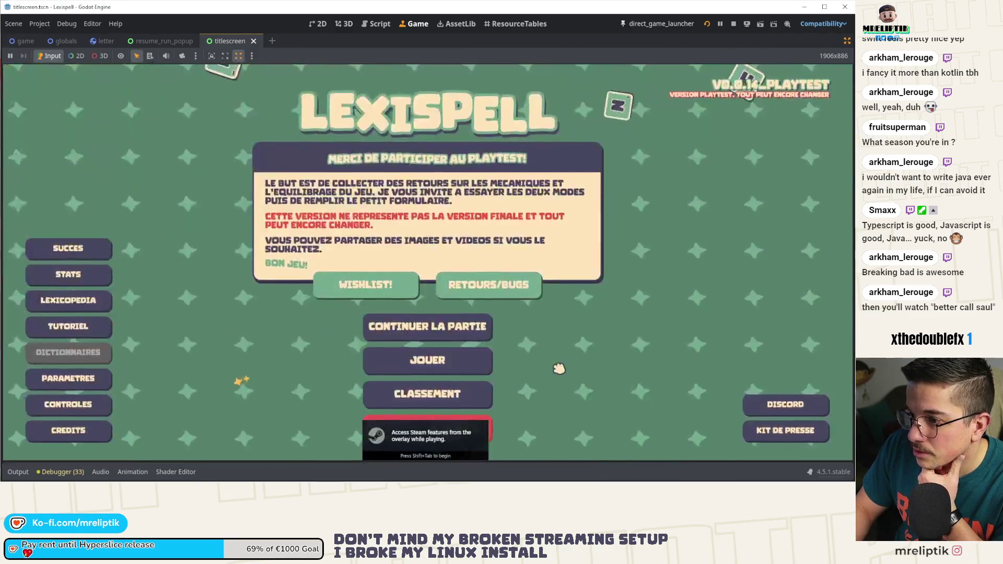
left_click(453, 334)
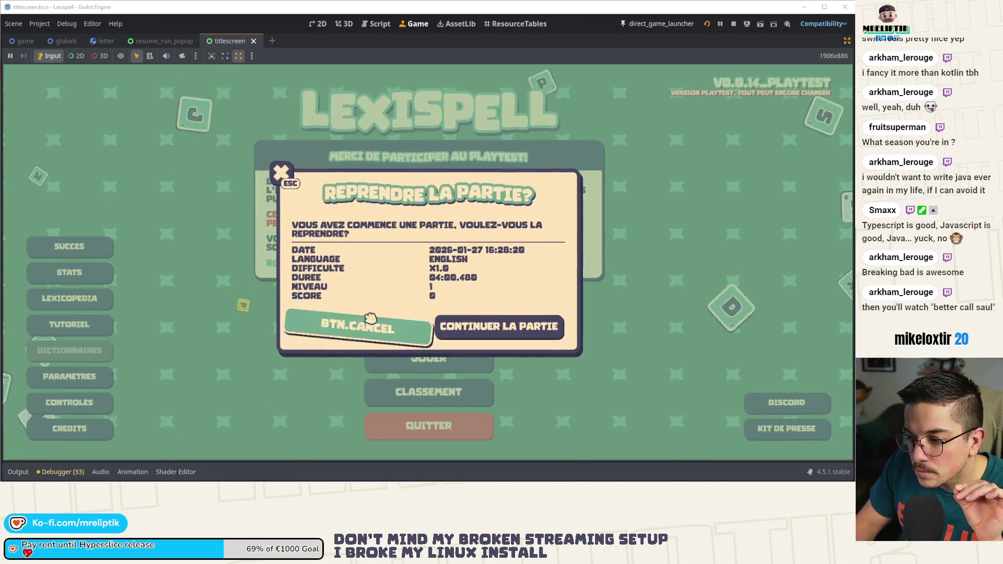
key("alt+Tab")
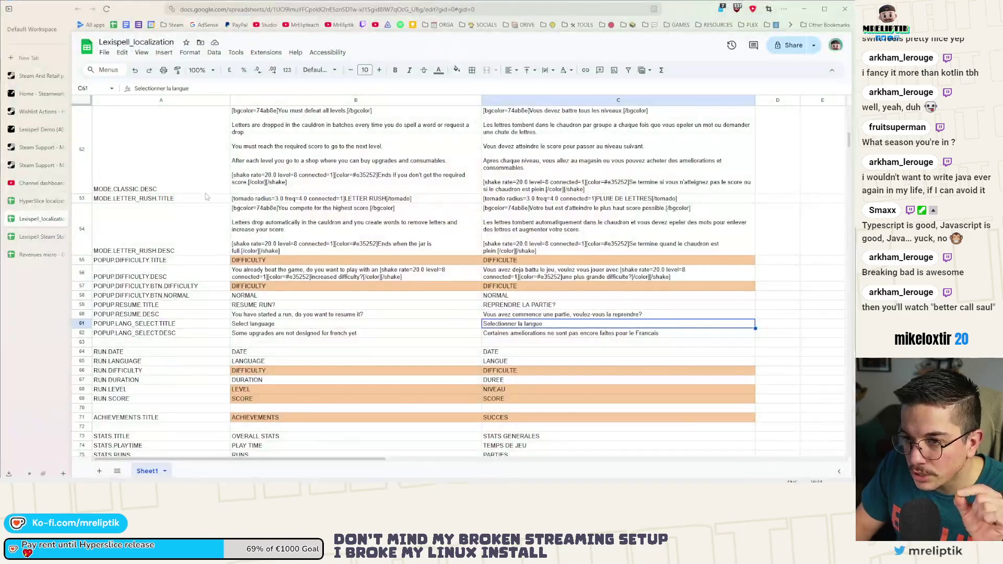
Insert a new row 33 holding BTN.CANCEL, CANCEL and ANNULER in columns A to C.
scroll(204, 328, "down", 5)
scroll(204, 329, "up", 10)
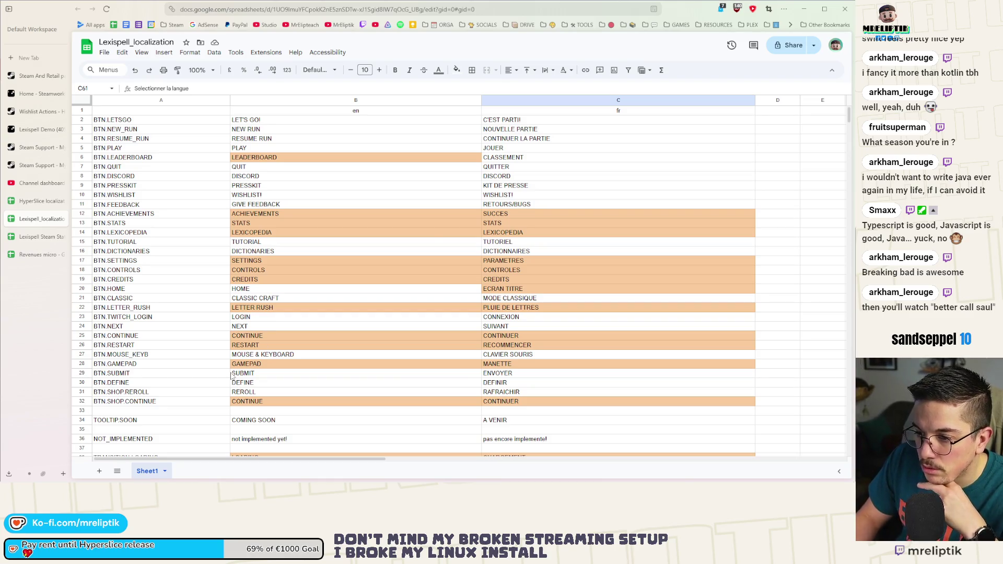
left_click(132, 411)
right_click(132, 412)
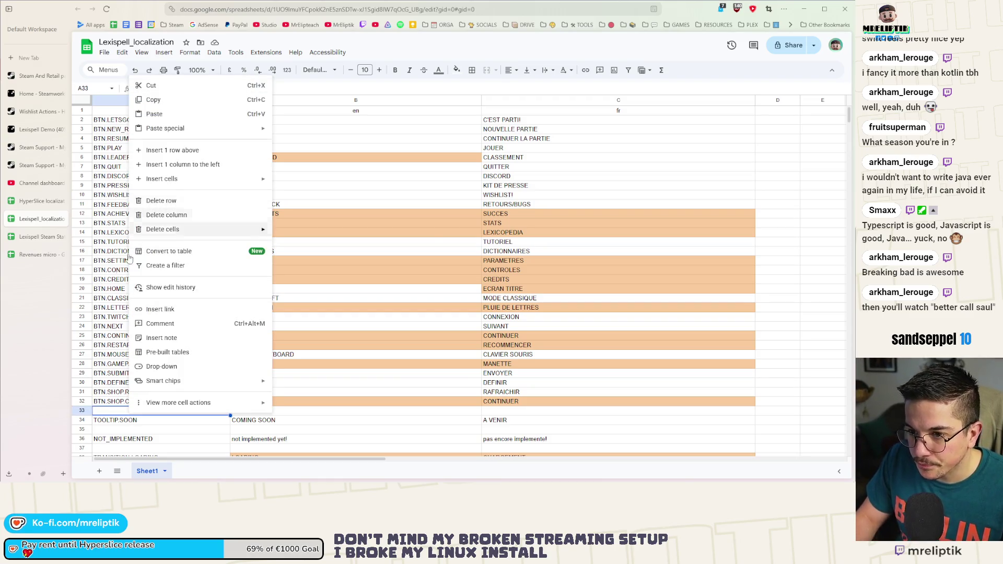
left_click(180, 151)
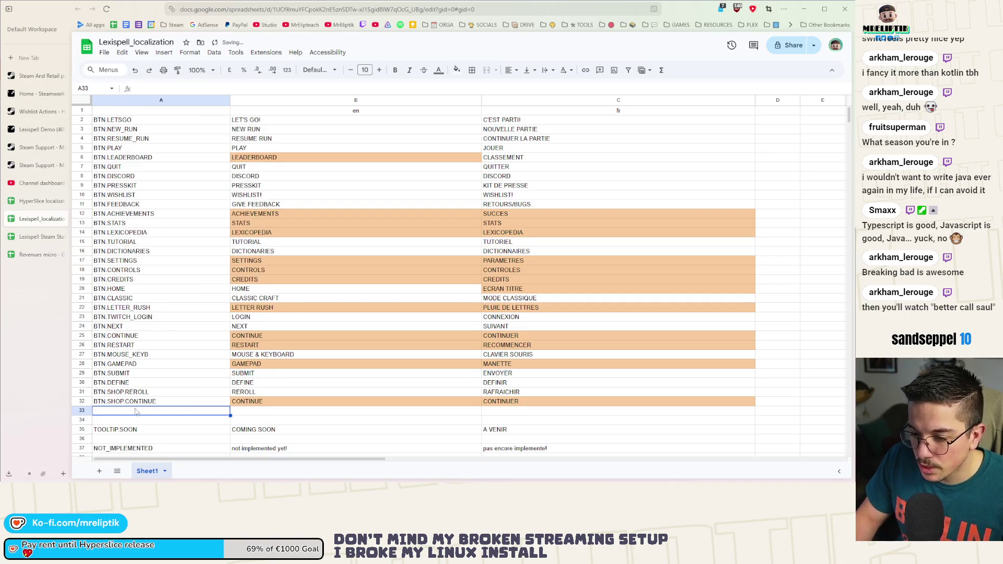
key("Tab")
type("C")
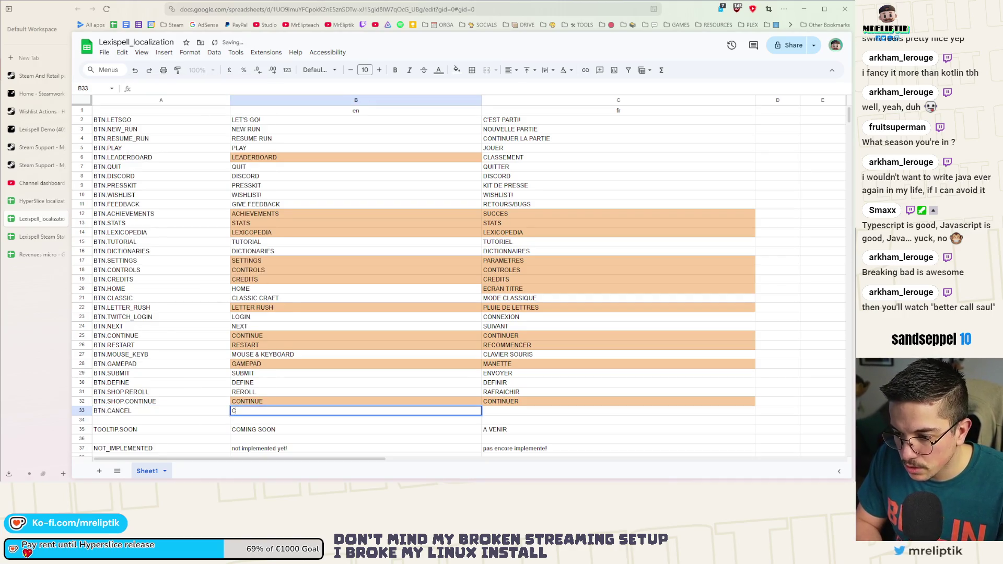
key("Tab")
type("ANNULER")
key("Return")
left_click(316, 384)
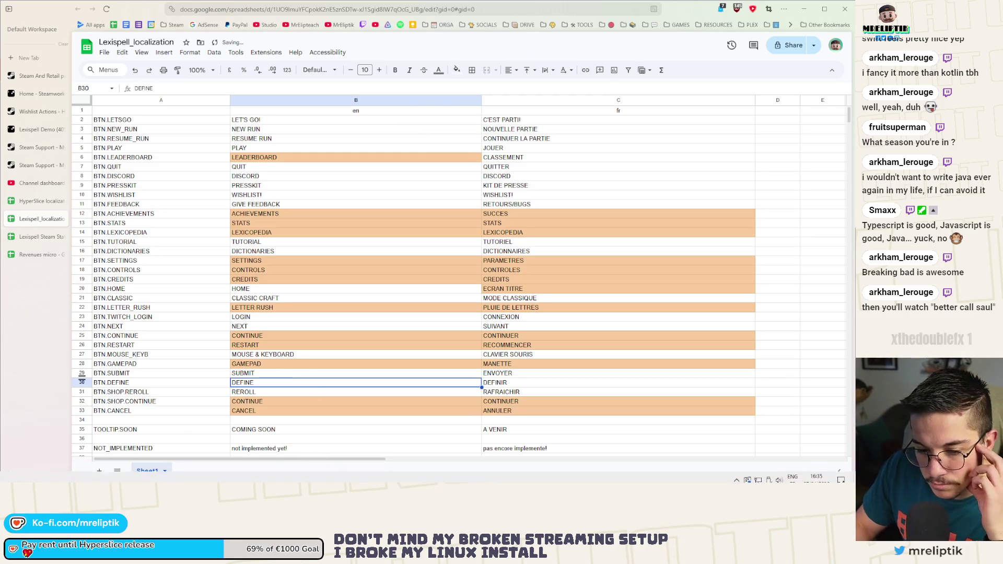
key("alt+Tab")
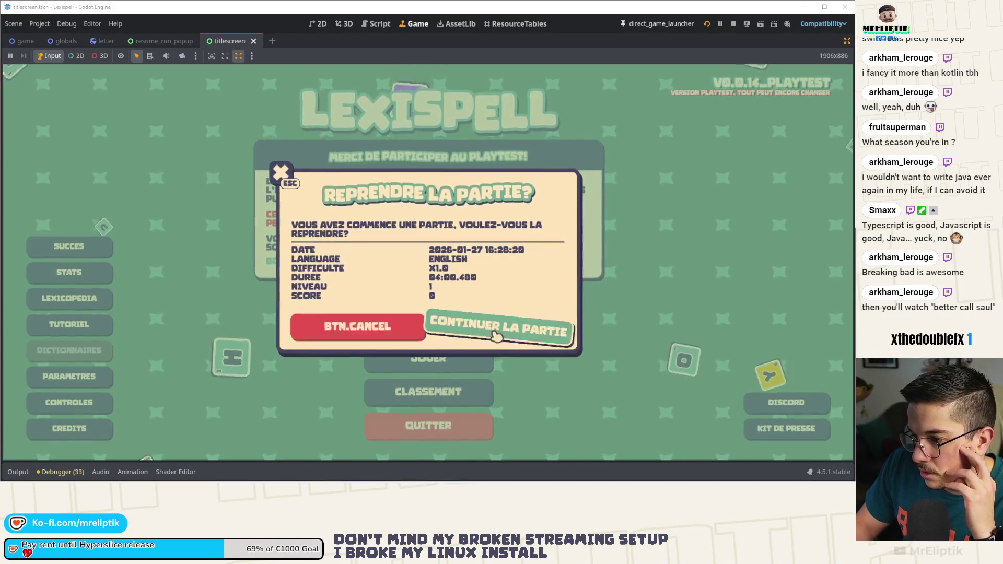
Dismiss the resume popup several times with its cancel and escape options.
left_click(347, 328)
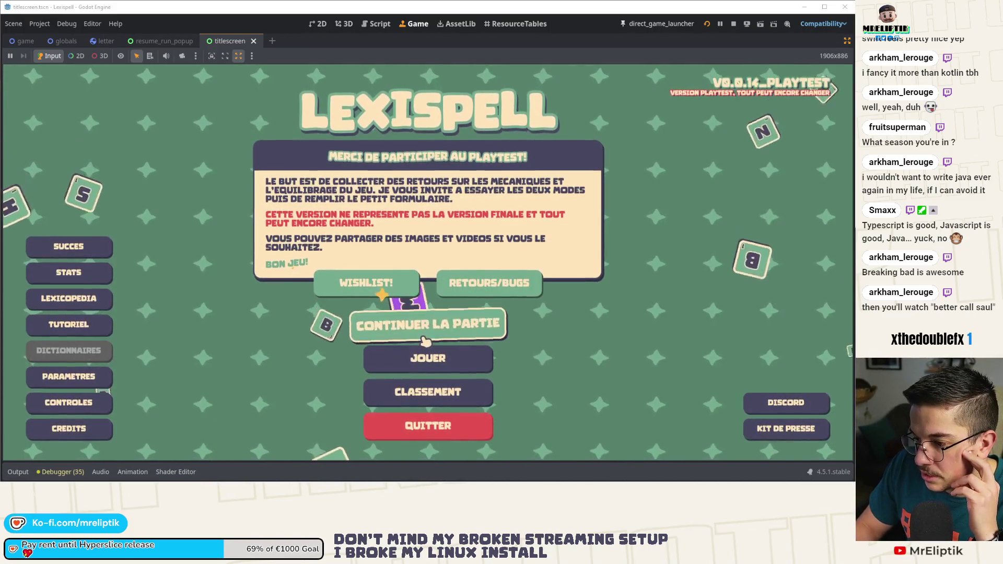
left_click(426, 341)
left_click(387, 328)
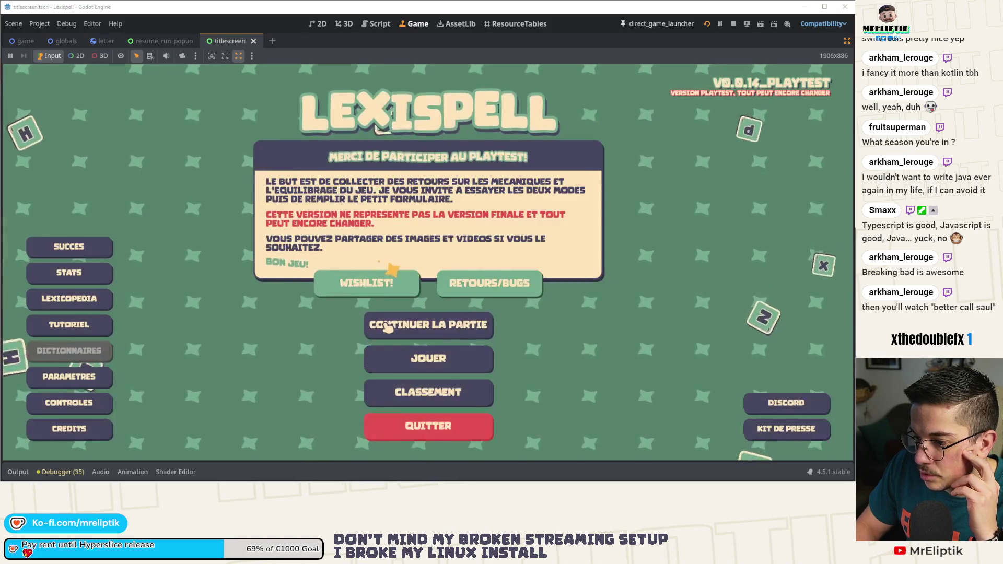
left_click(387, 328)
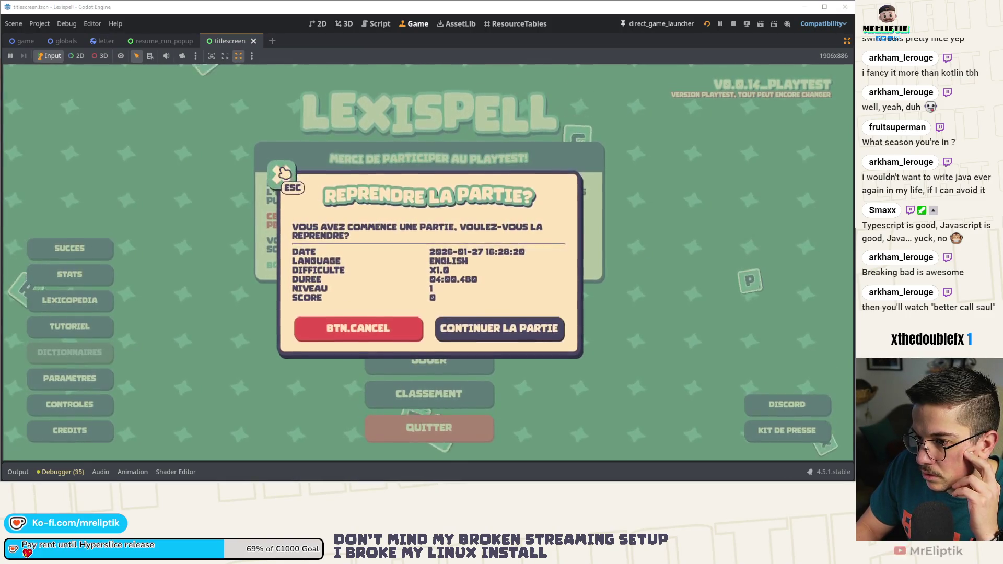
left_click(284, 173)
left_click(432, 330)
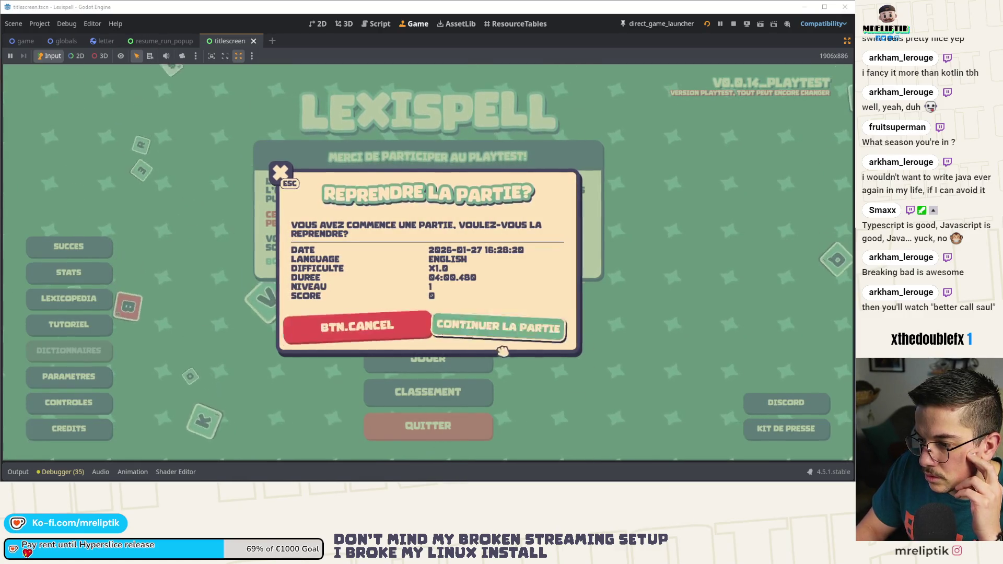
Continue the saved run from the popup, reaching level 2/9, then stop the game.
left_click(486, 319)
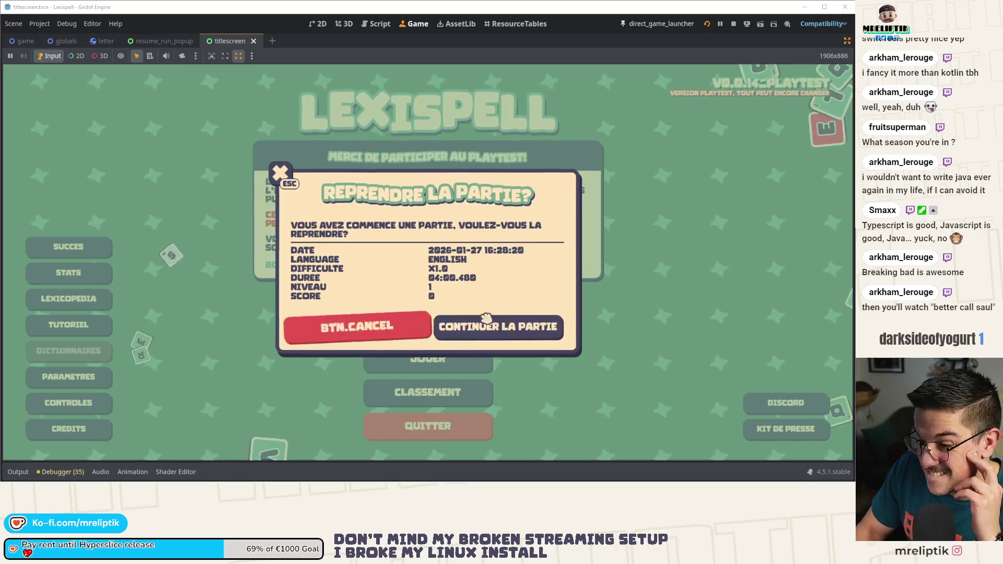
left_click(391, 328)
left_click(391, 327)
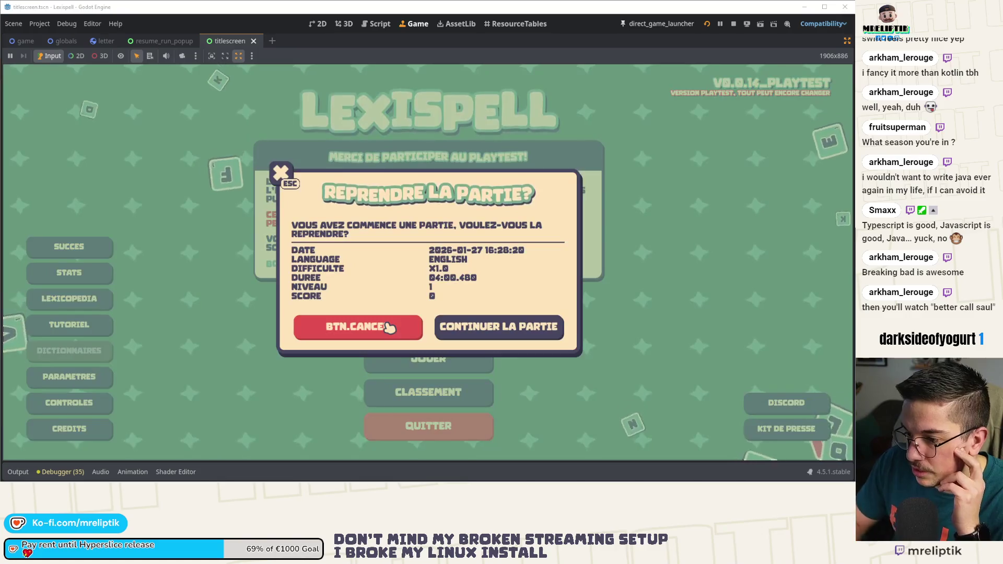
left_click(497, 328)
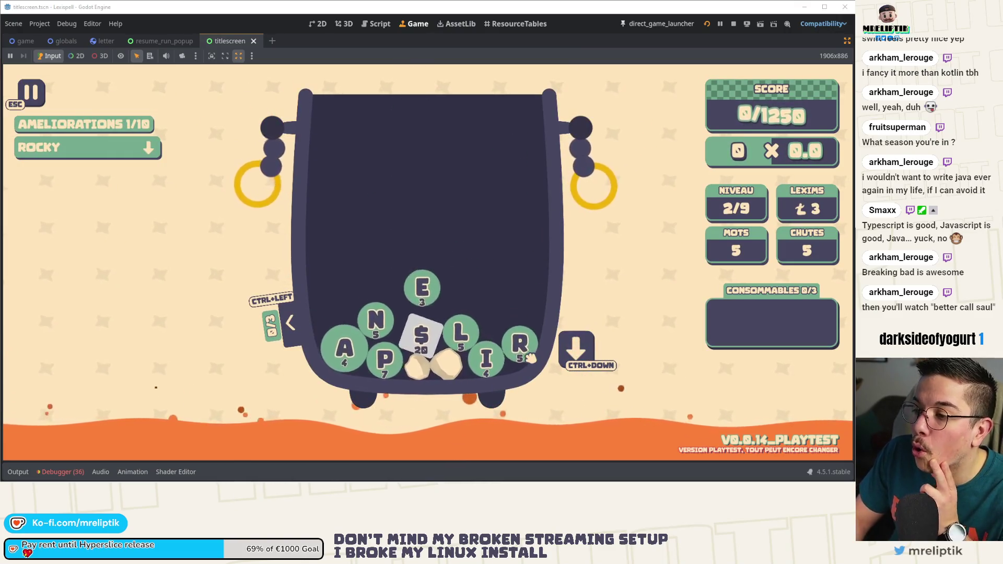
left_click(735, 24)
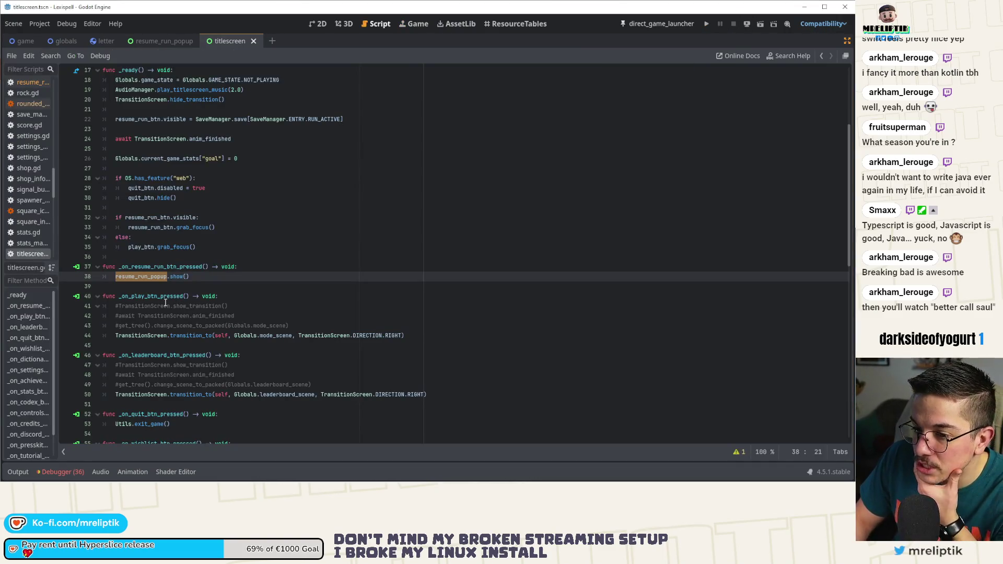
Review the debugger's Errors list, collapse the panel, and bring up the localization spreadsheet.
left_click(55, 473)
left_click(78, 319)
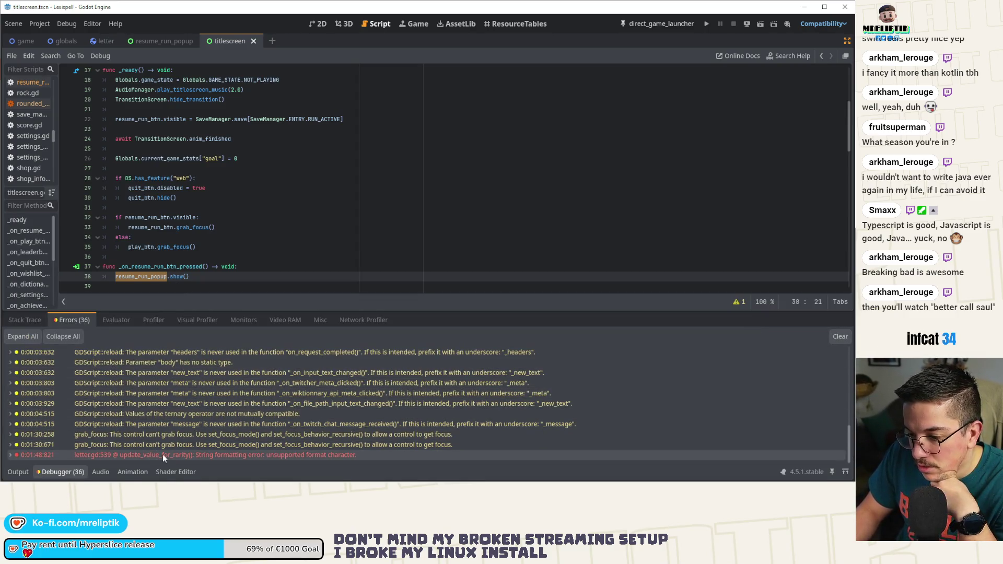
left_click(61, 472)
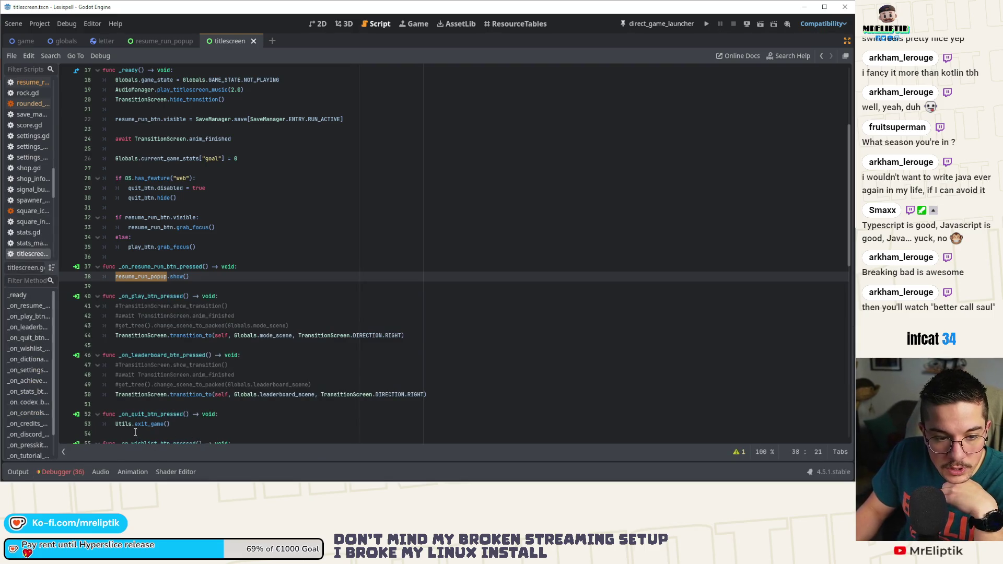
mouse_move(12, 473)
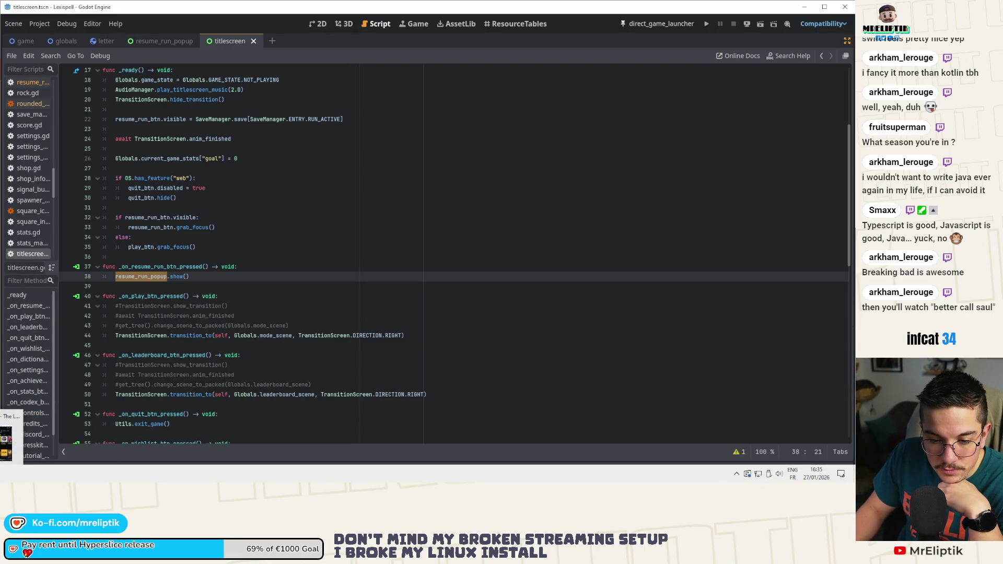
left_click(11, 439)
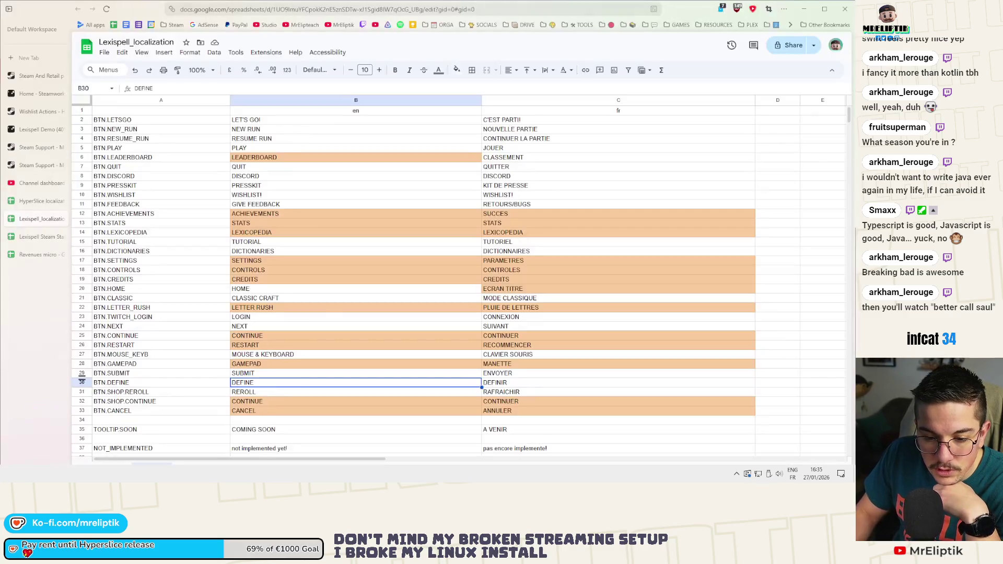
Search the sheet for 'glass' and edit the French LETTER_GLASS text.
left_click(350, 318)
key("ctrl+f")
type("glass")
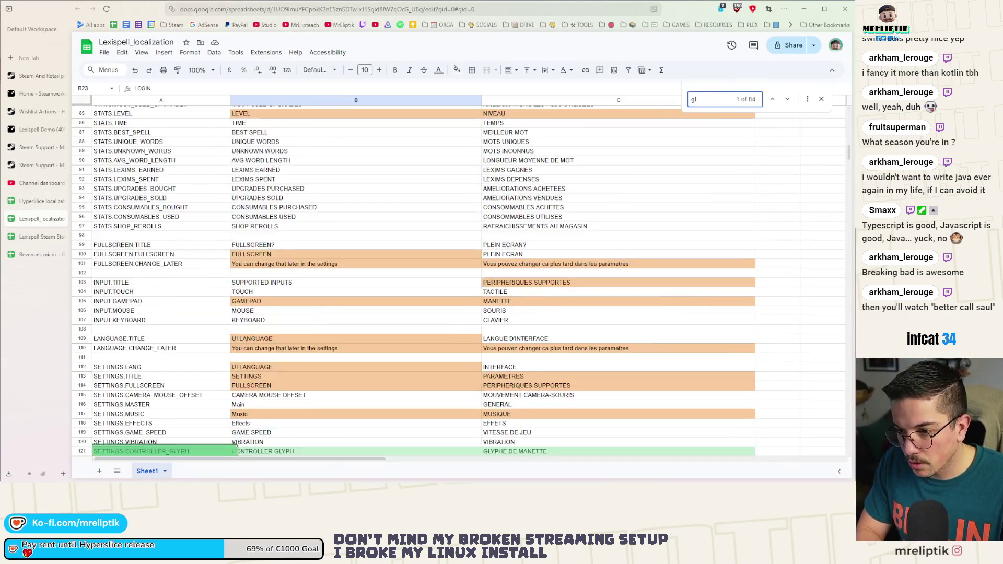
scroll(353, 318, "down", 3)
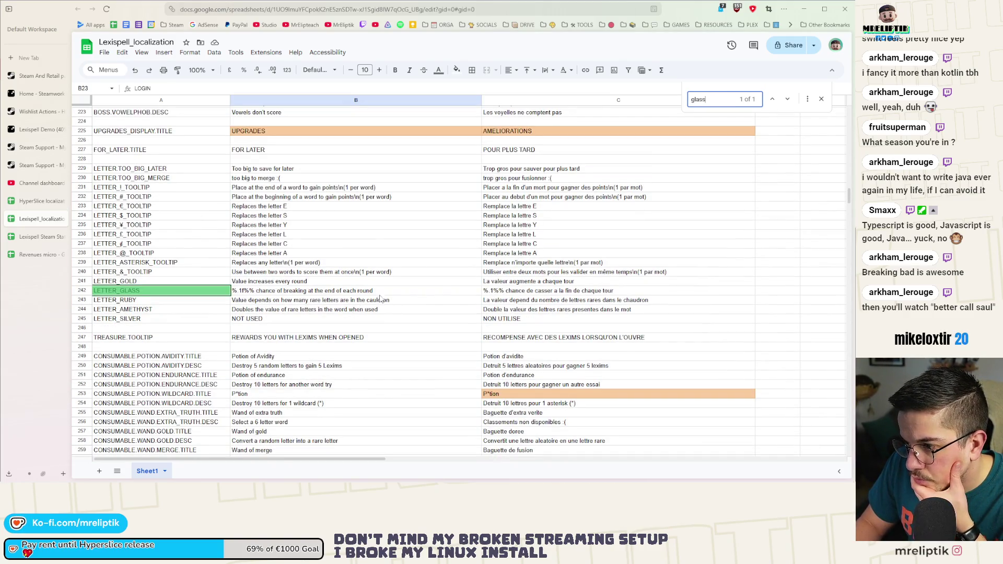
double_click(496, 292)
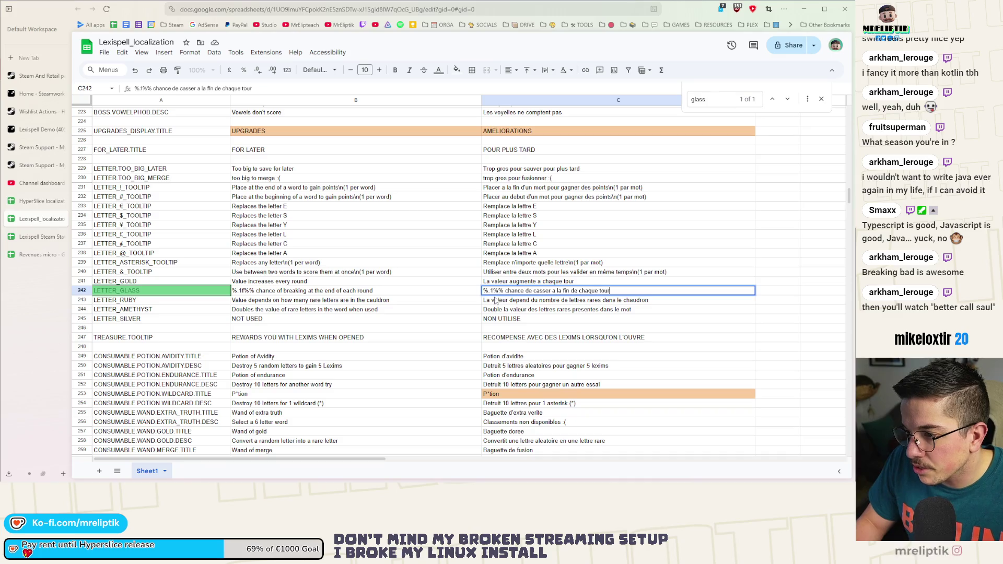
left_click(460, 320)
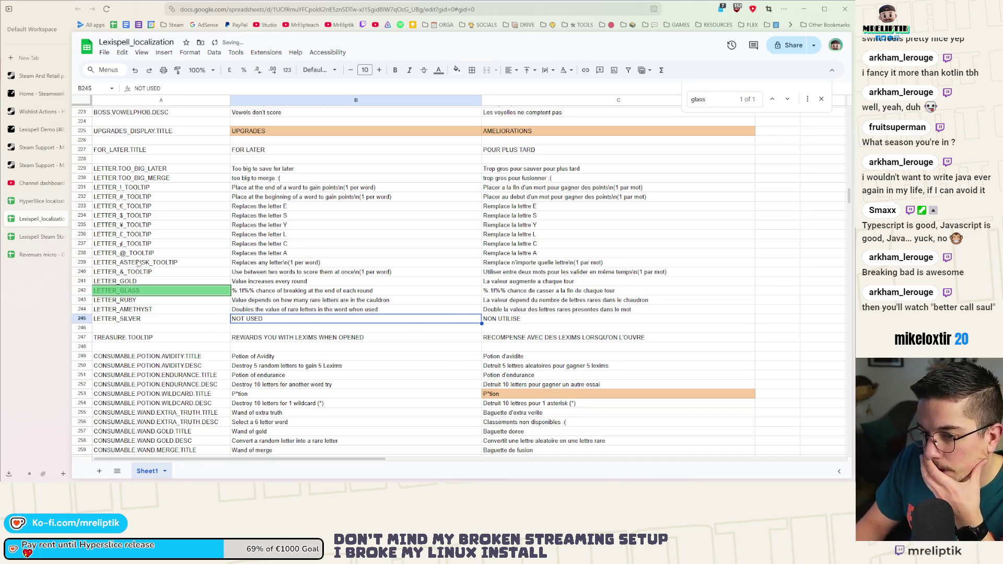
Download the sheet as Comma-separated values (.csv) and minimize the browser.
left_click(104, 53)
mouse_move(201, 163)
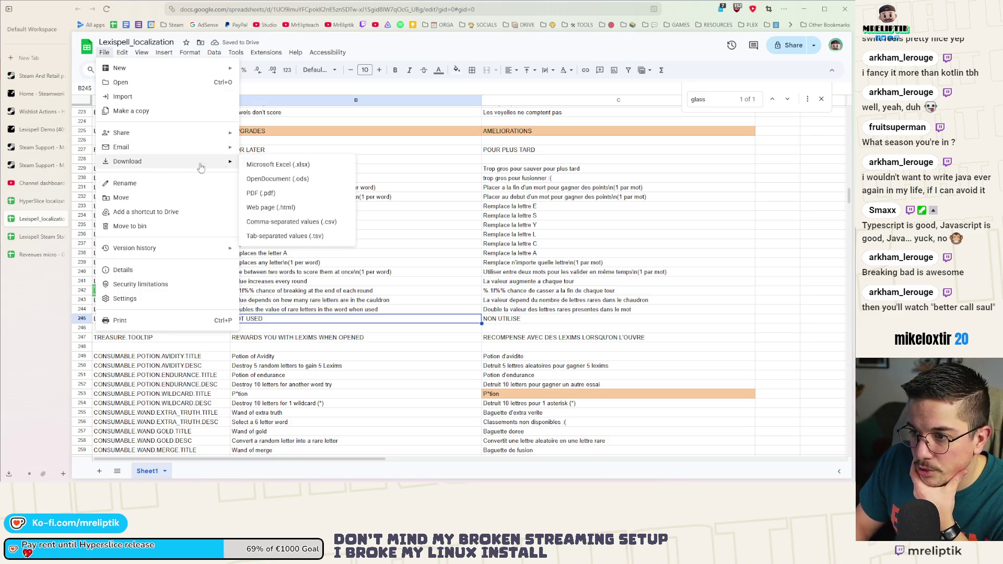
left_click(286, 222)
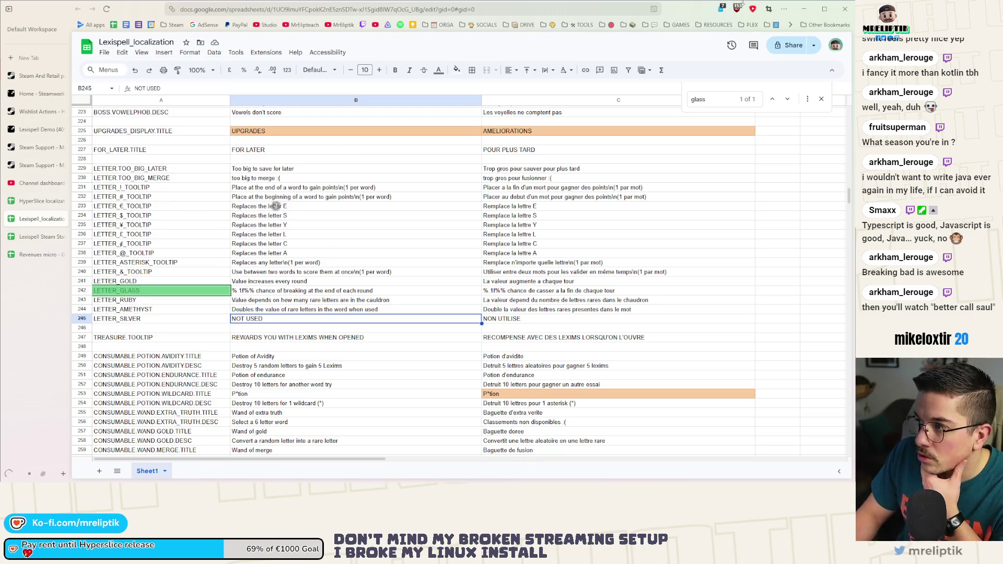
left_click(802, 9)
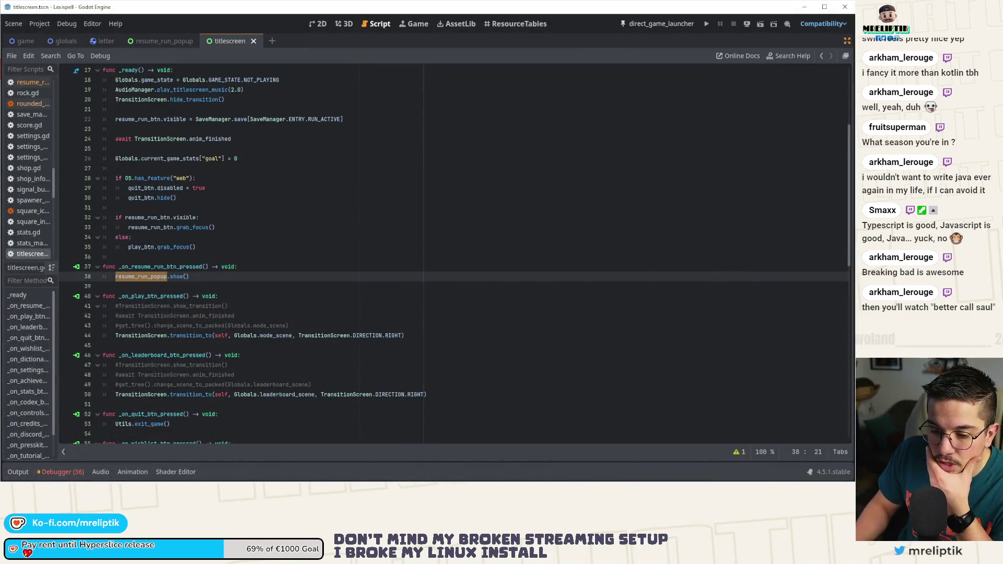
Move the downloaded CSV into the localization folder, replacing the old file, and minimize File Pilot.
key("alt+Tab")
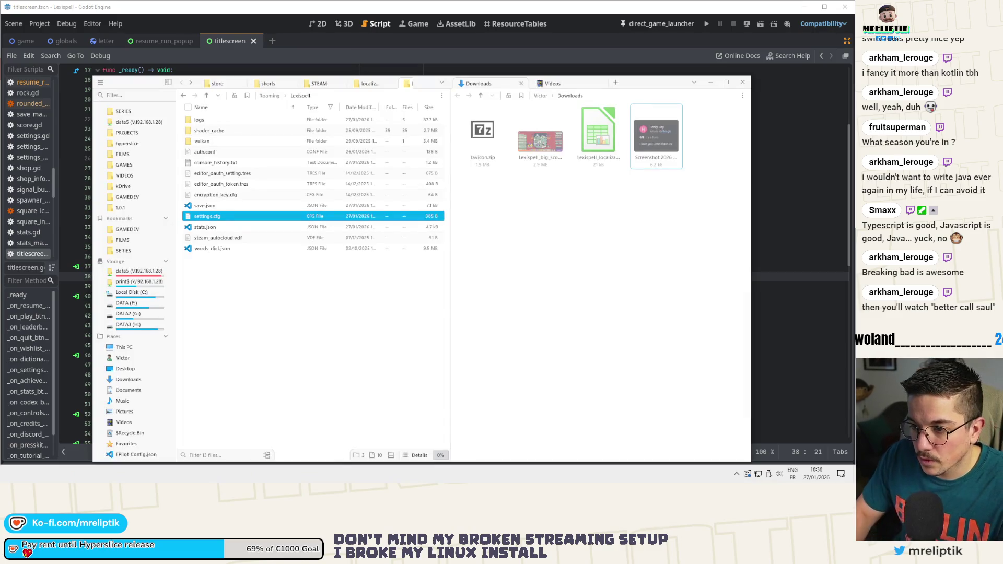
left_click(370, 83)
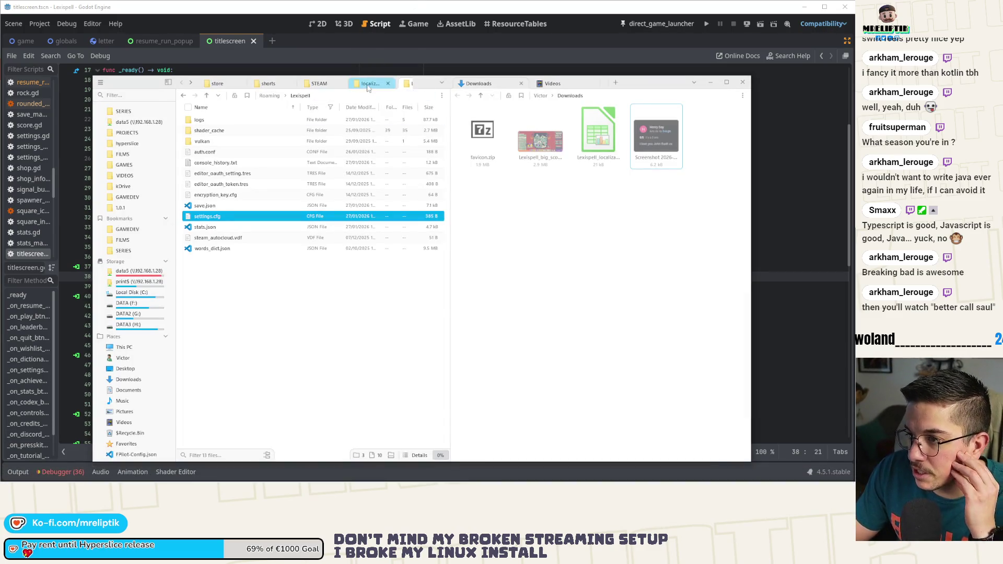
mouse_move(585, 149)
left_mouse_down()
mouse_move(579, 206)
mouse_move(299, 247)
mouse_move(297, 278)
left_mouse_up()
left_click(285, 201)
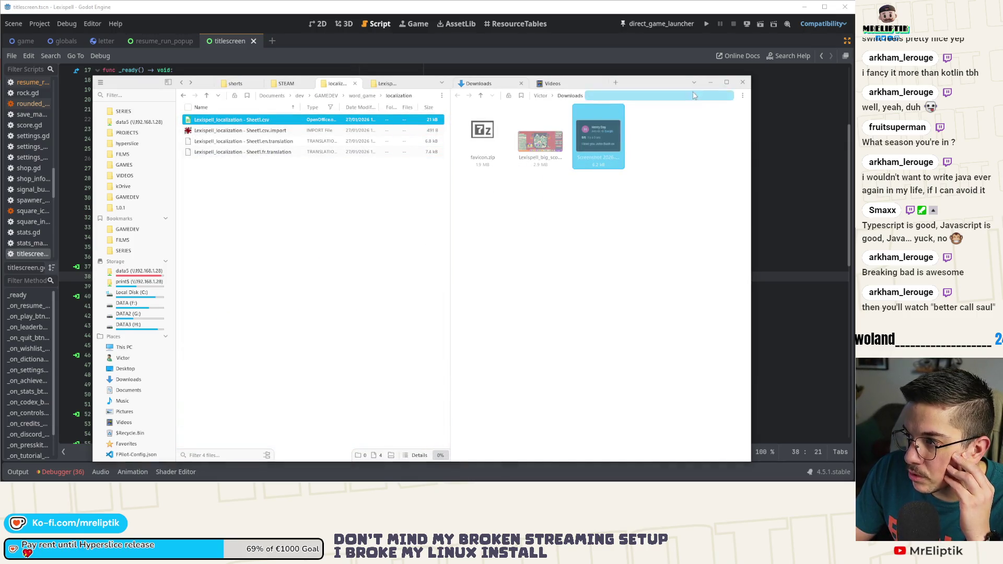
left_click(709, 82)
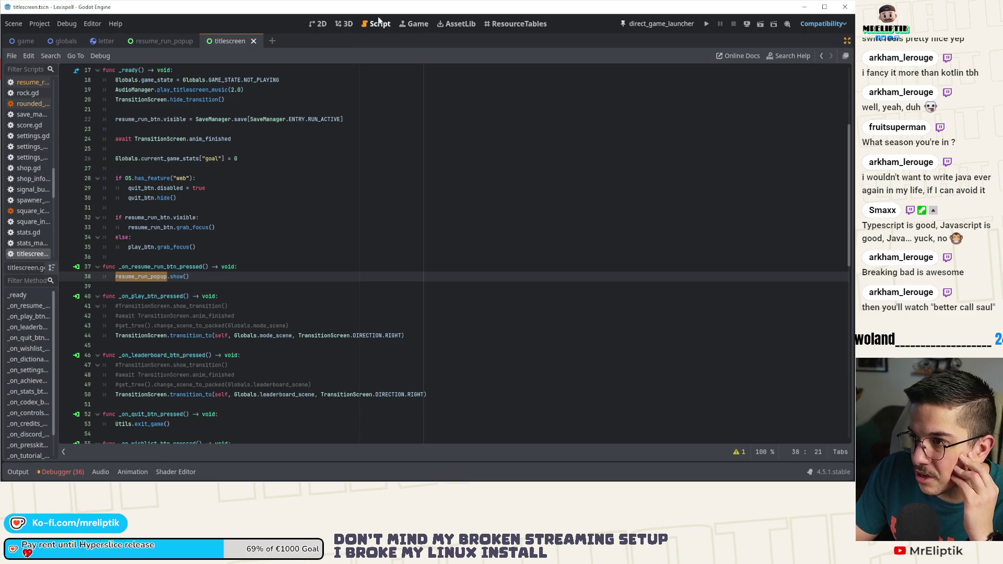
left_click(314, 27)
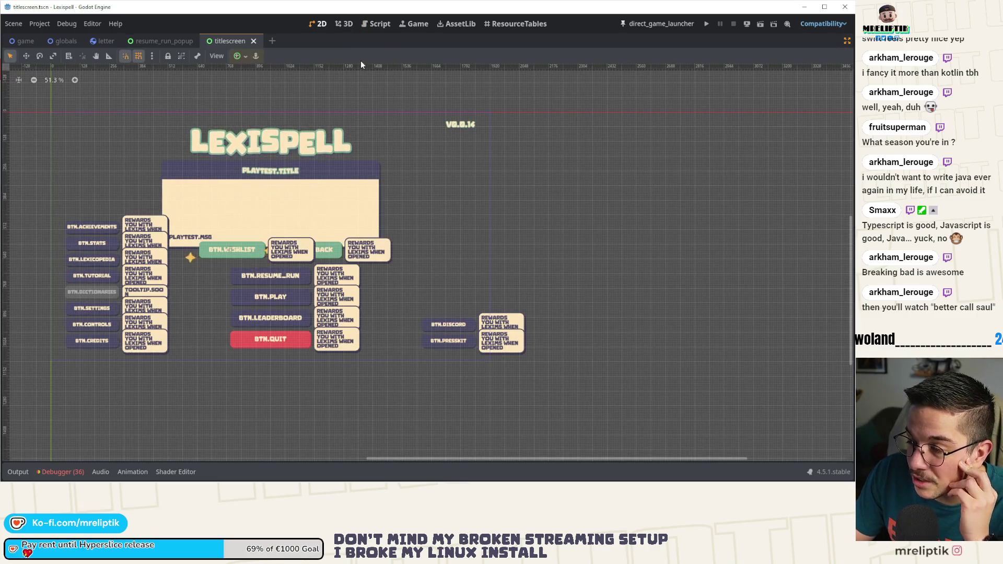
Run the game in French, pass SUIVANT and C'EST PARTI!, then continue the saved run.
left_click(848, 41)
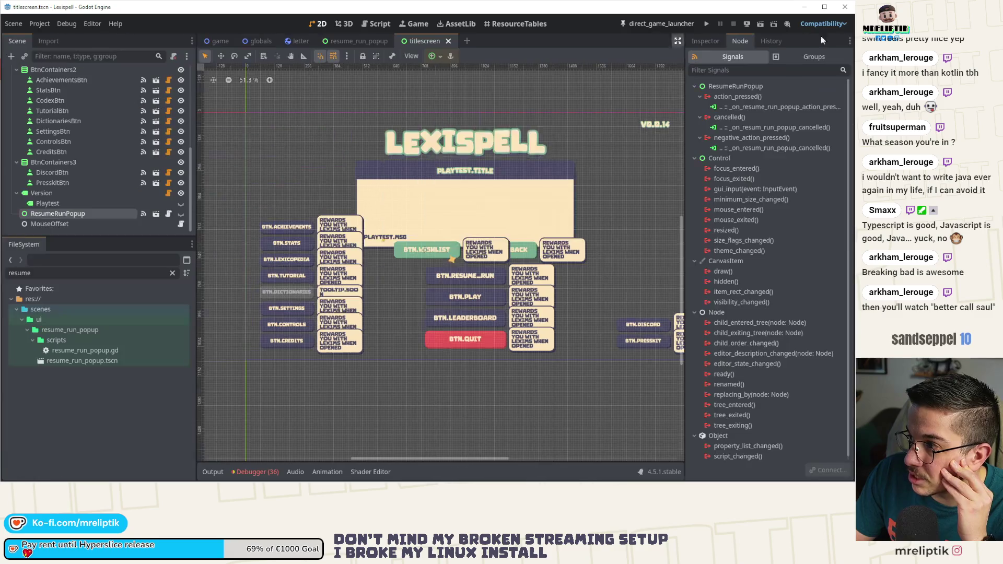
left_click(706, 26)
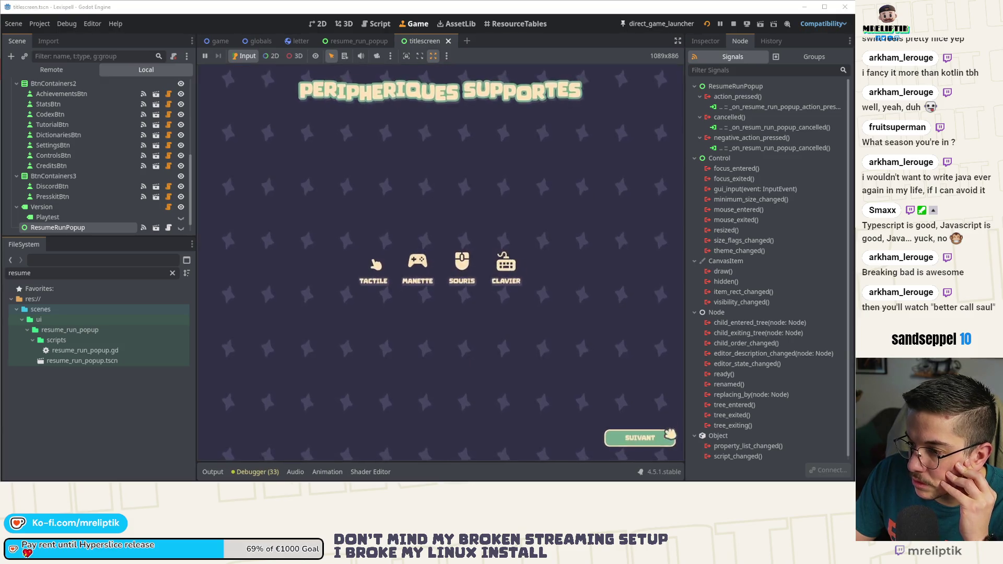
left_click(555, 432)
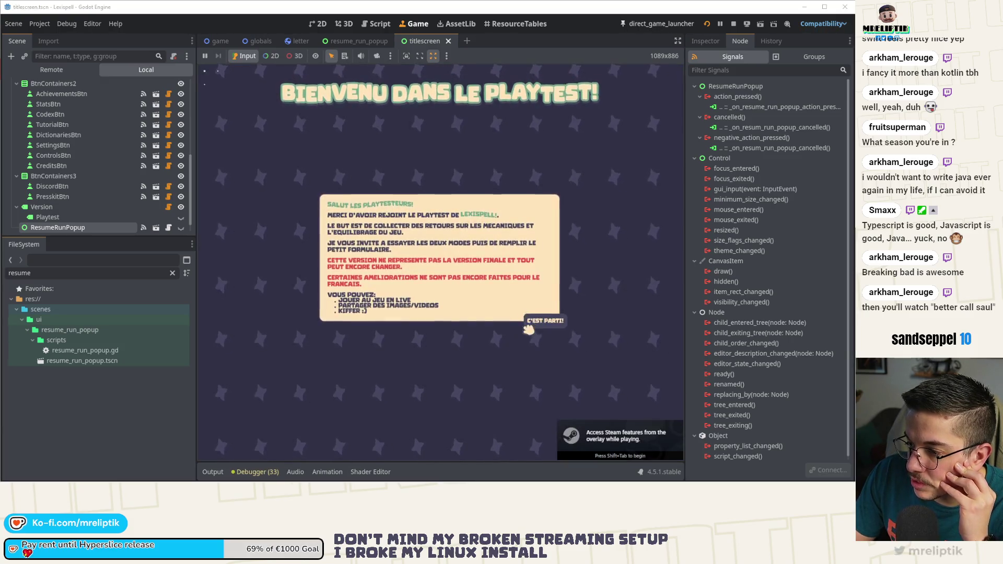
left_click(530, 322)
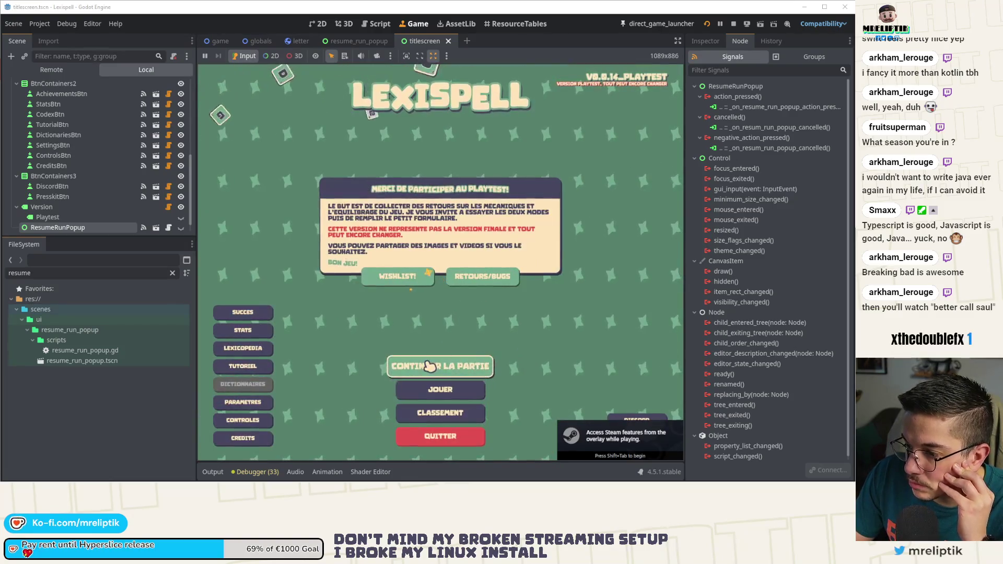
left_click(430, 397)
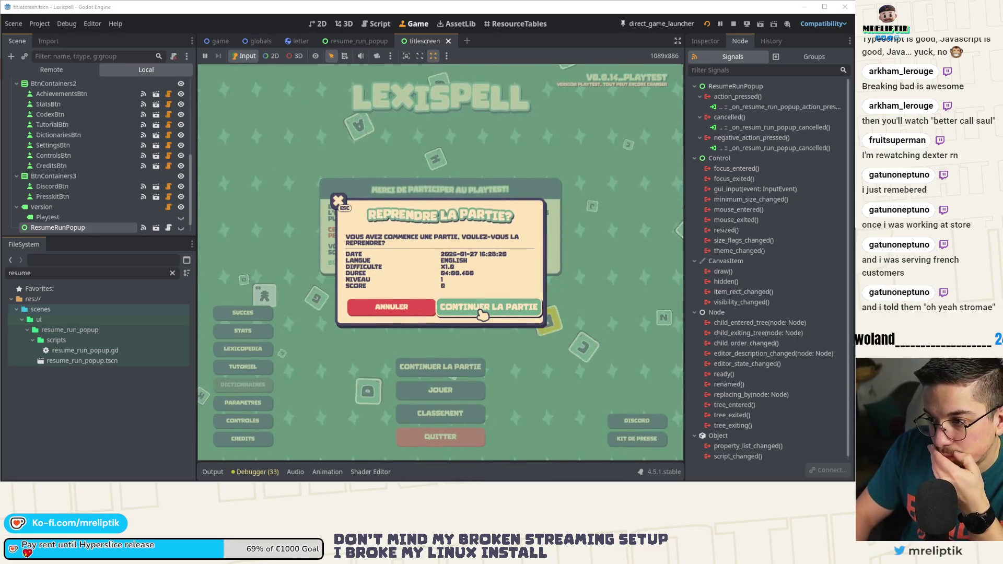
left_click(481, 313)
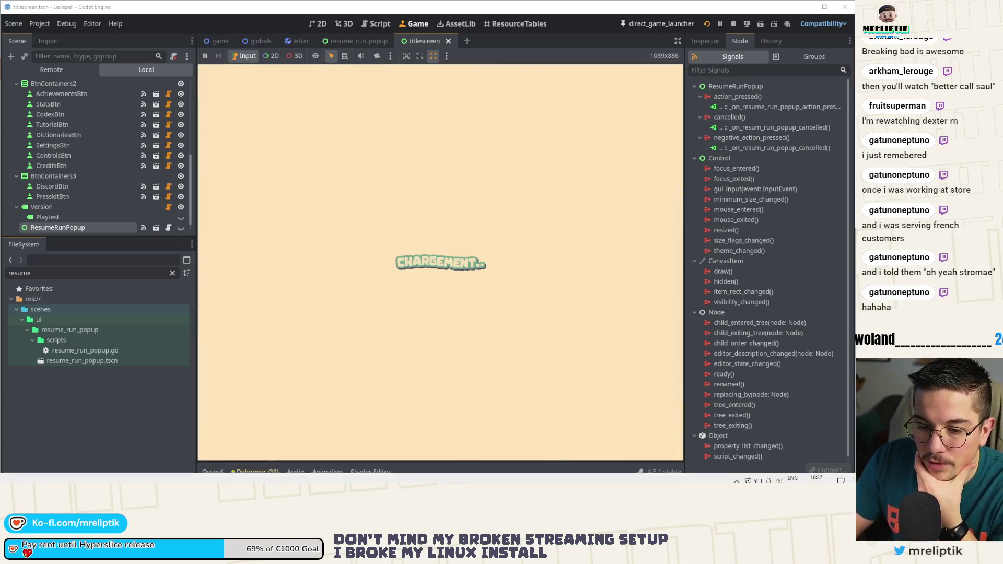
key("alt+Tab")
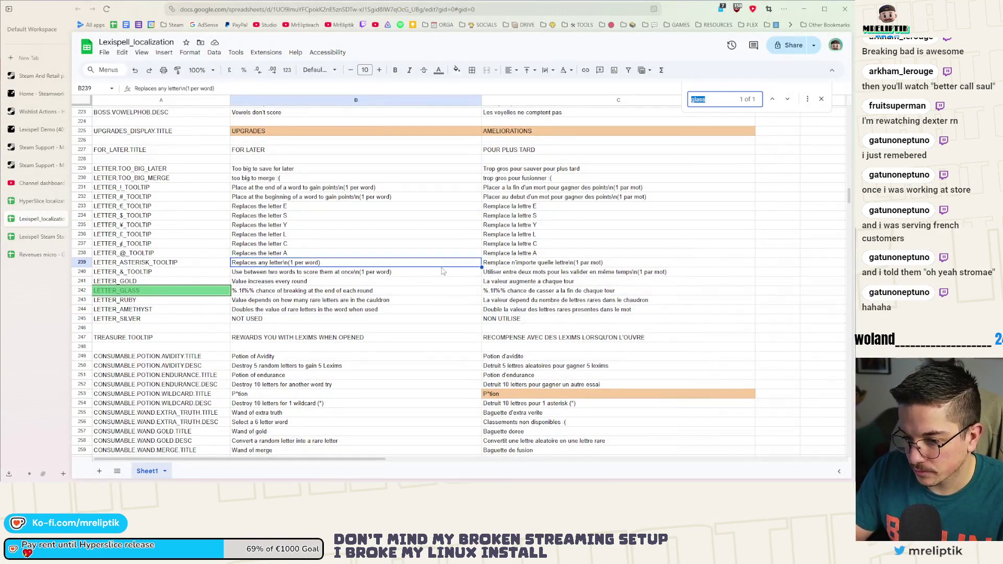
Find 'continuer' and change the French text in C4 to REPRENDRE LA PARTIE.
type("continuer")
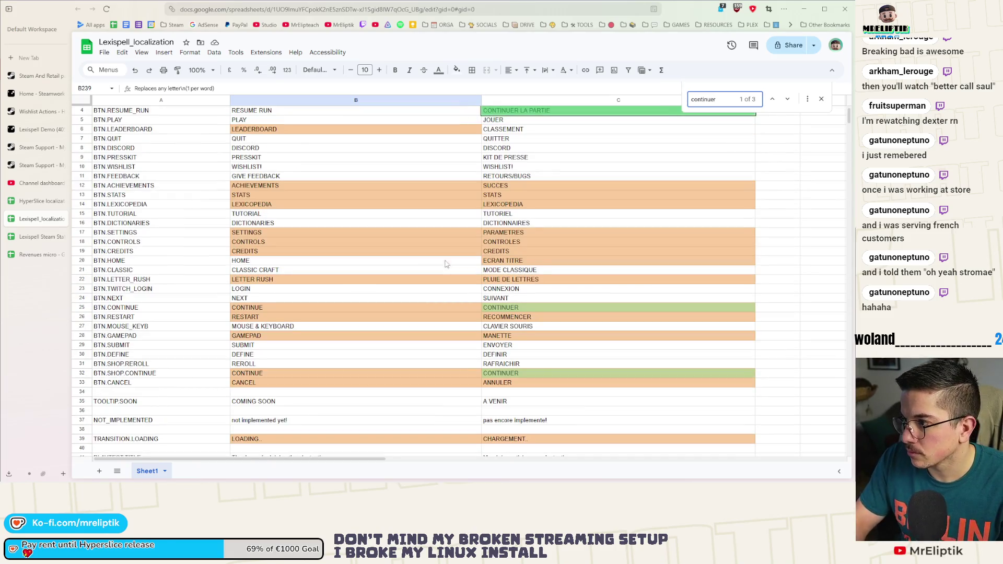
scroll(557, 197, "up", 2)
double_click(511, 139)
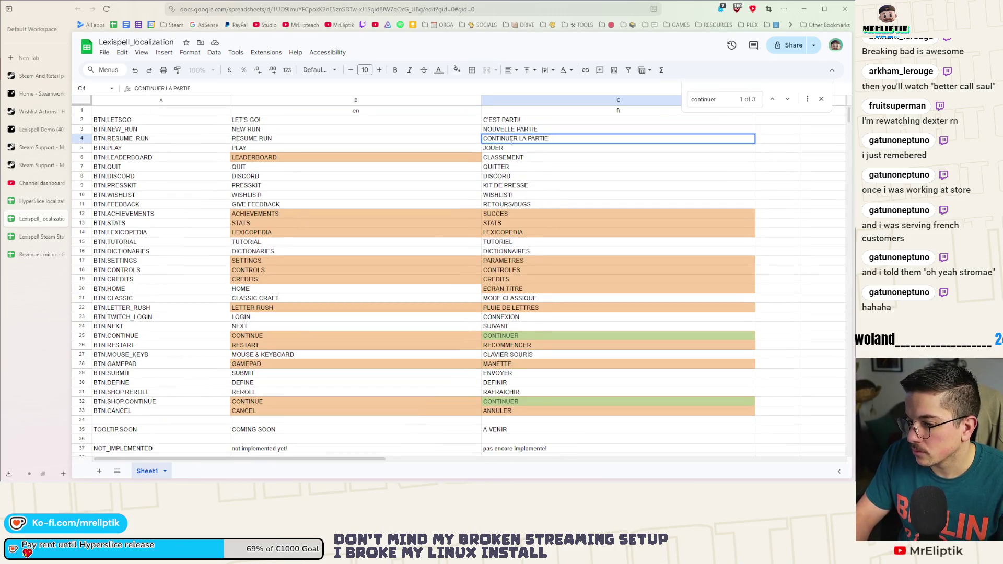
type("REPRENDR")
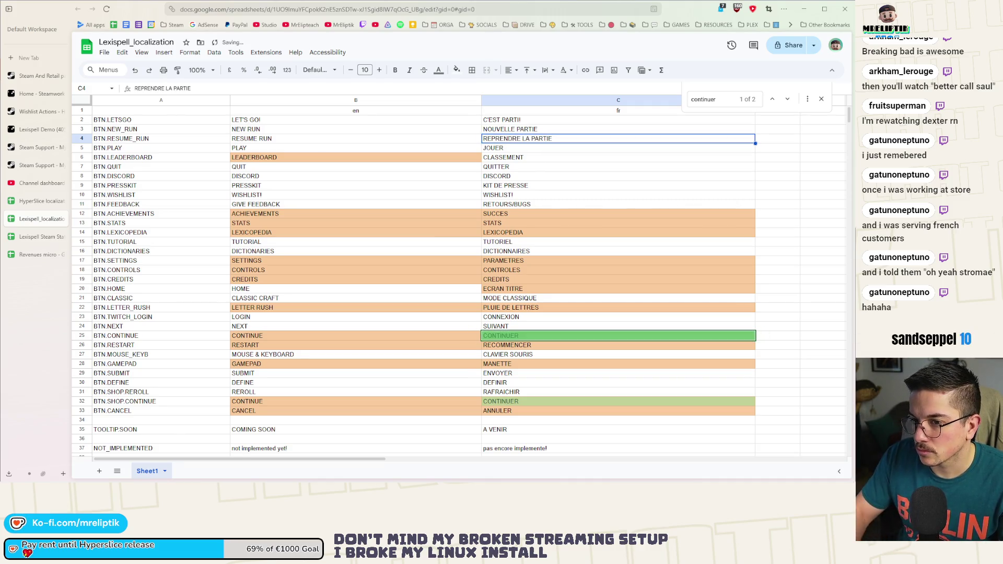
left_click(495, 184)
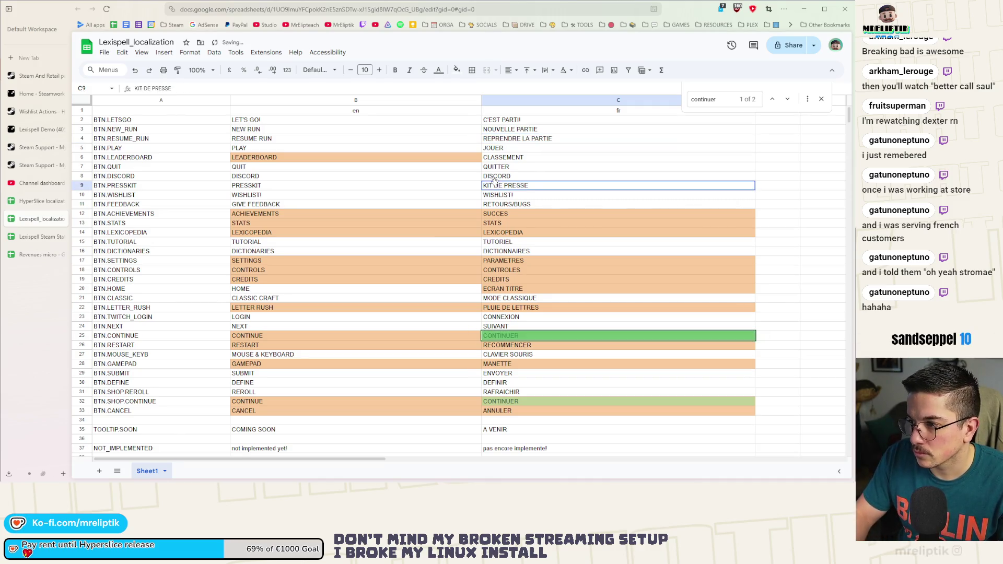
left_click(507, 139)
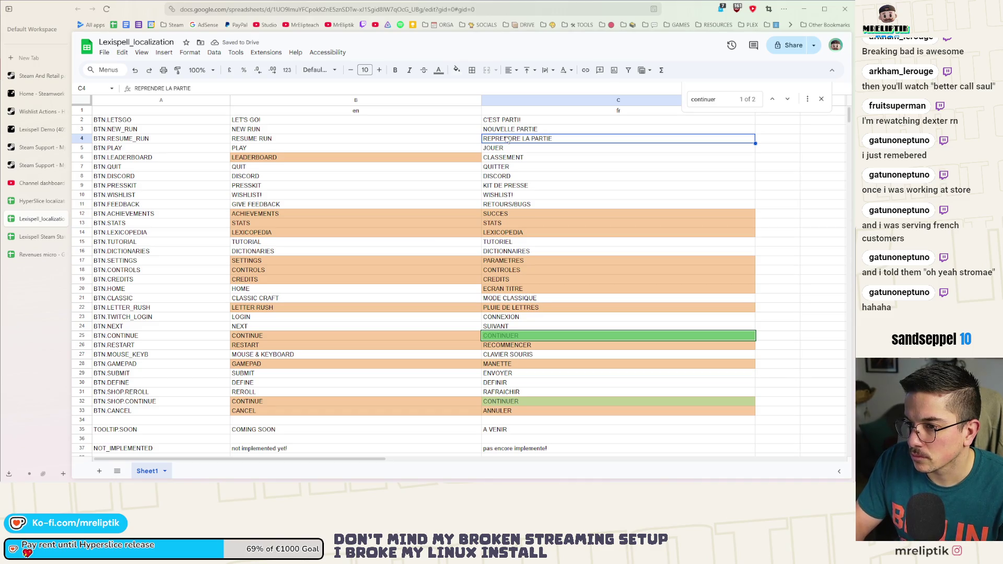
Re-download the sheet as CSV, replace the project's localization file with it, and rerun the game.
left_click(104, 52)
mouse_move(125, 162)
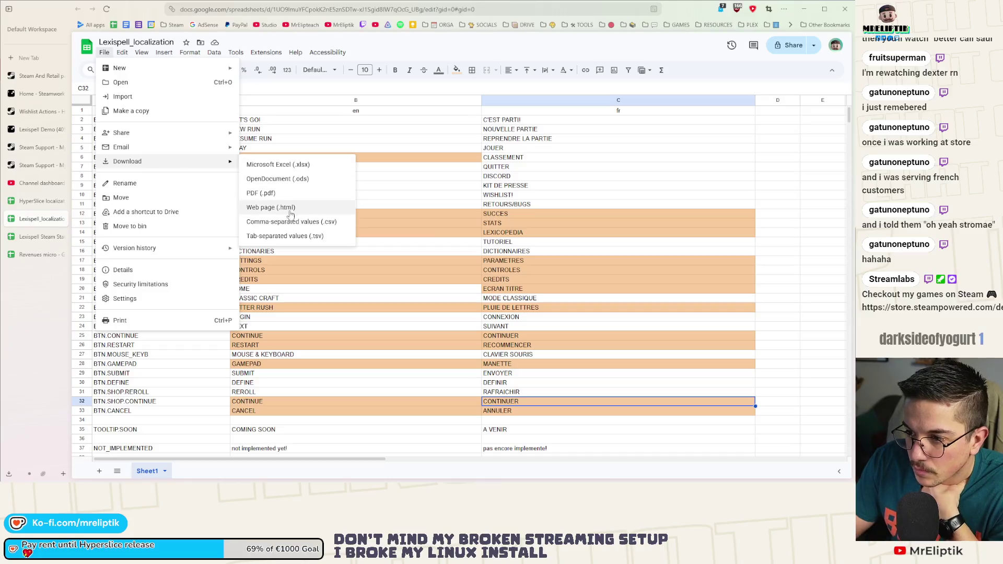
left_click(293, 222)
key("alt+Tab")
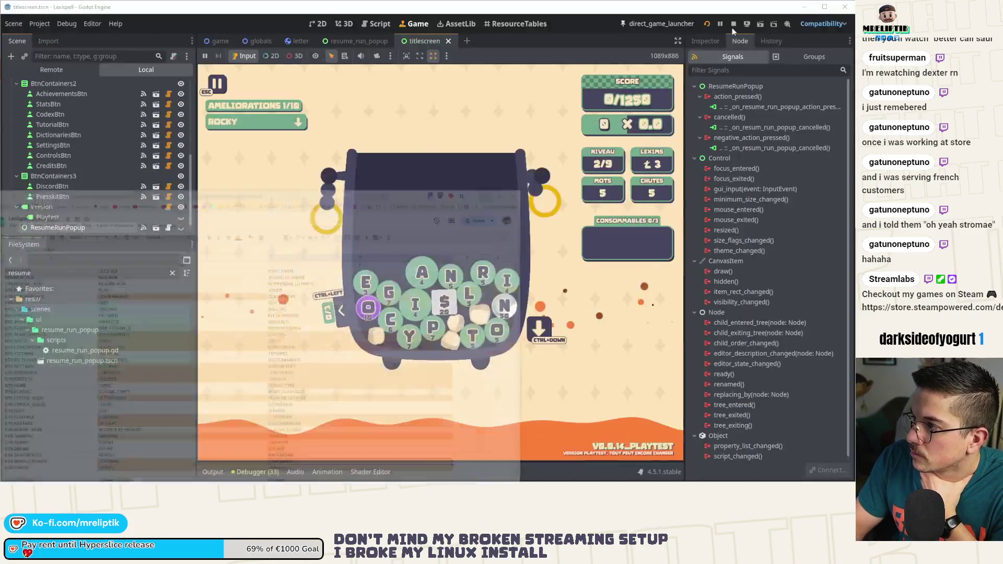
key("alt+Tab")
left_click_drag(599, 136, 309, 258)
left_click(261, 193)
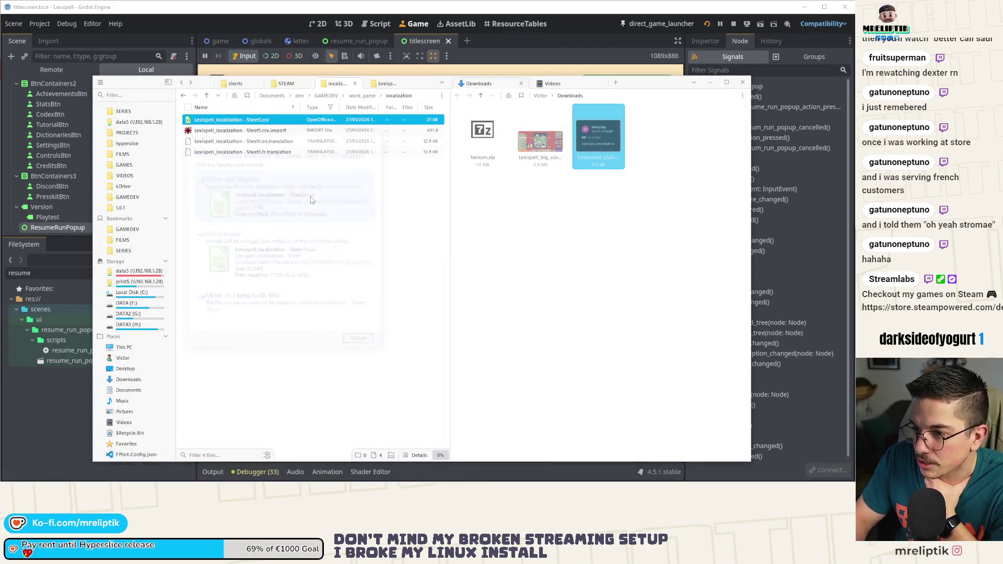
left_click(711, 82)
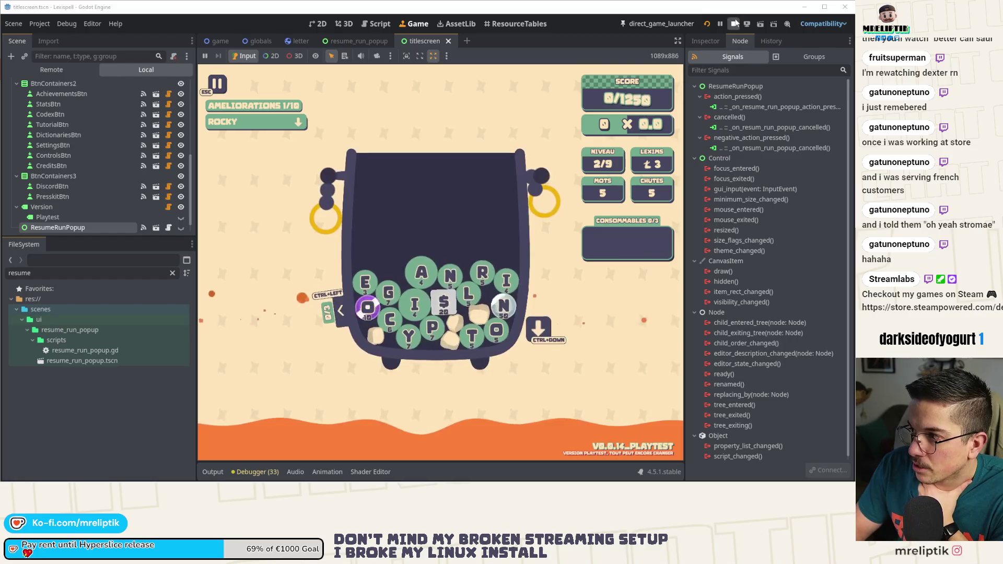
left_click(706, 24)
Restart the game, dismiss the French playtest welcome message and expand the game view.
left_click(709, 23)
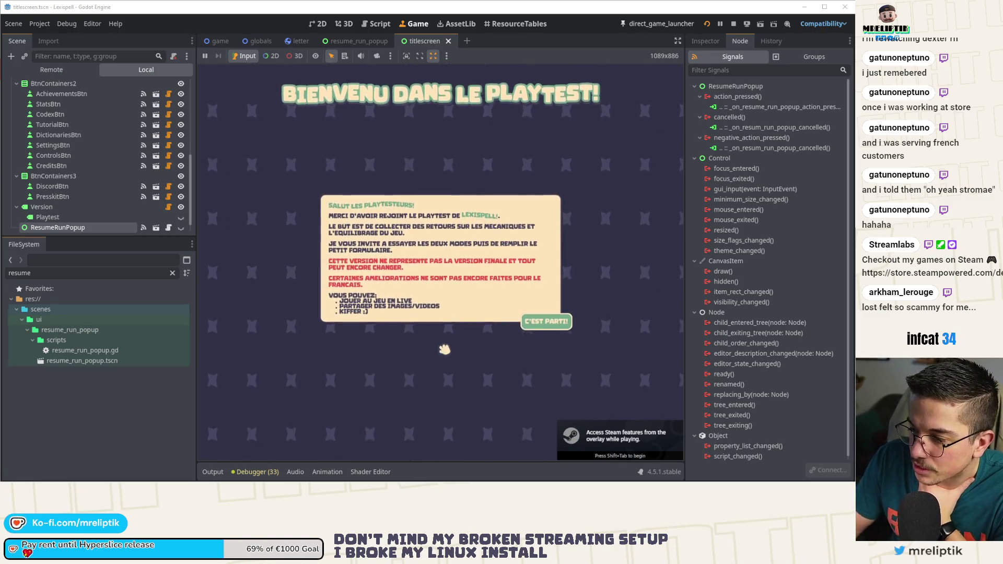
left_click(546, 324)
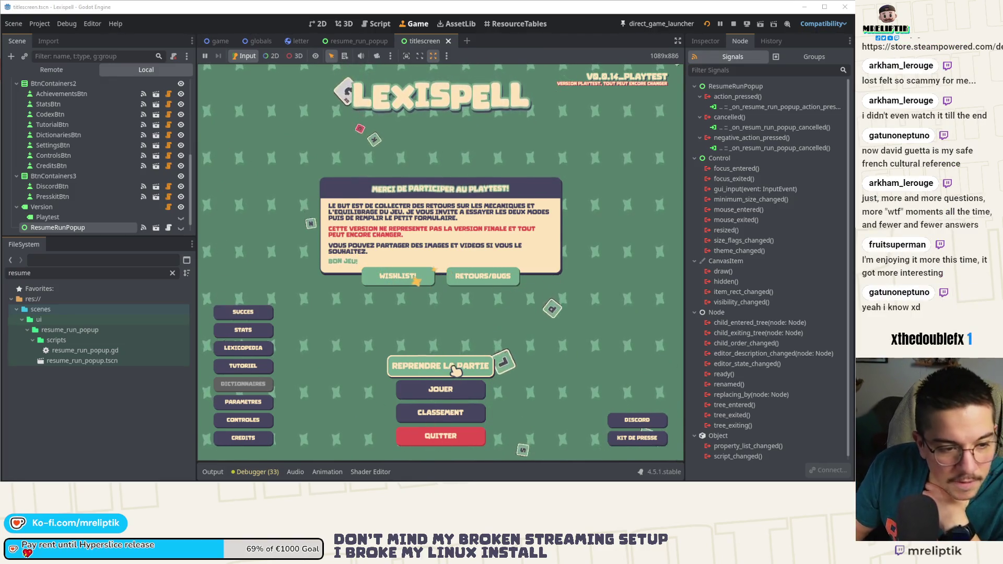
left_click(678, 41)
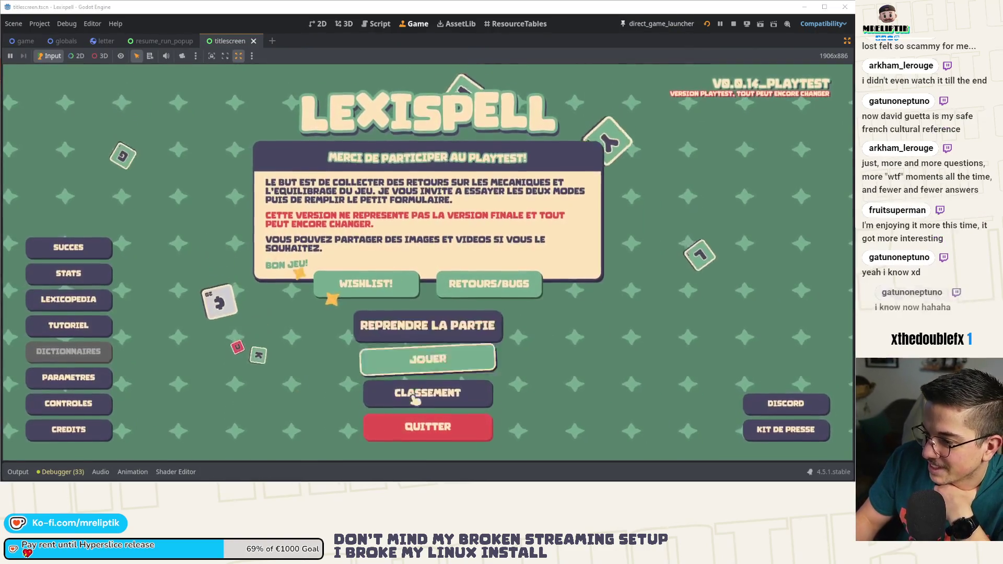
Check the Reprendre la partie prompt's wording several times, then resume the saved run.
left_click(431, 330)
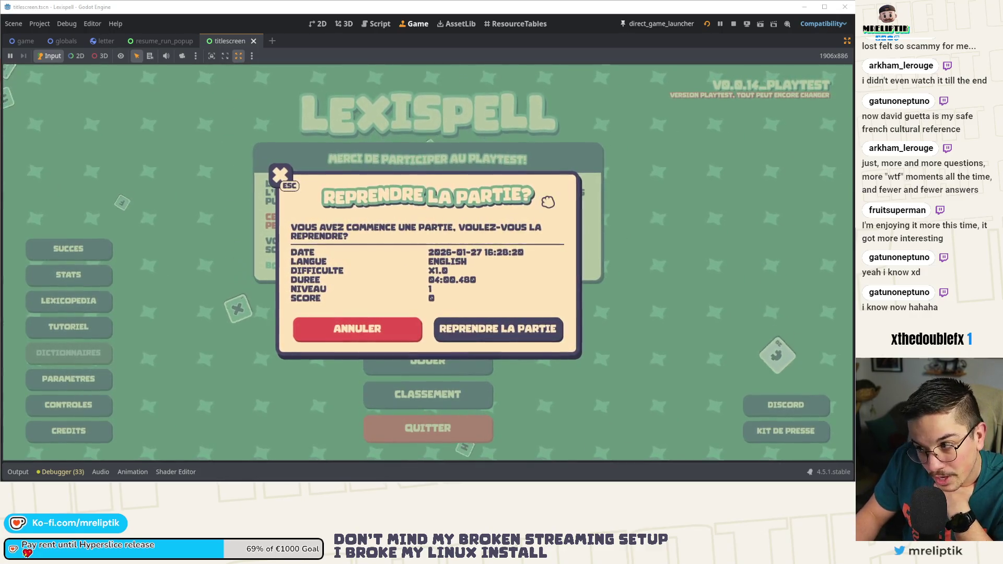
left_click(359, 330)
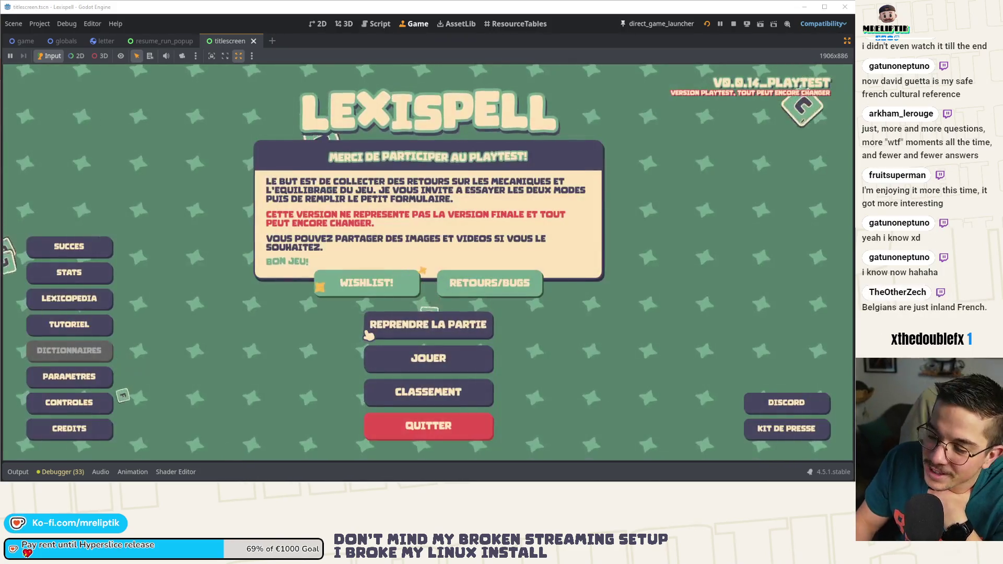
left_click(370, 333)
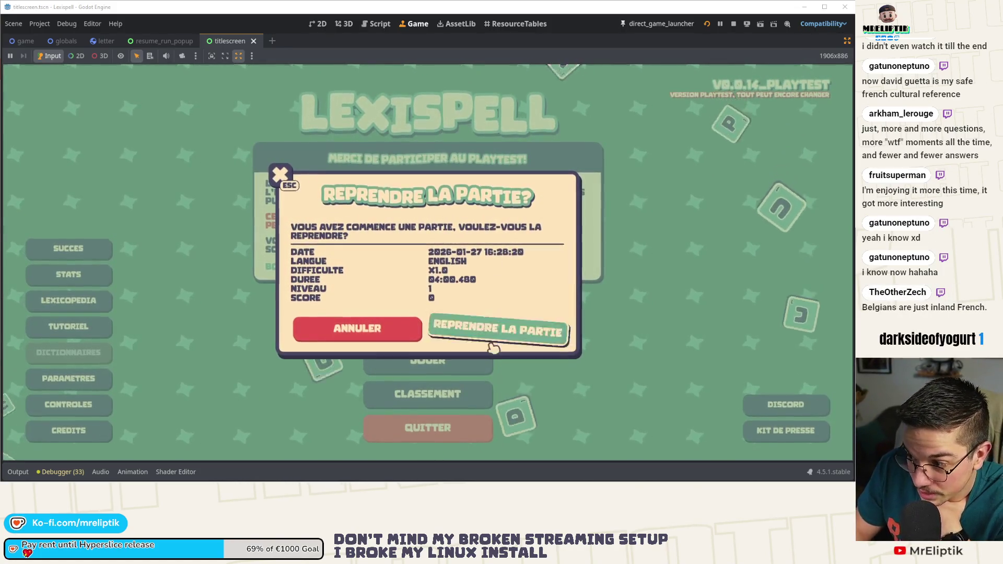
key("Escape")
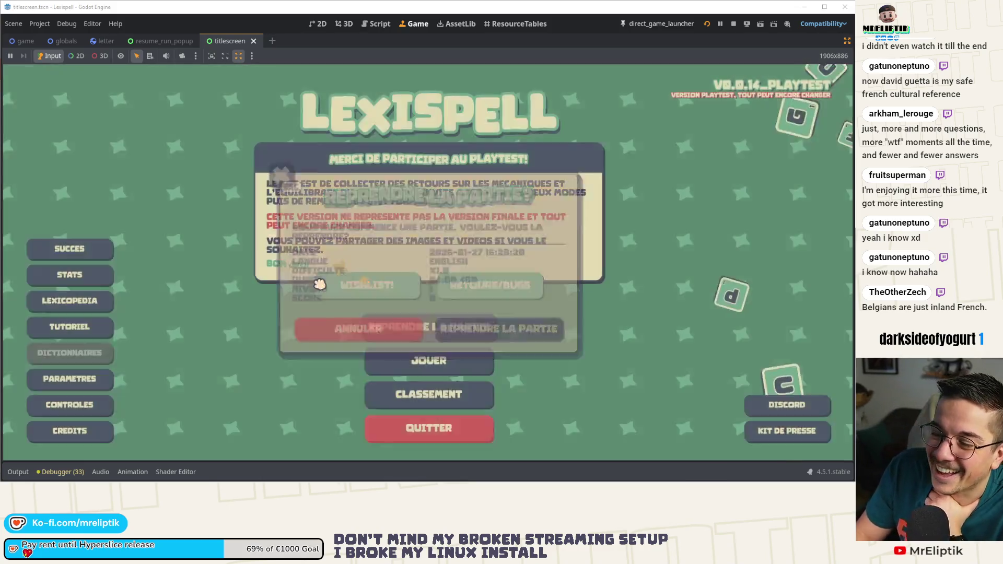
left_click(361, 324)
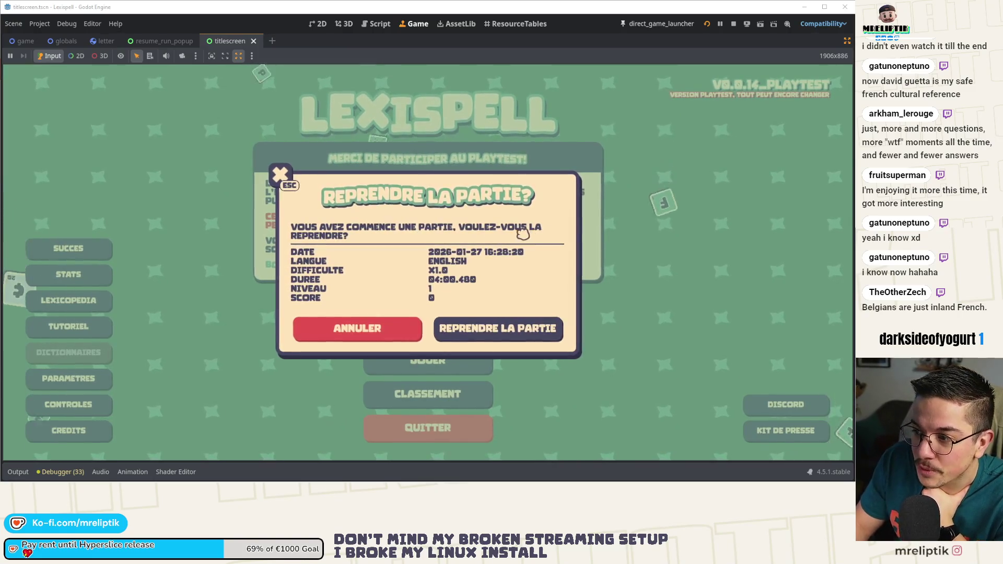
left_click(487, 329)
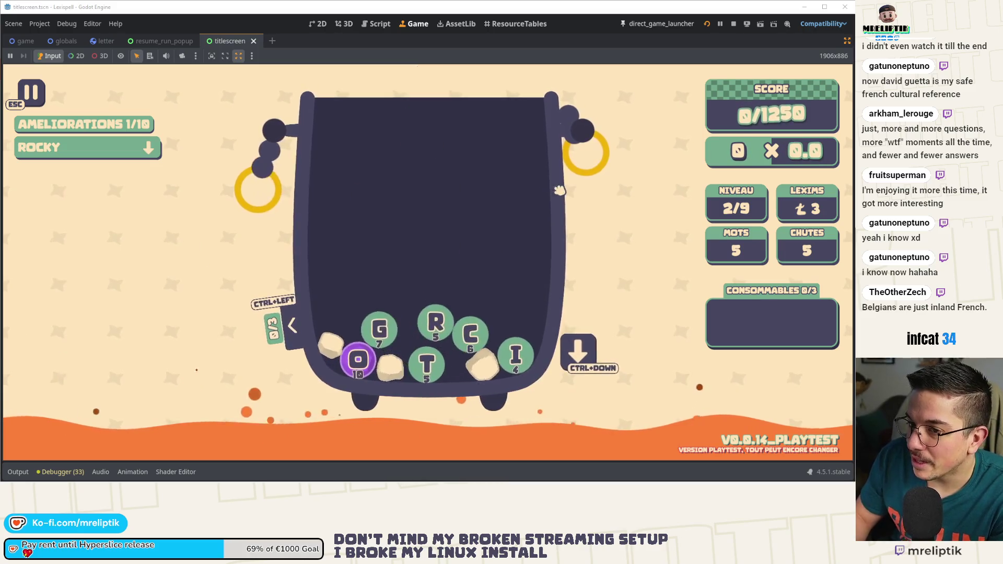
Pause the game and look up BELGIAN in the Wiktionnaire field.
left_click(40, 93)
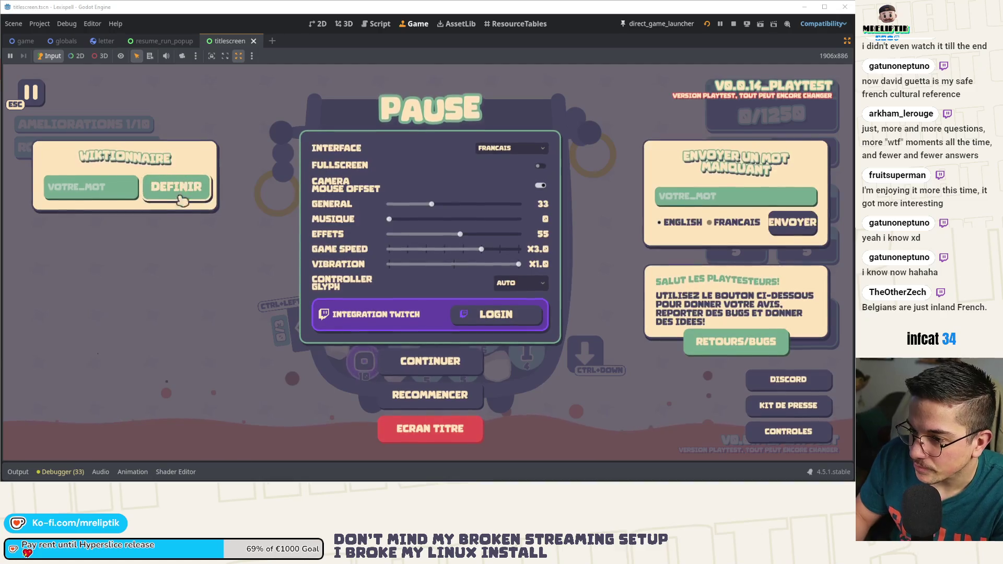
left_click(109, 200)
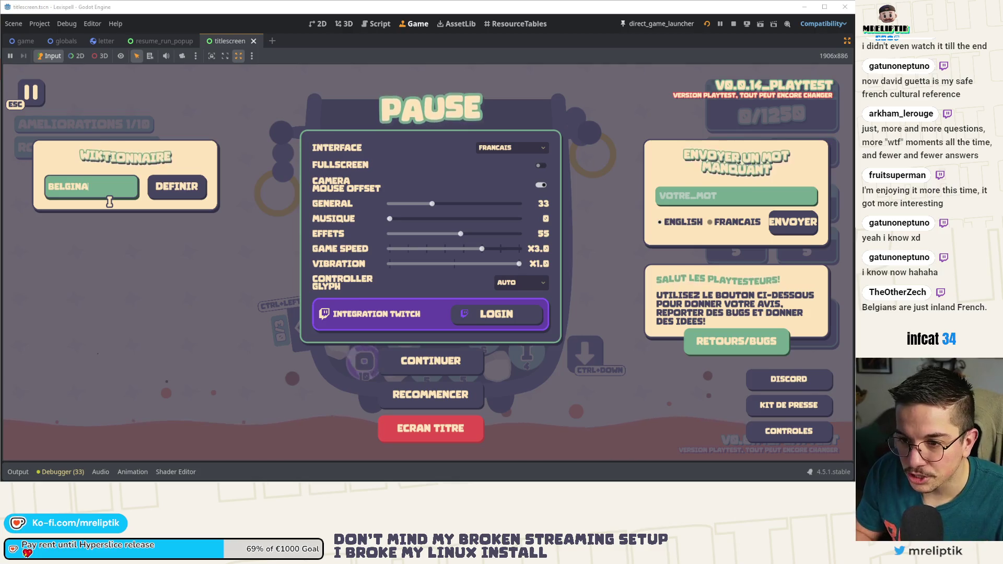
left_click(169, 188)
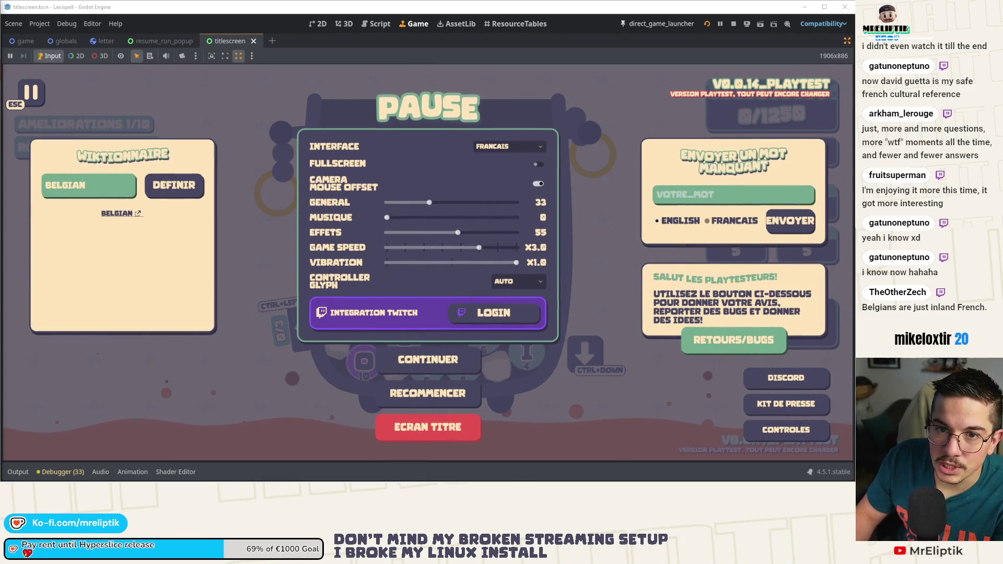
Look up NOT in the Wiktionnaire field, then ask to return to the title screen.
double_click(99, 192)
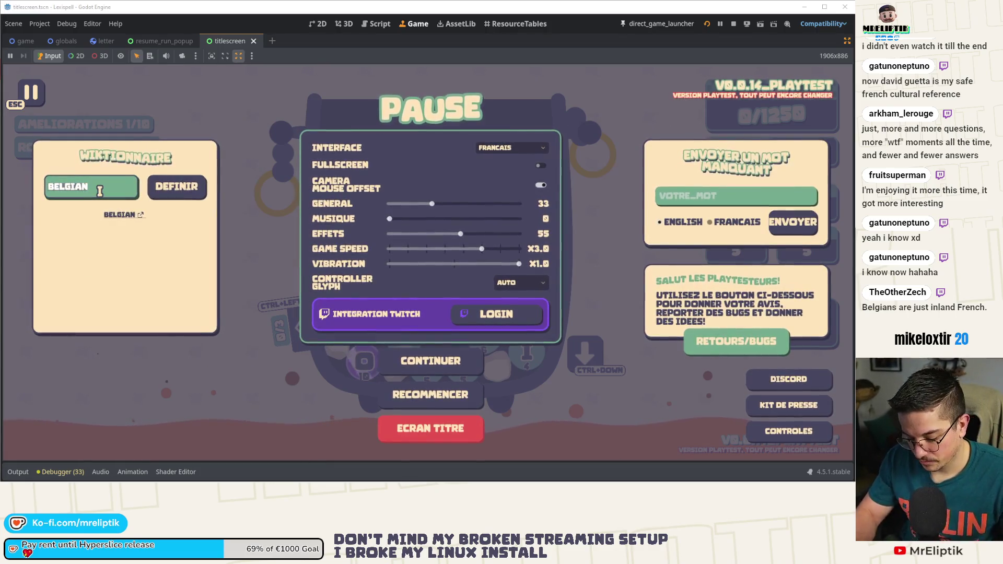
type("NOT")
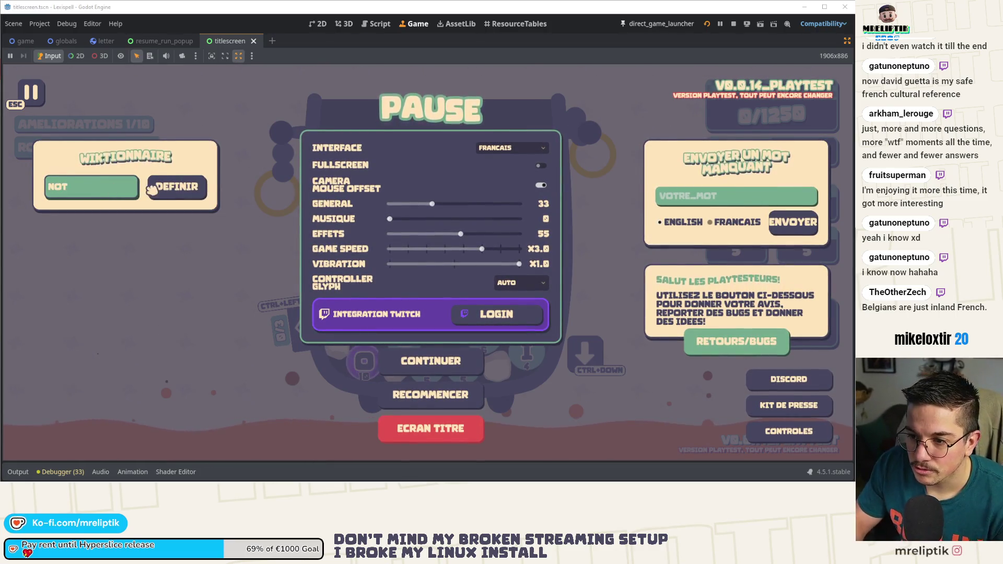
left_click(160, 189)
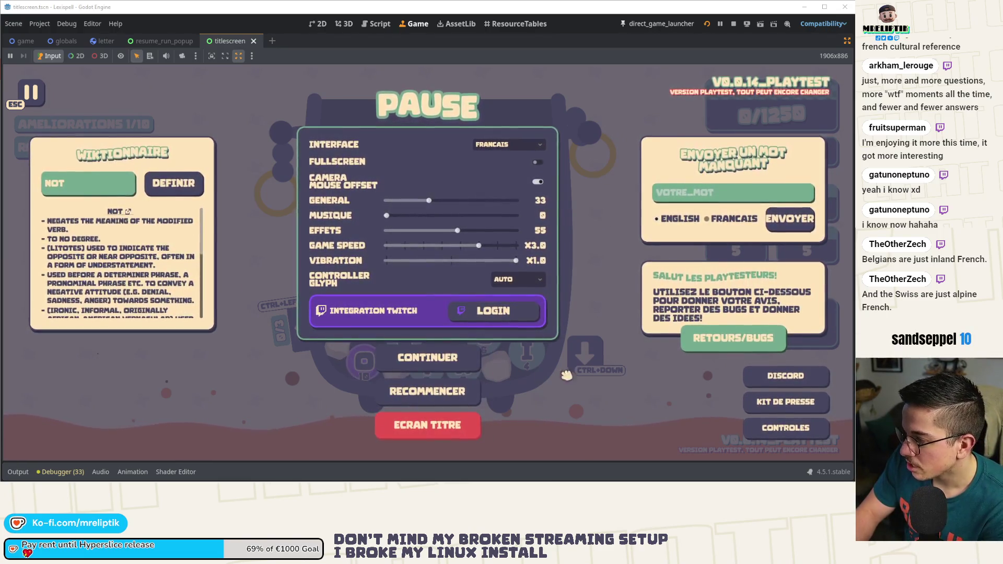
left_click(410, 435)
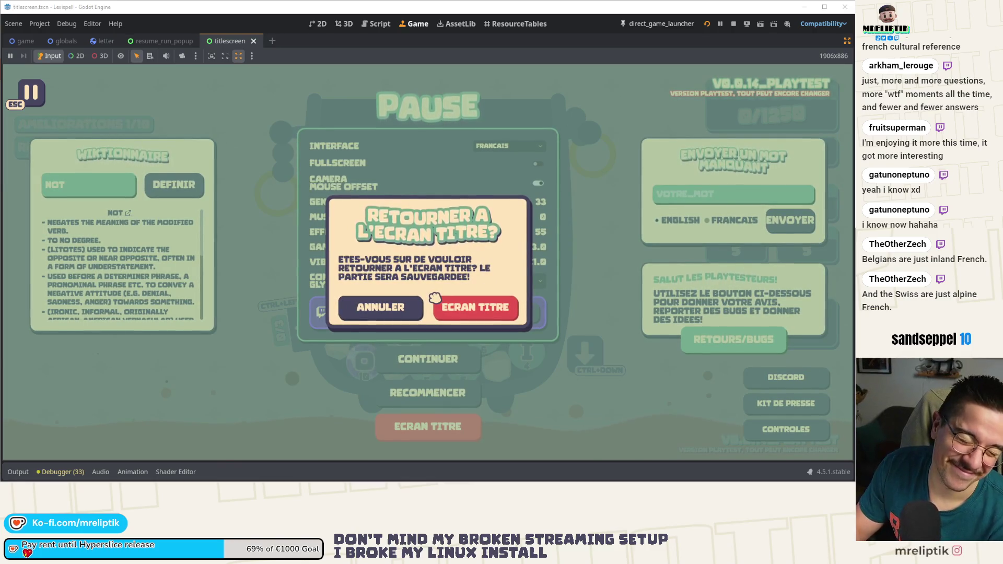
Confirm ECRAN TITRE, set the game's interface language to ENGLISH, go home, and stop the run.
left_click(475, 312)
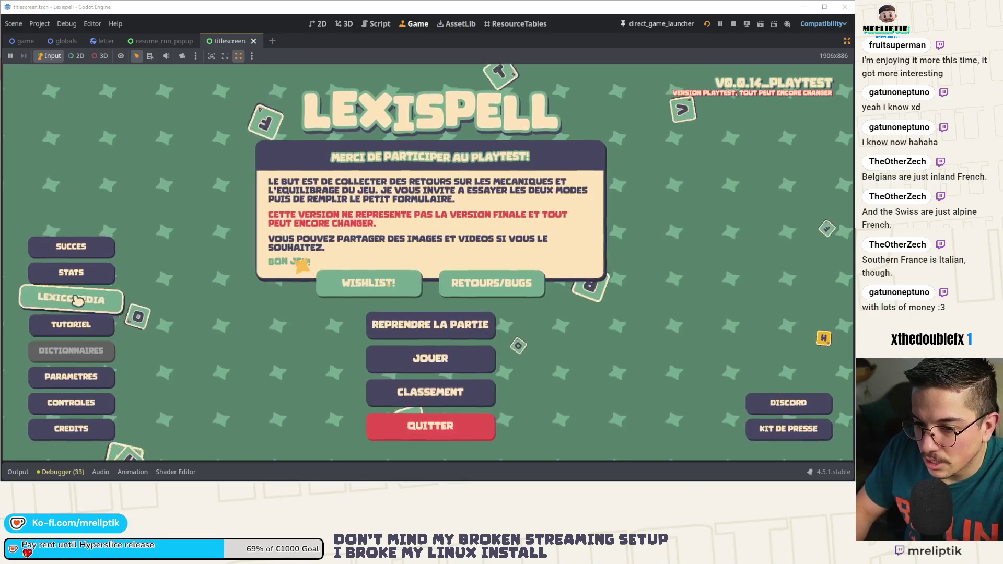
left_click(86, 384)
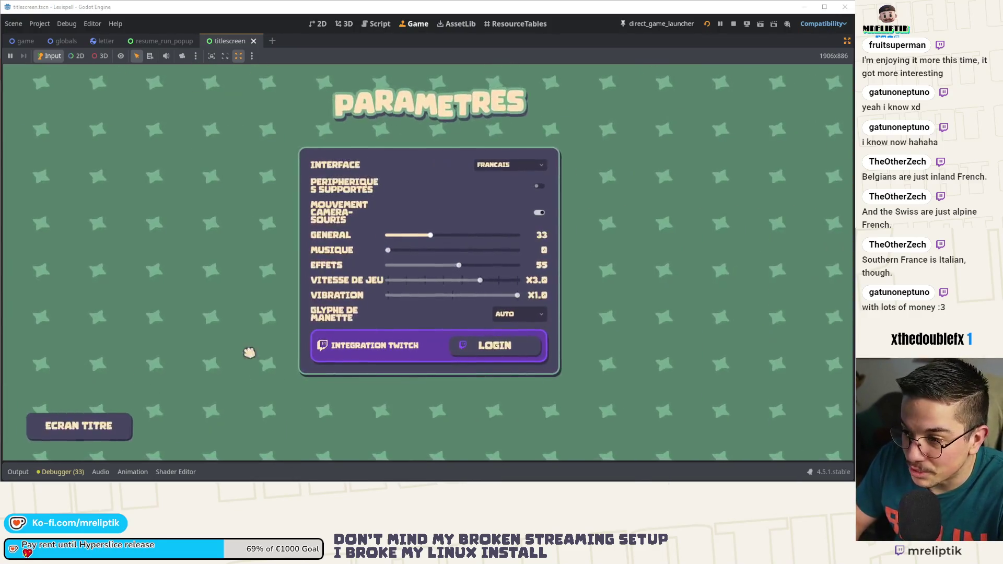
left_click(509, 167)
left_click(495, 177)
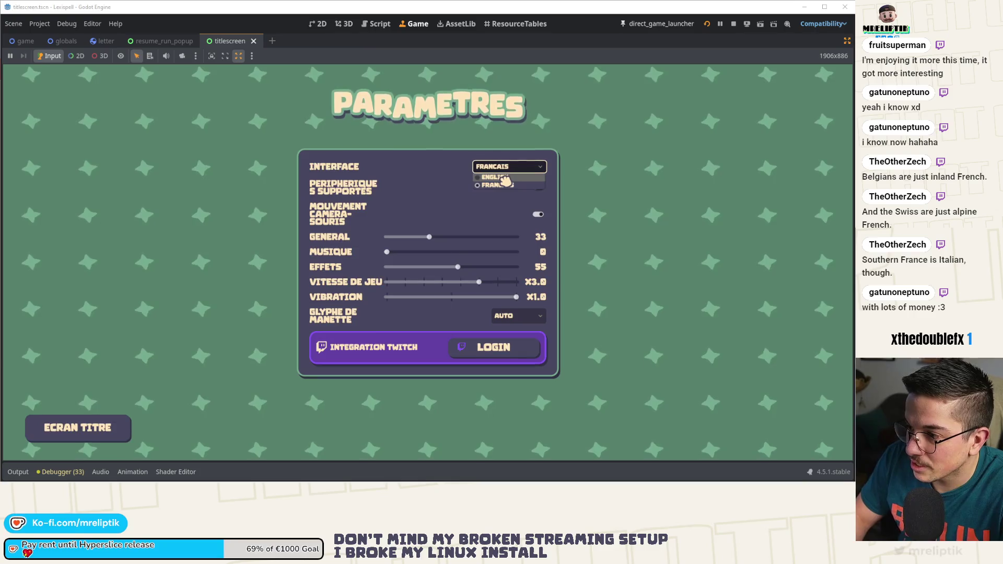
left_click(73, 429)
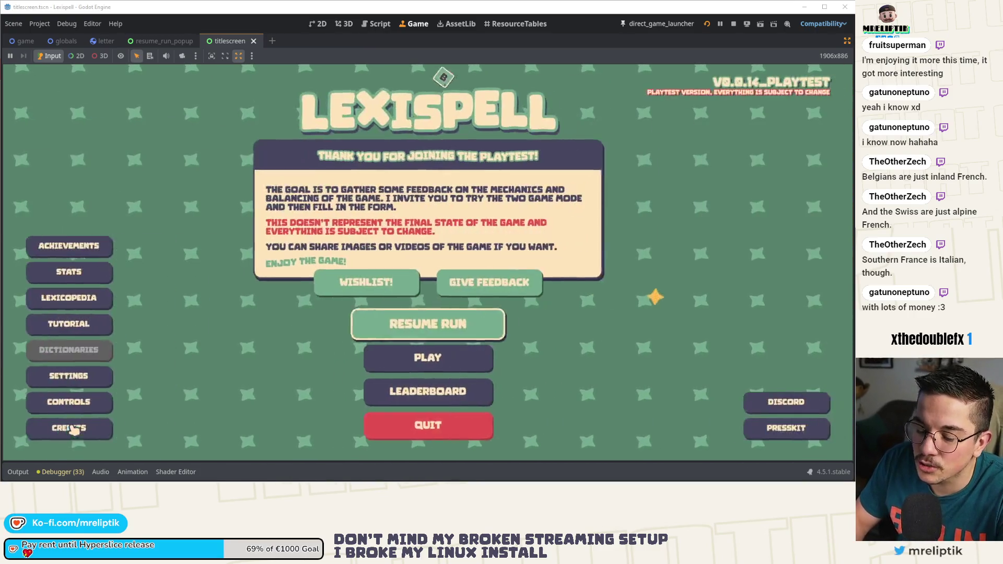
left_click(734, 25)
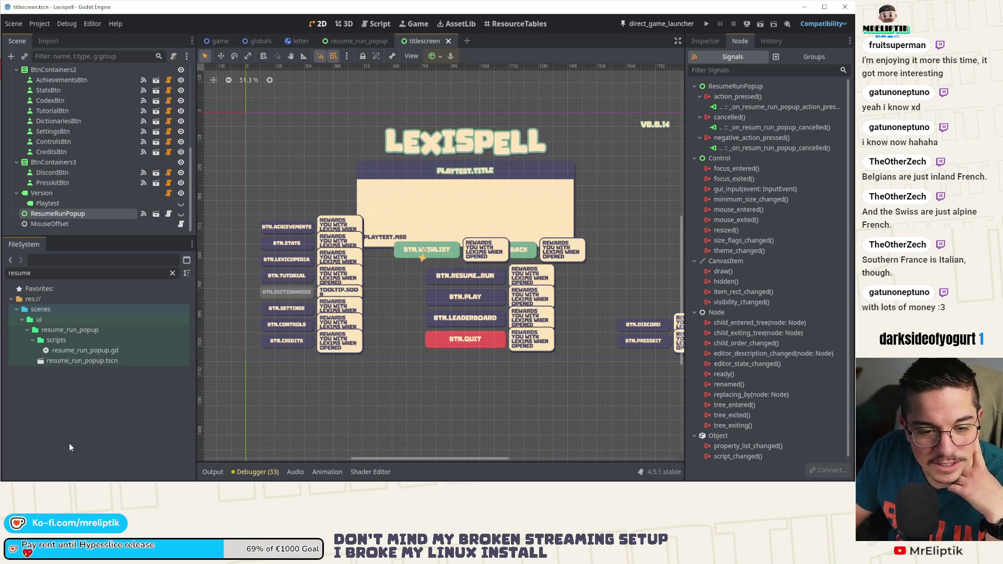
Open the resume_run_popup scene, zoom into the popup, then close its tab.
mouse_move(79, 482)
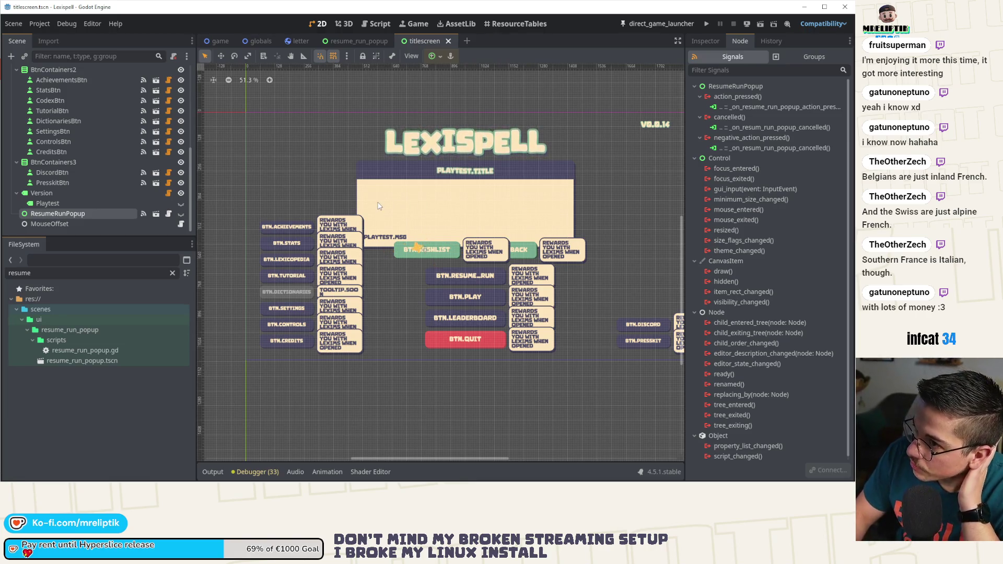
left_click(369, 45)
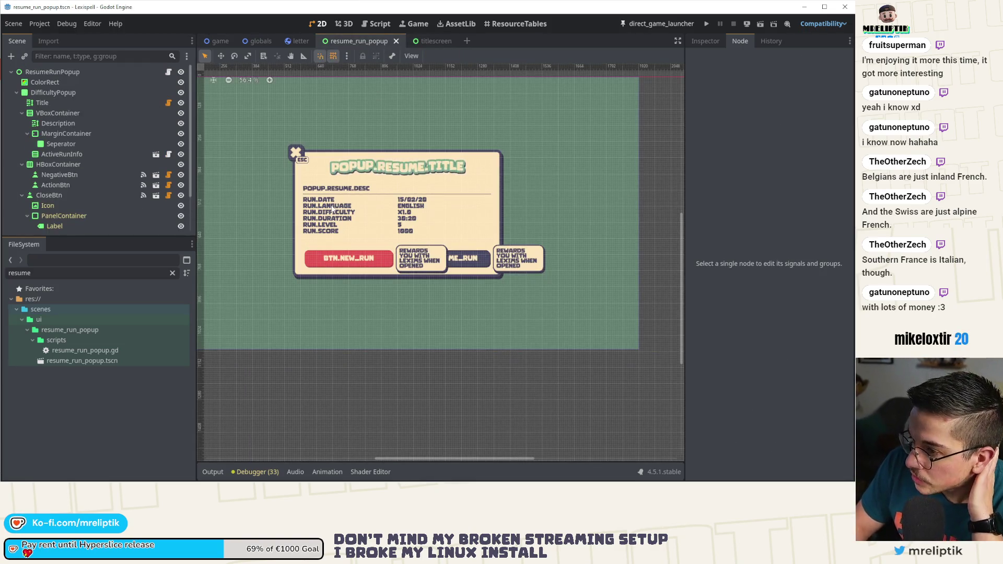
scroll(332, 209, "up", 3)
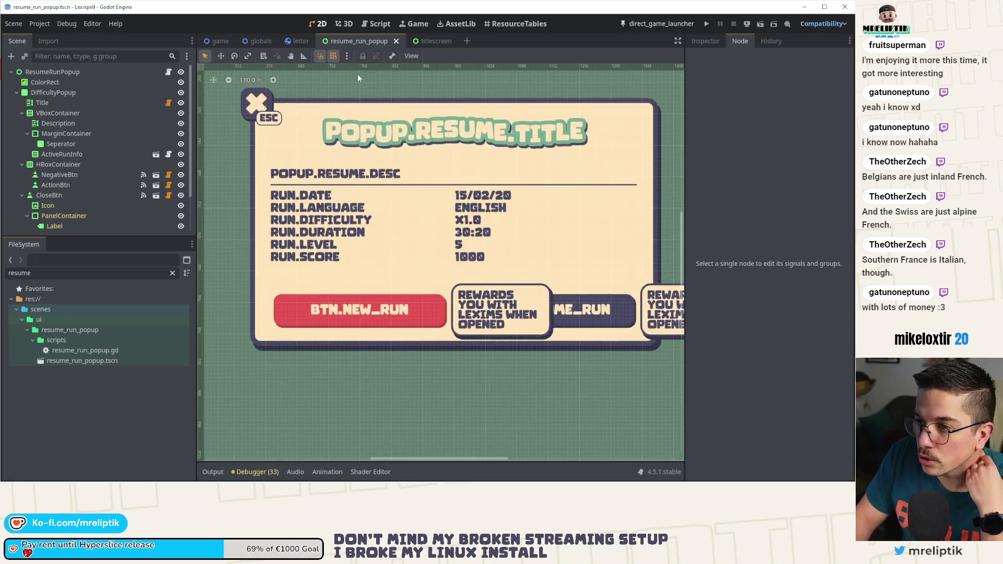
middle_click(376, 42)
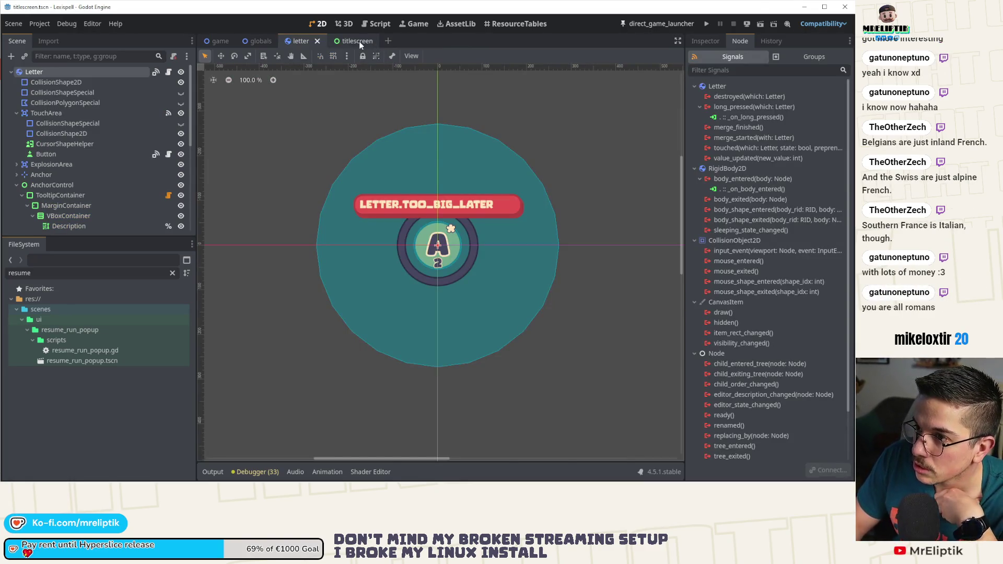
Switch to the titlescreen scene tab and clear the FileSystem search filter.
left_click(359, 42)
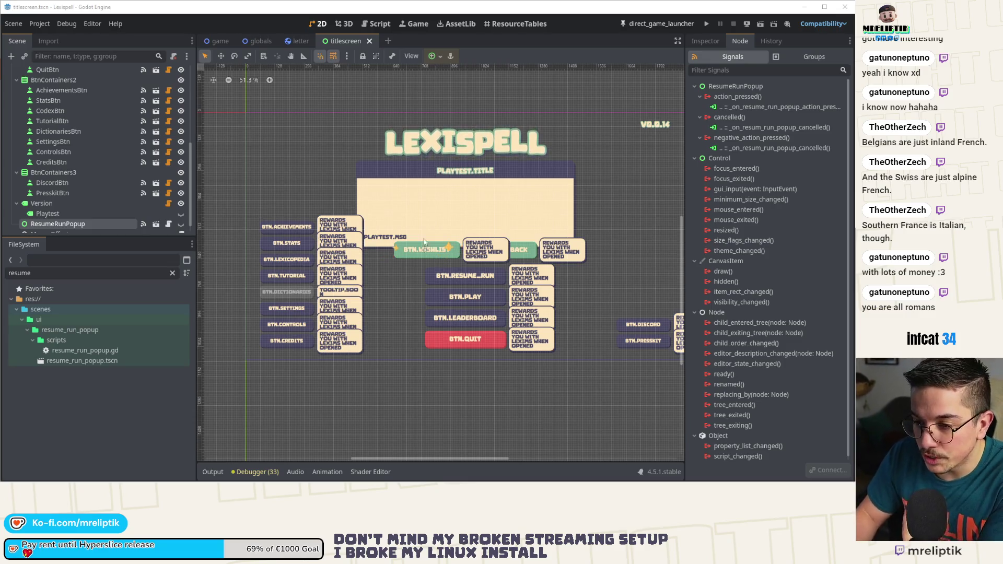
left_click(172, 273)
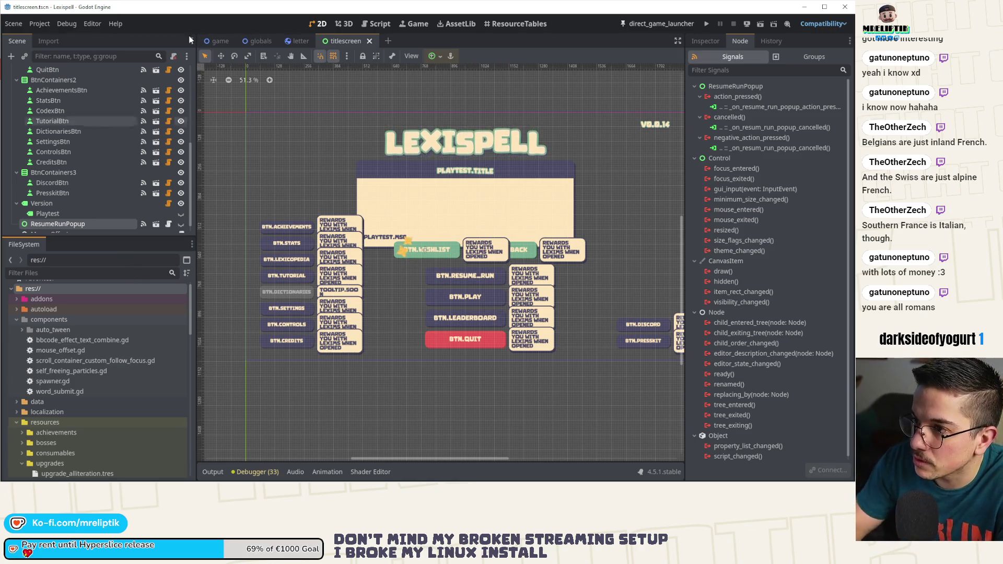
Return to the titlescreen scene, zoom out the viewport, and bring up Quick Open Scene.
left_click(303, 41)
left_click(347, 41)
scroll(436, 188, "down", 1)
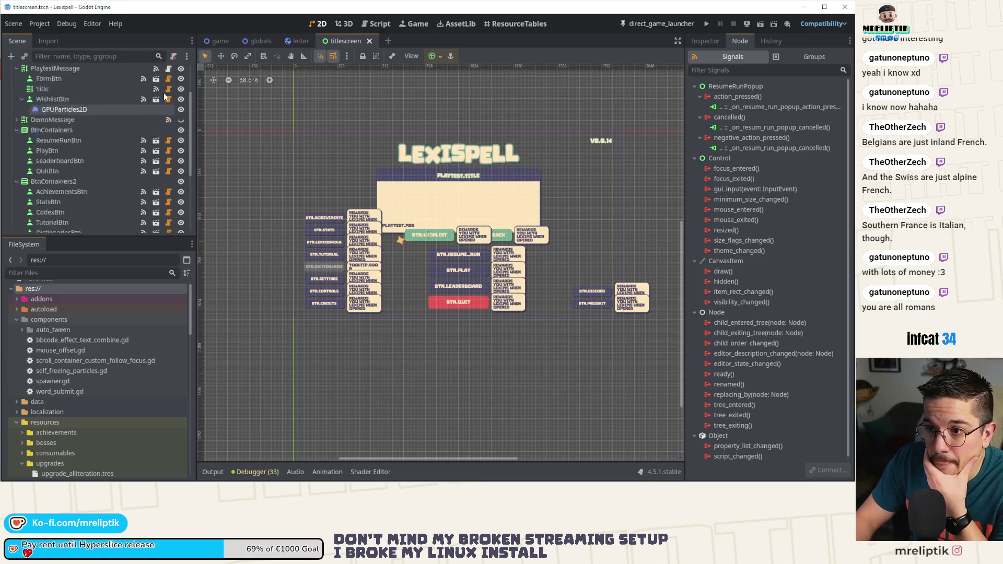
key("ctrl+shift+o")
Open mode.tscn, then the LanguageSelect scene and script, selecting the French emit line 17.
type("modfe")
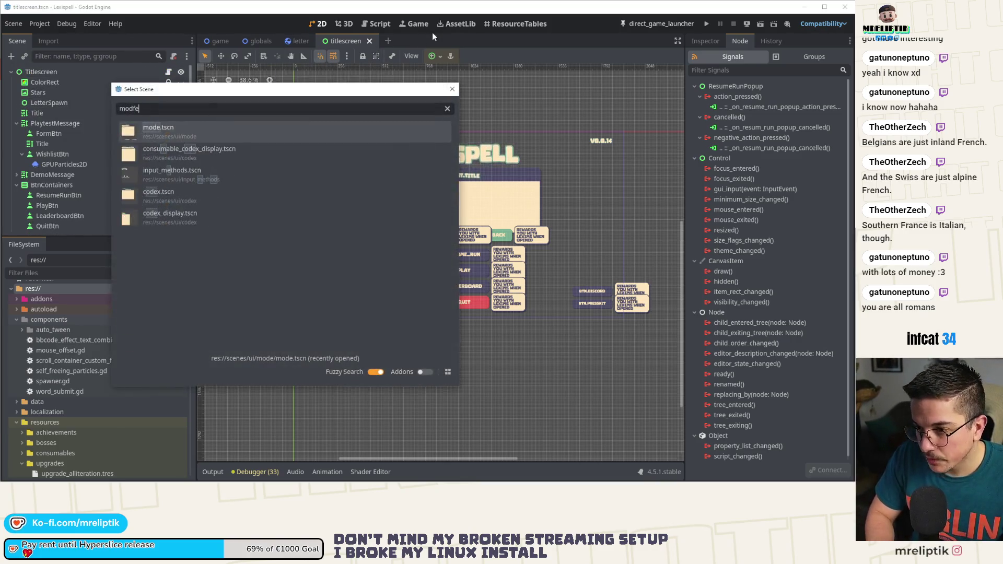
key("Return")
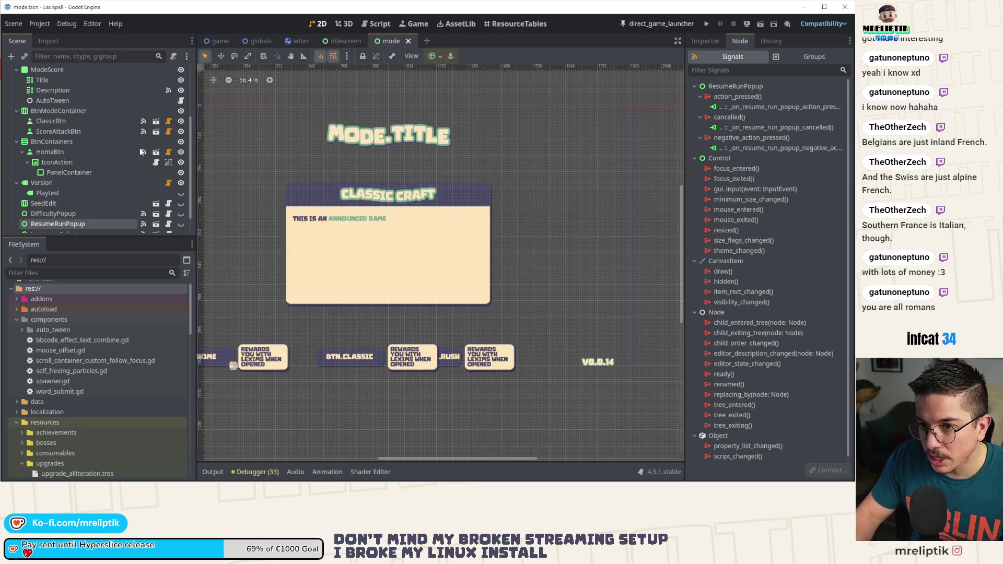
left_click(74, 215)
left_click(156, 214)
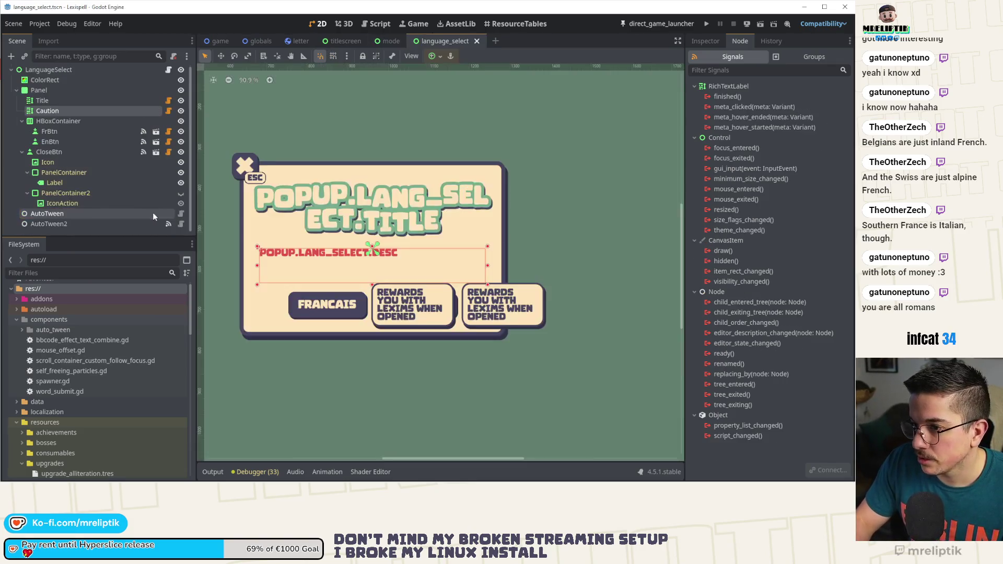
left_click(168, 70)
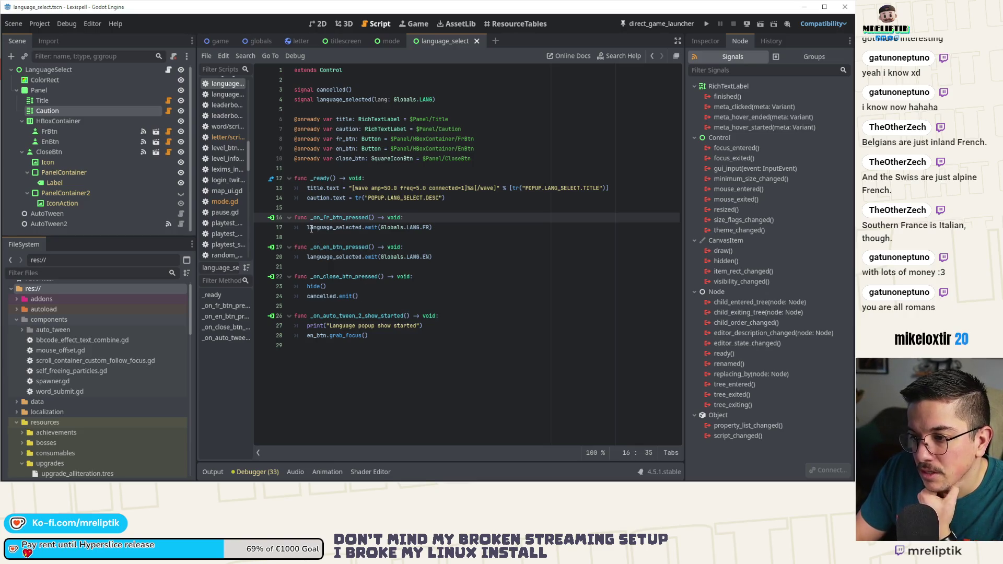
left_click_drag(308, 228, 456, 231)
key("ctrl+c")
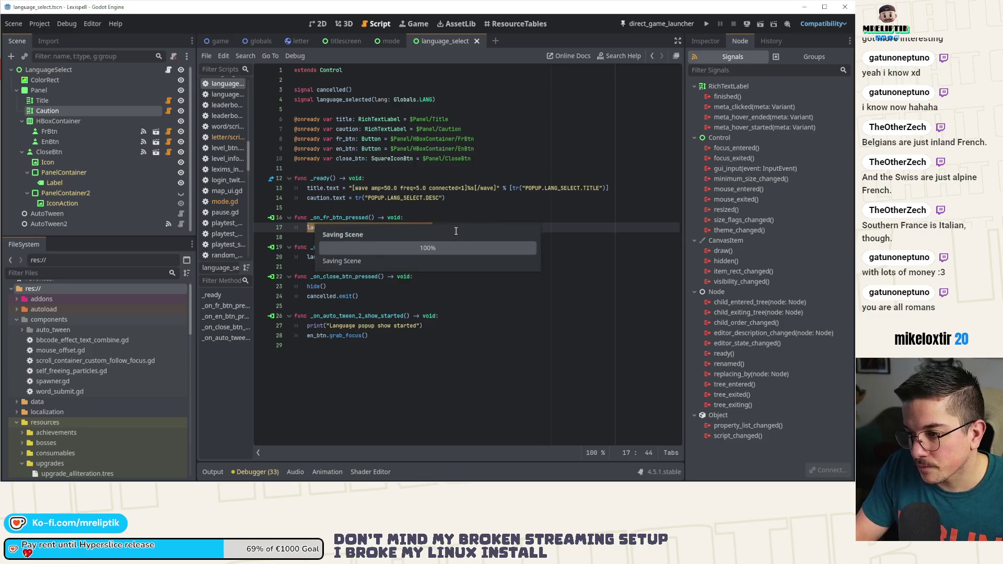
Reopen the language_select scene through Quick Open Scene, then search scenes again.
key("ctrl+shift+o")
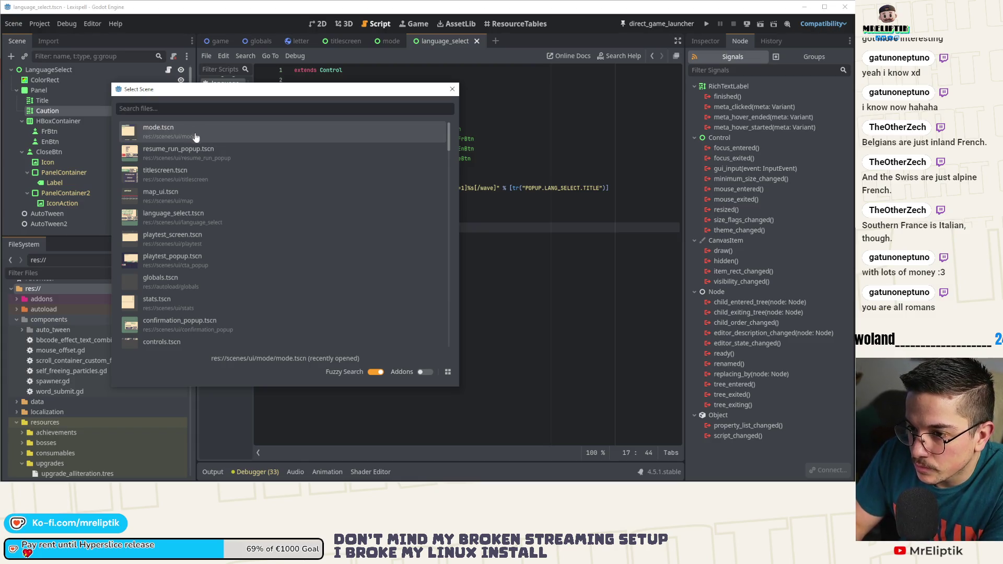
double_click(226, 220)
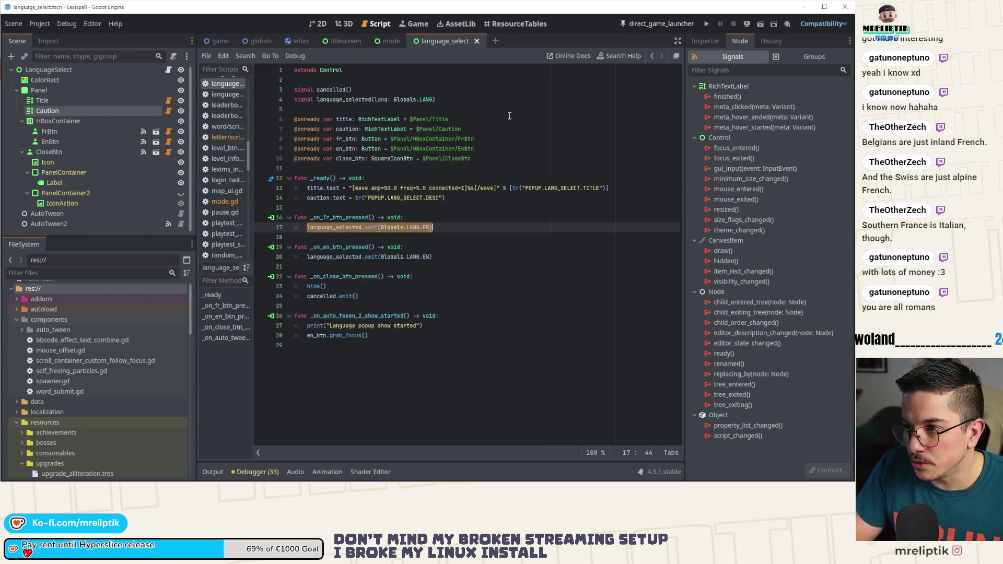
key("ctrl+shift+o")
Open language_screen and paste the language_selected emit line into the next-button handler.
type("language")
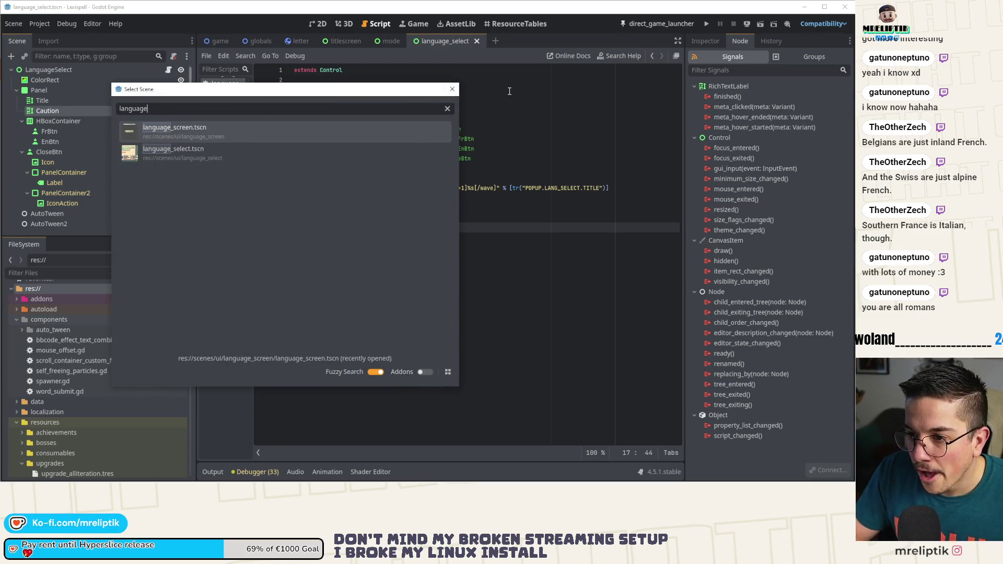
double_click(239, 136)
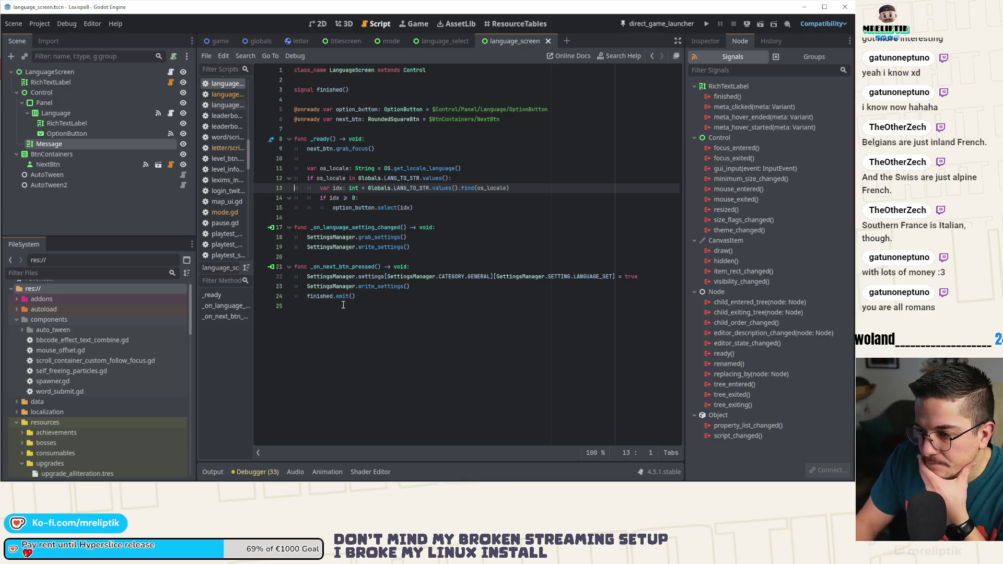
left_click(445, 287)
key("Return")
key("ctrl+v")
key("Left")
key("Left")
key("Left")
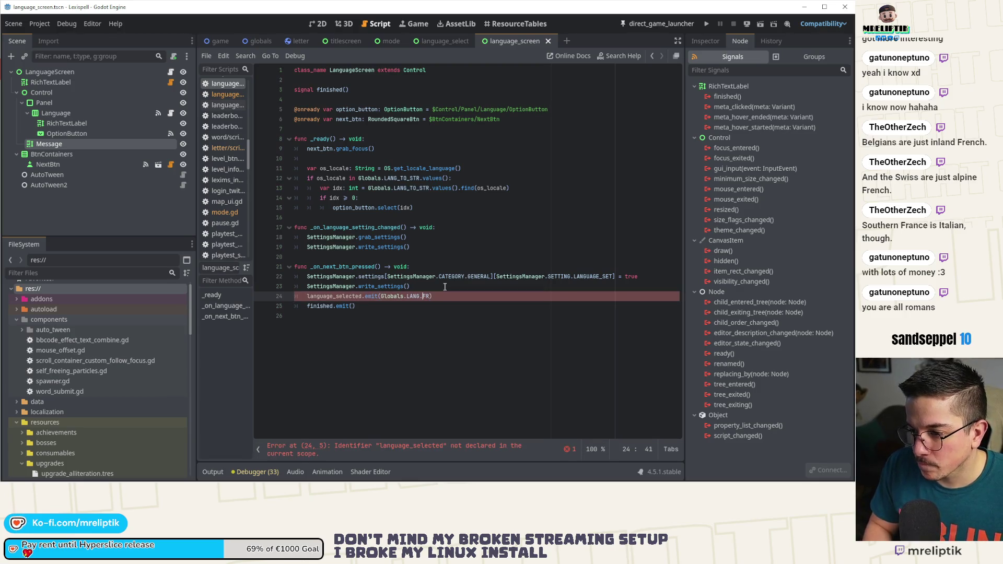
key("ctrl+Right")
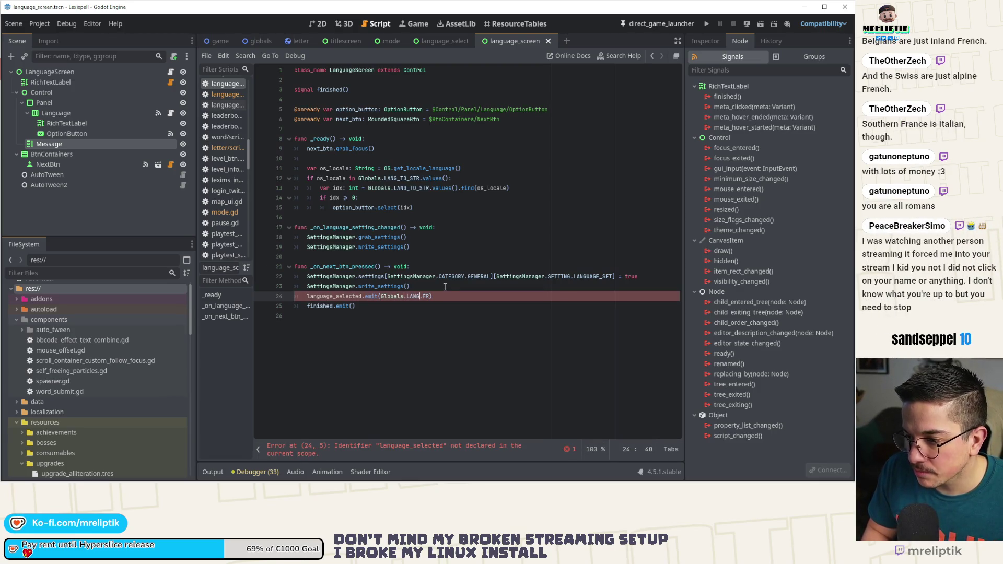
key("ctrl+shift+Left")
key("ctrl+shift+Left")
key("ctrl+shift+Left")
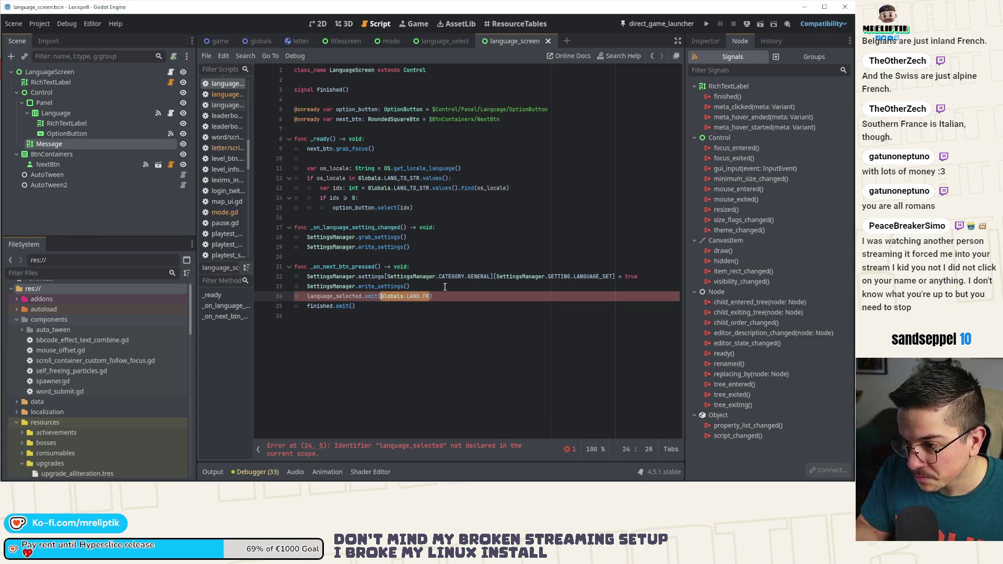
Review the OS.get_locale_language() check in _ready, then reselect the Globals.LANG.FR argument.
left_click(369, 189)
left_click(395, 169)
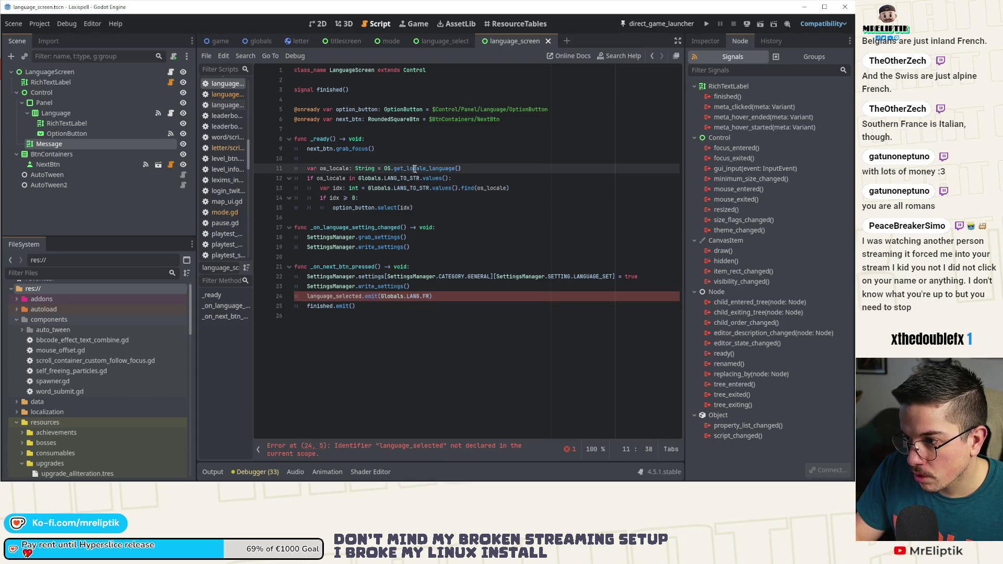
left_click_drag(462, 168, 384, 168)
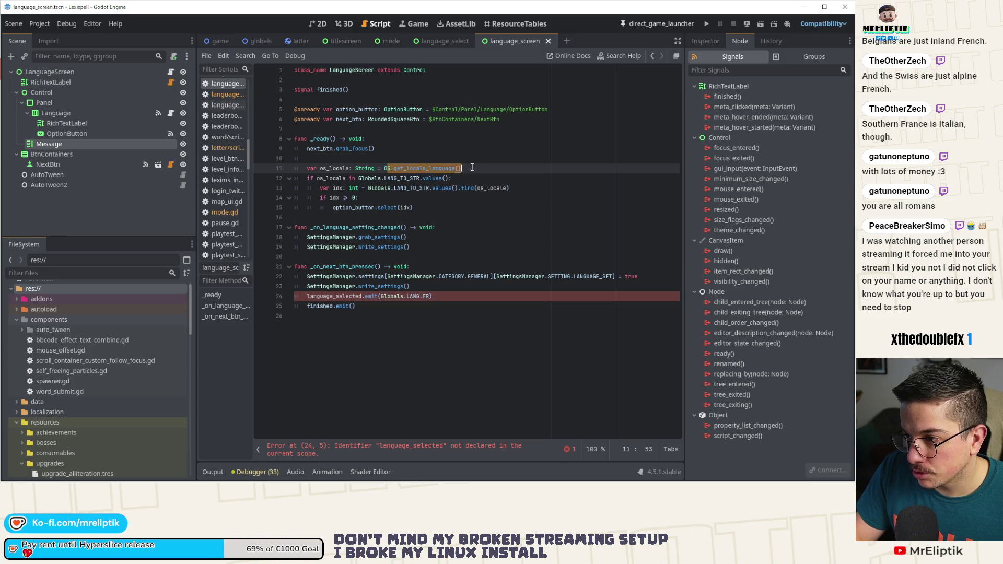
left_click(396, 198)
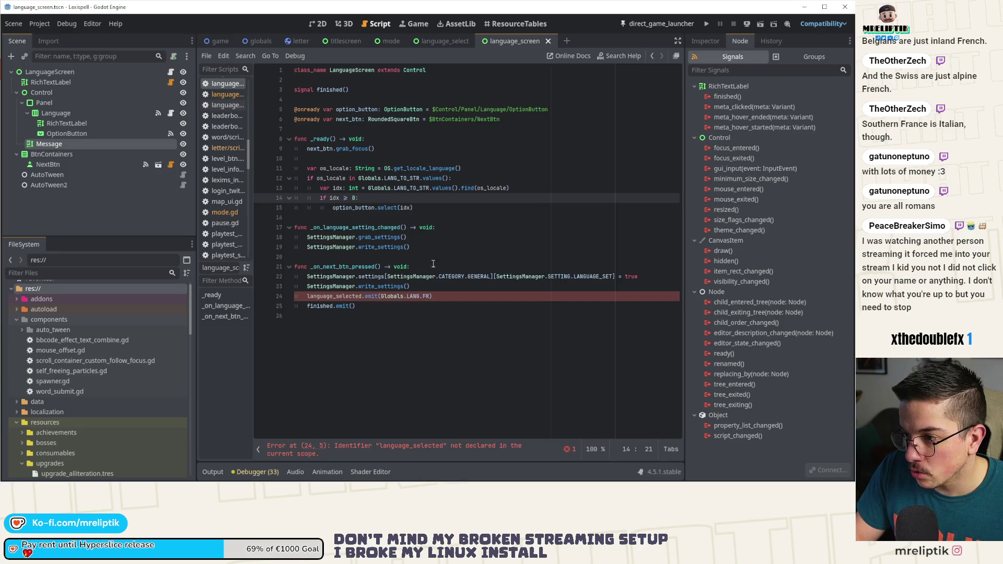
left_click(429, 295)
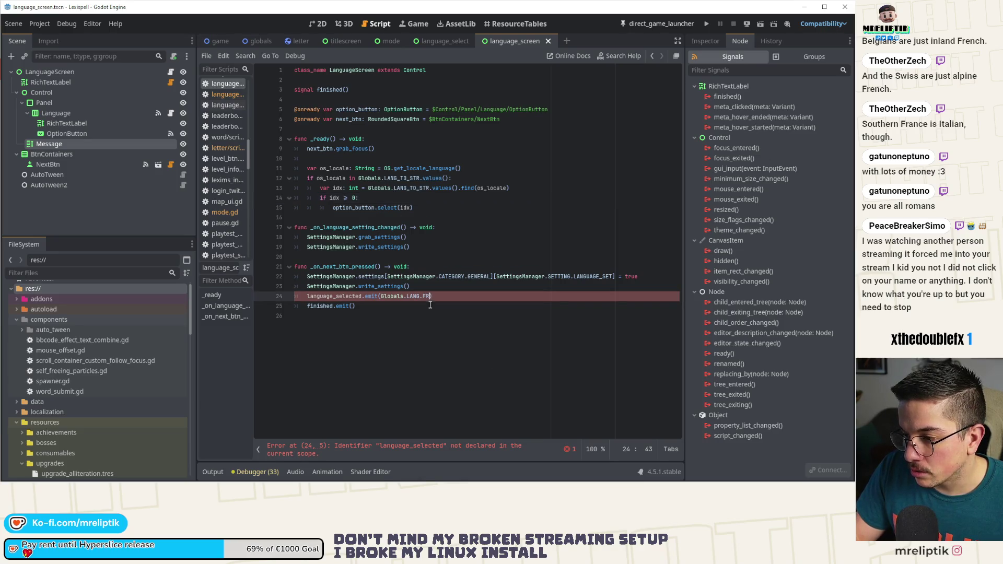
key("ctrl+shift+Left")
key("ctrl+shift+Left")
key("ctrl+shift+Left")
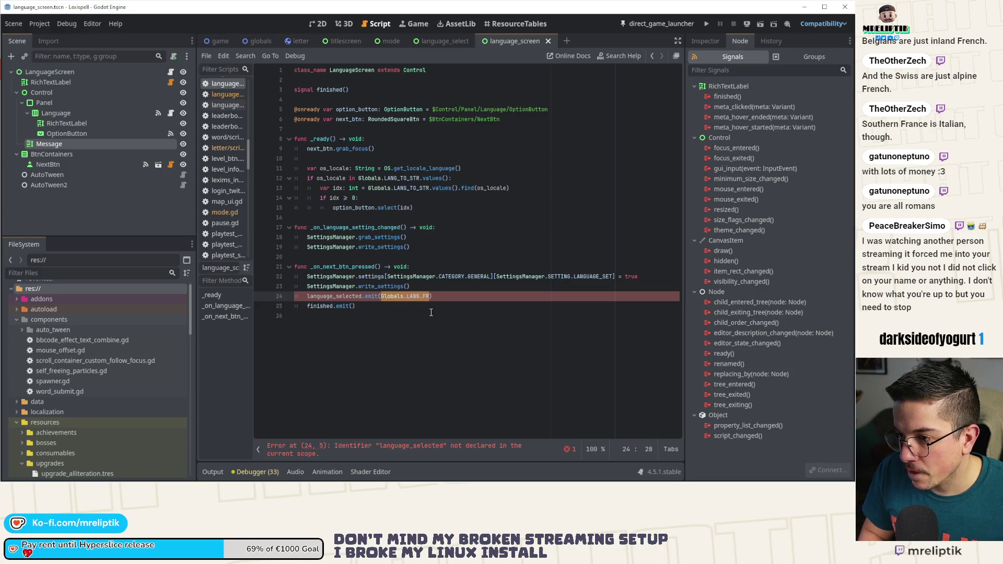
Add 'match TranslationServer.get_locale():' after write_settings, checking get_locale() in the docs.
key("Up")
key("Return")
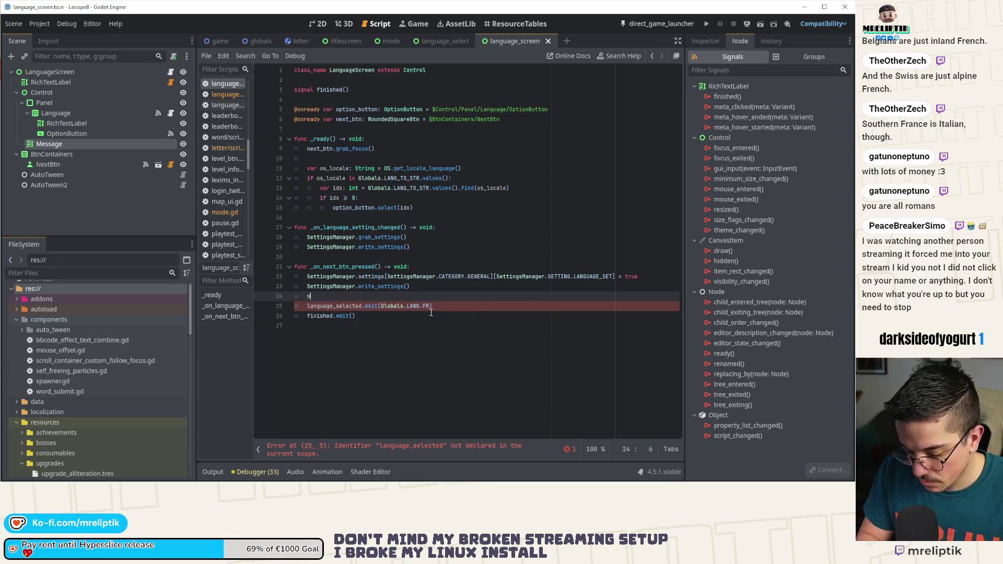
type("match Translatio")
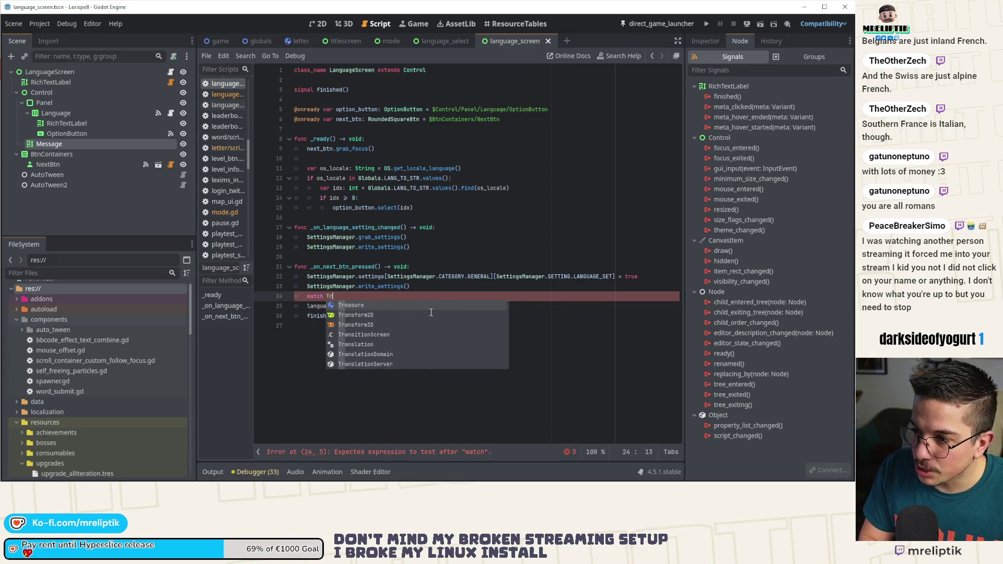
type("n")
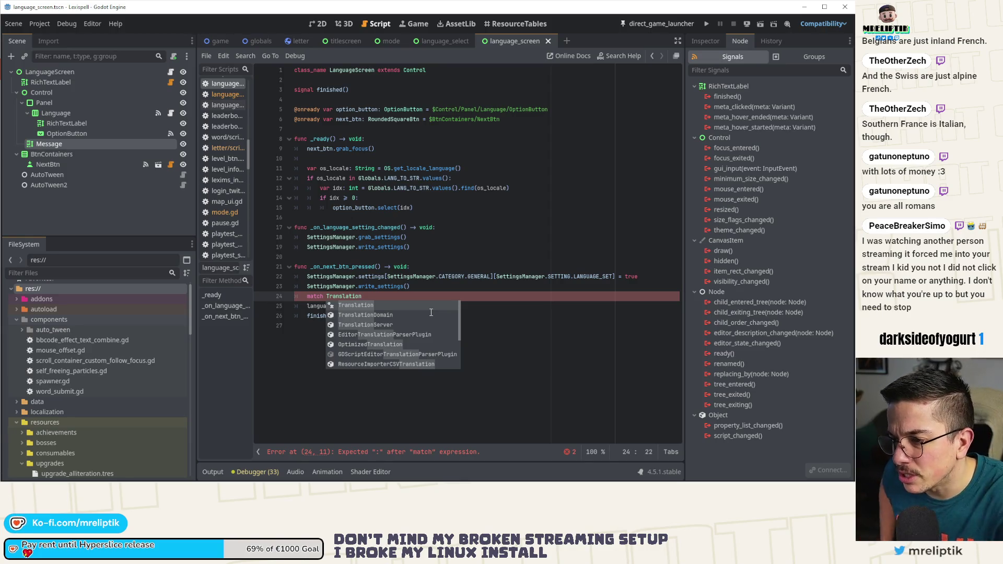
key("Down")
key("Down")
key("Down")
key("Up")
key("Return")
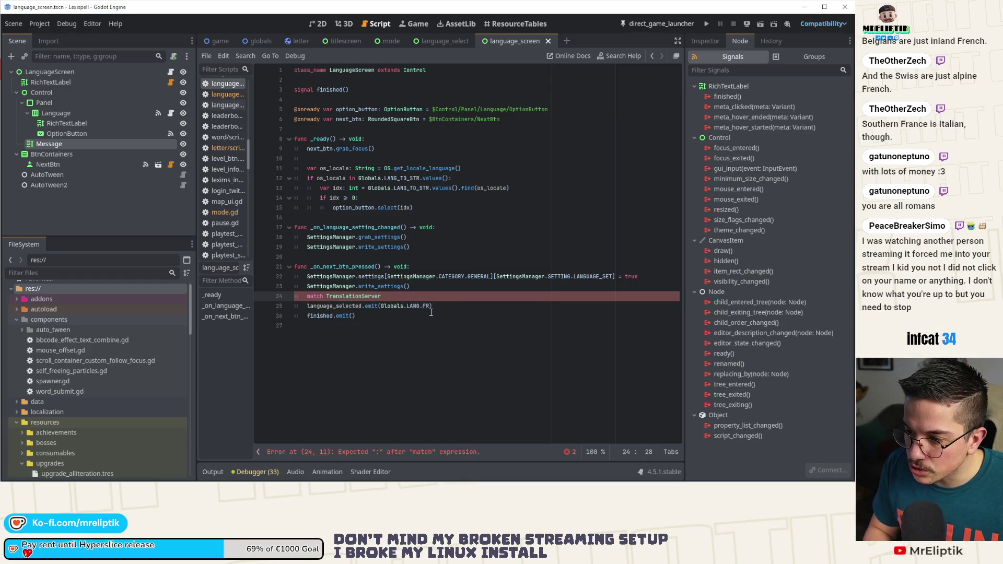
type(".get_local")
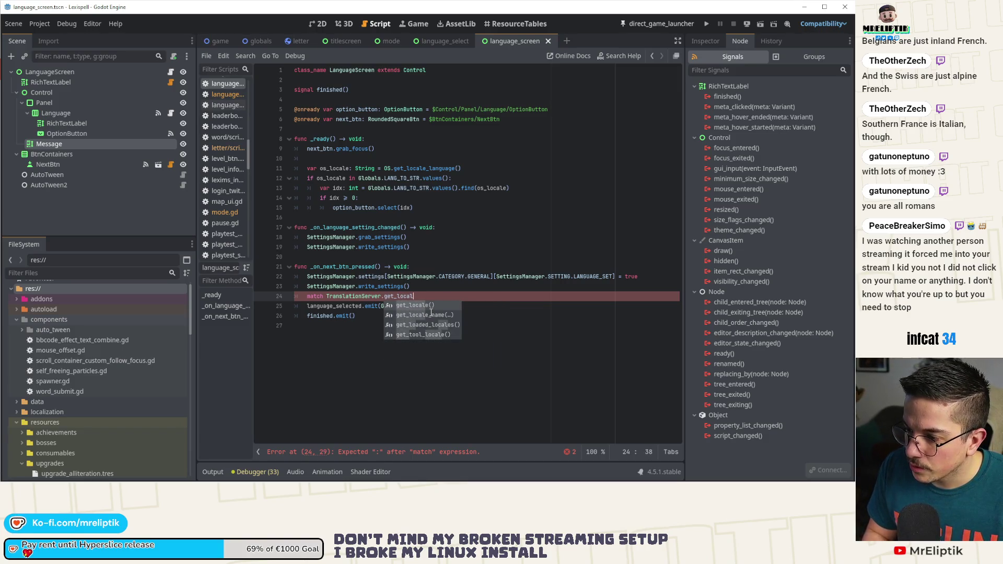
key("Return")
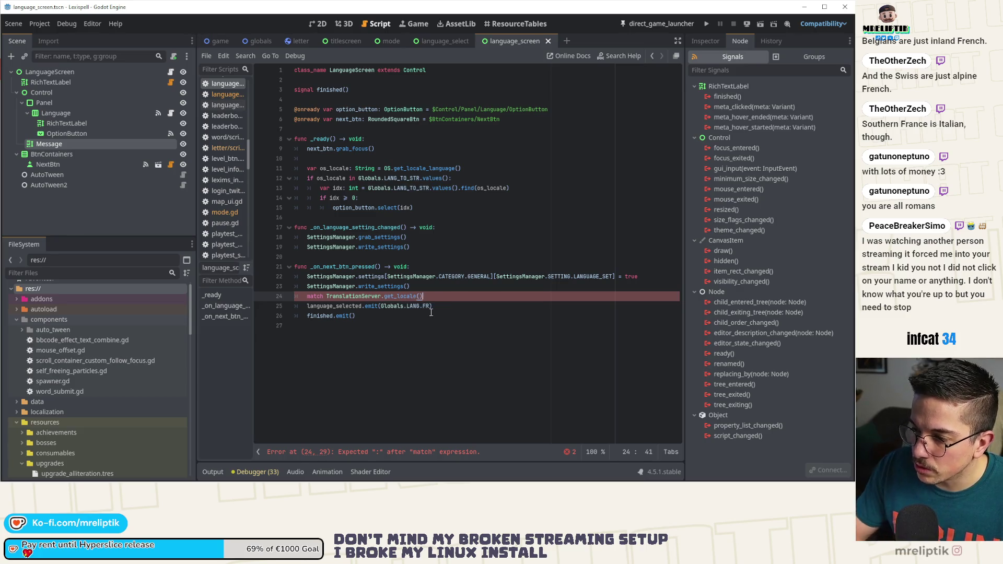
left_click(406, 301, "ctrl")
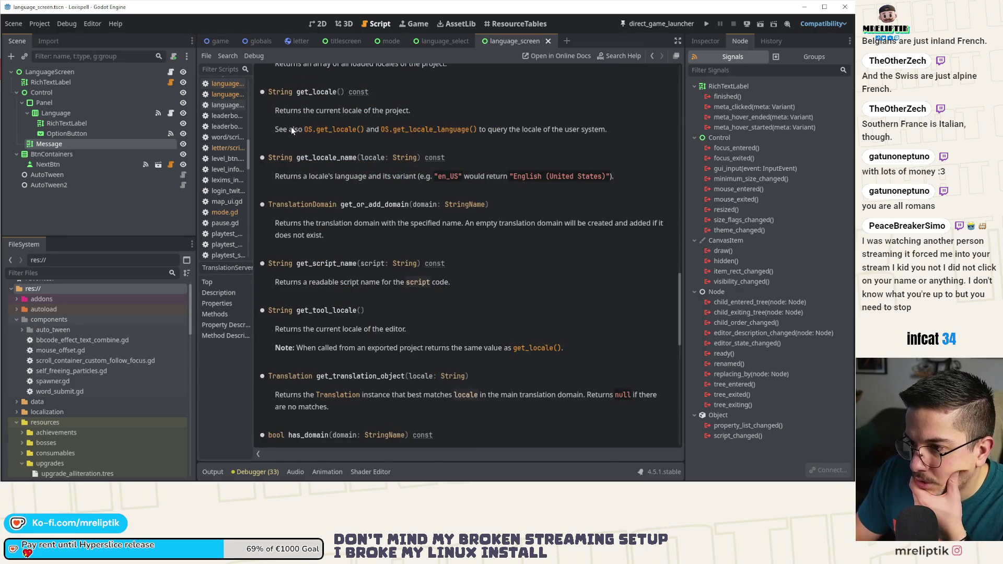
left_click(277, 92)
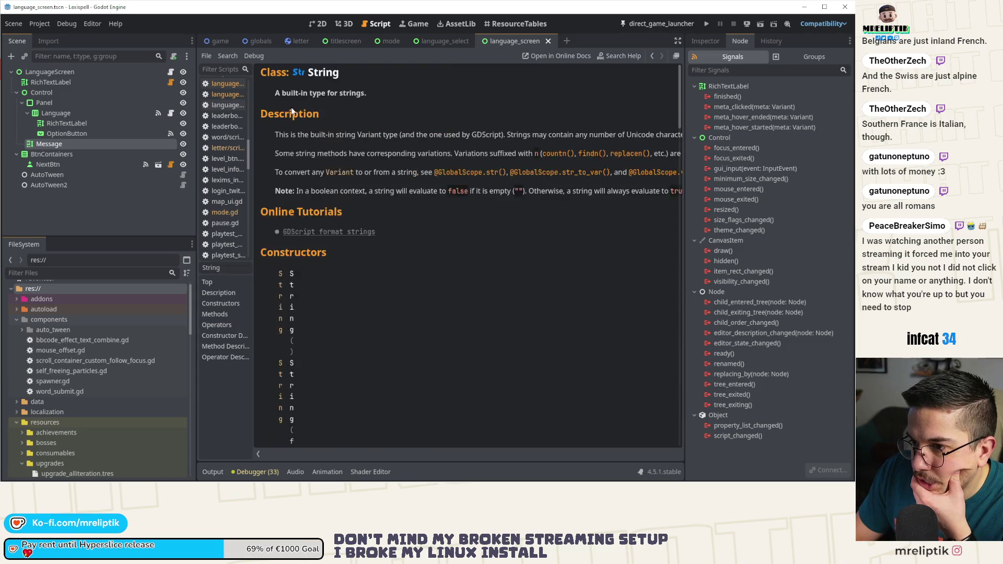
left_click(170, 71)
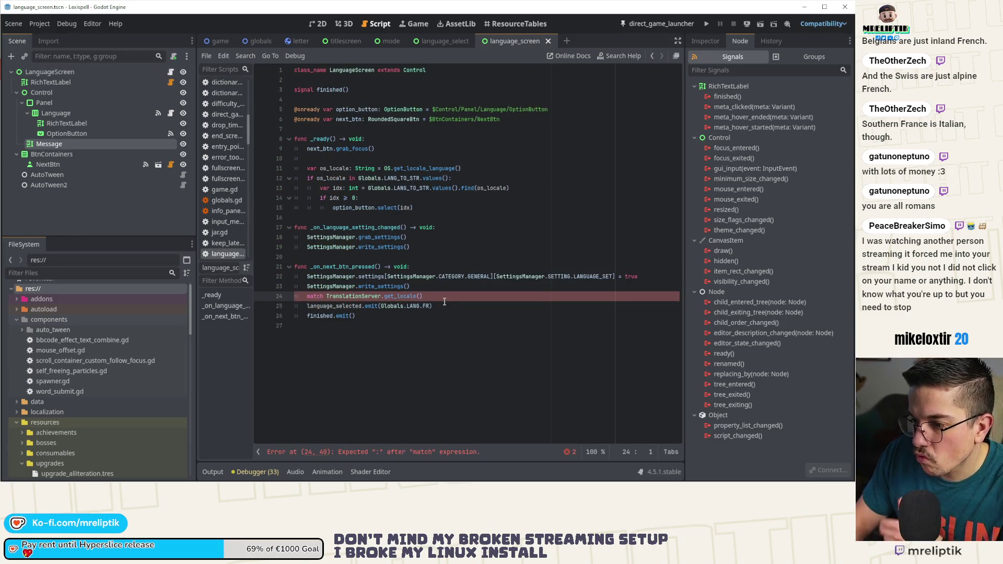
Add an "en" case and indent the emit line beneath it.
key("Return")
type("\"en")
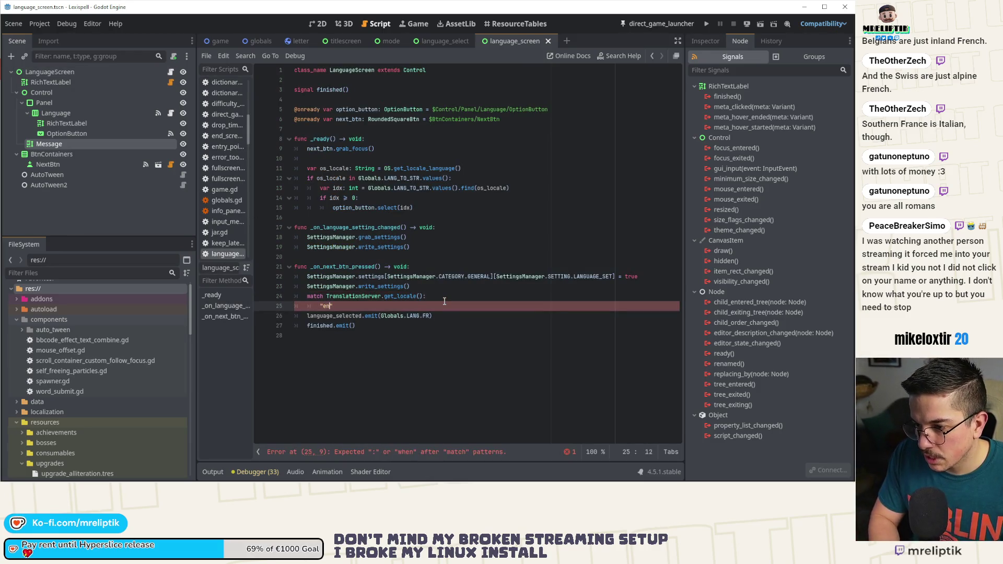
key("Down")
key("Home")
key("Tab")
key("Tab")
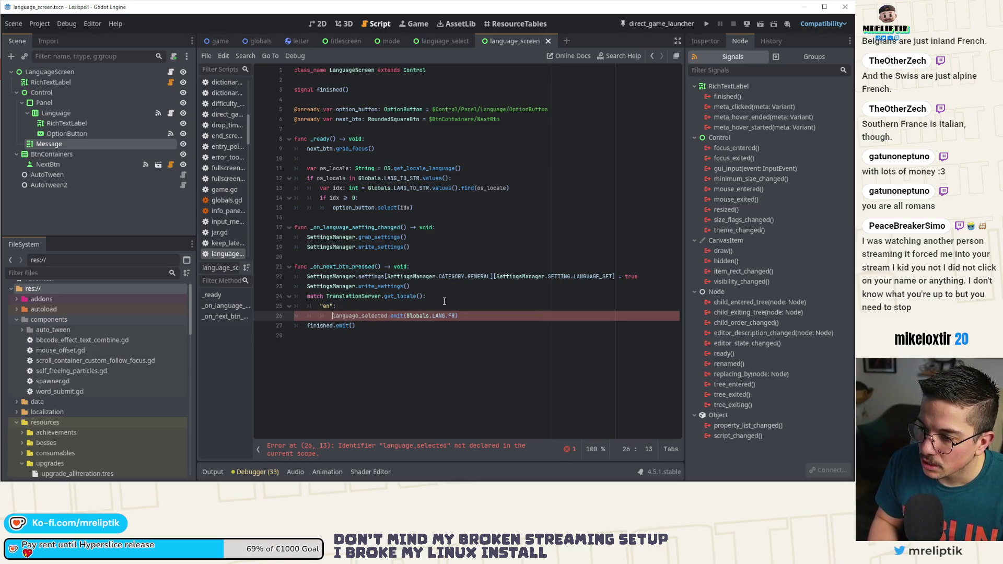
key("End")
Add a "fr" case with a duplicated emit, making the "en" branch emit Globals.LANG.EN.
key("Return")
key("BackSpace")
type("\"en\":")
key("Left")
key("Left")
key("BackSpace")
key("BackSpace")
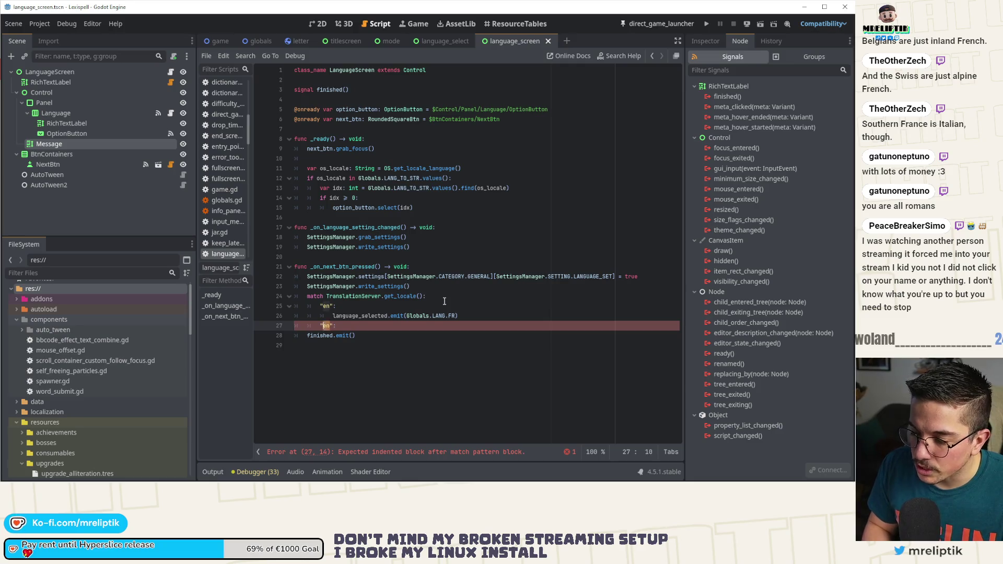
type("fr")
key("Up")
key("ctrl+shift+d")
key("alt+Down")
key("Up")
key("Up")
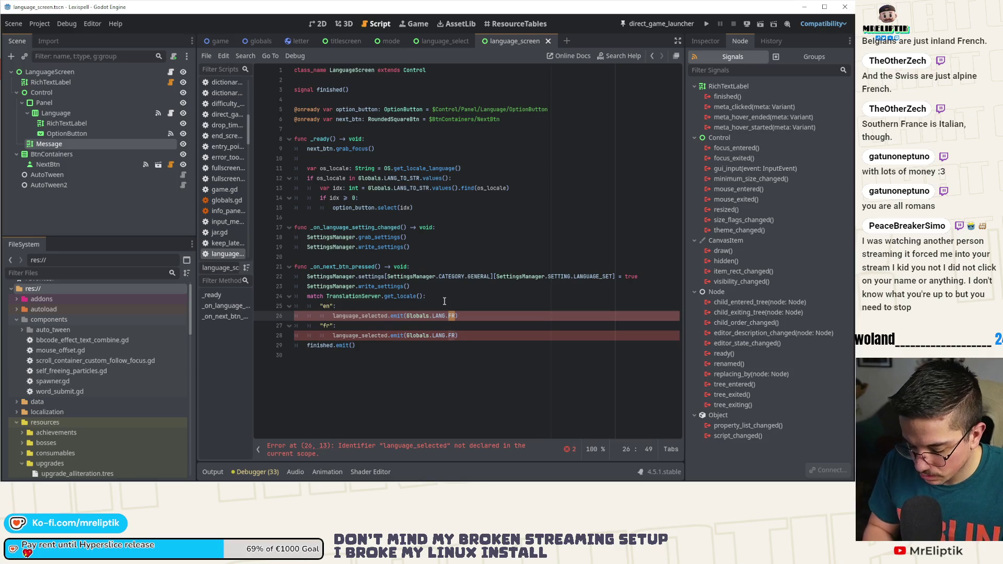
type("EN")
Prefix the "en" branch's language_selected call with SignalBus.
left_click(444, 301)
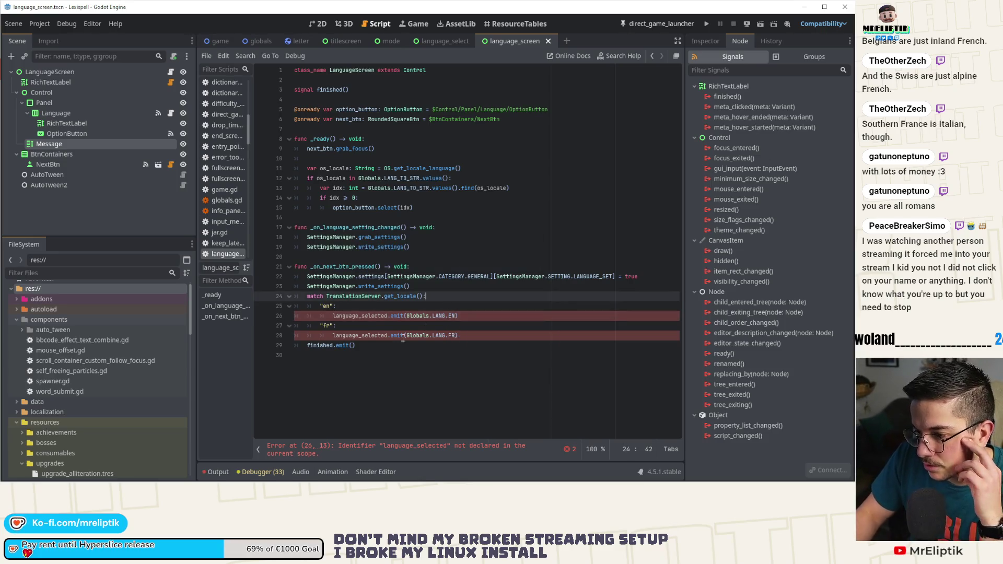
left_click(332, 316)
type("SignalBus.")
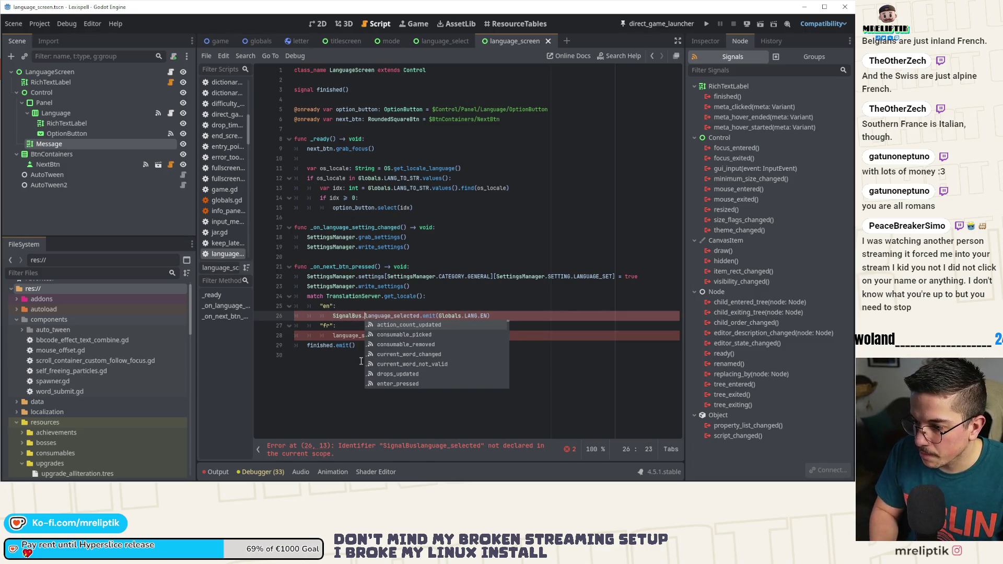
key("Escape")
key("Down")
key("Down")
key("Home")
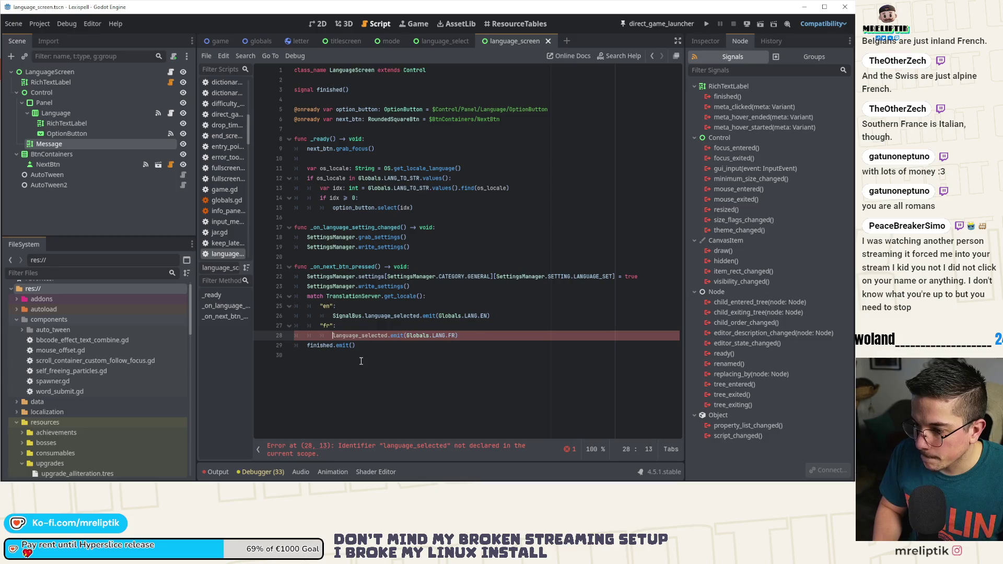
left_click(447, 46)
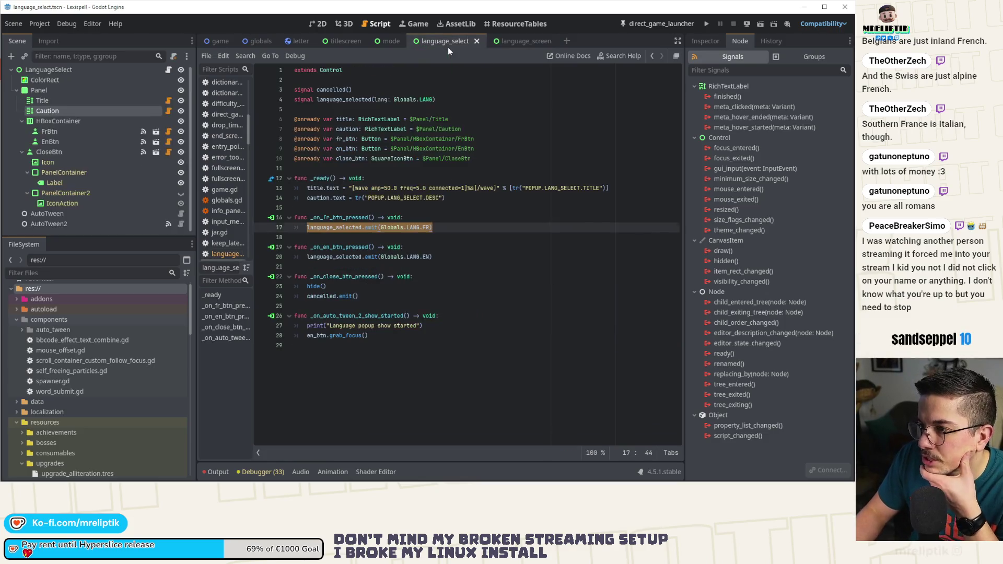
Check the language_selected signal in language_select, then browse Globals.language usage in mode.gd.
double_click(335, 228)
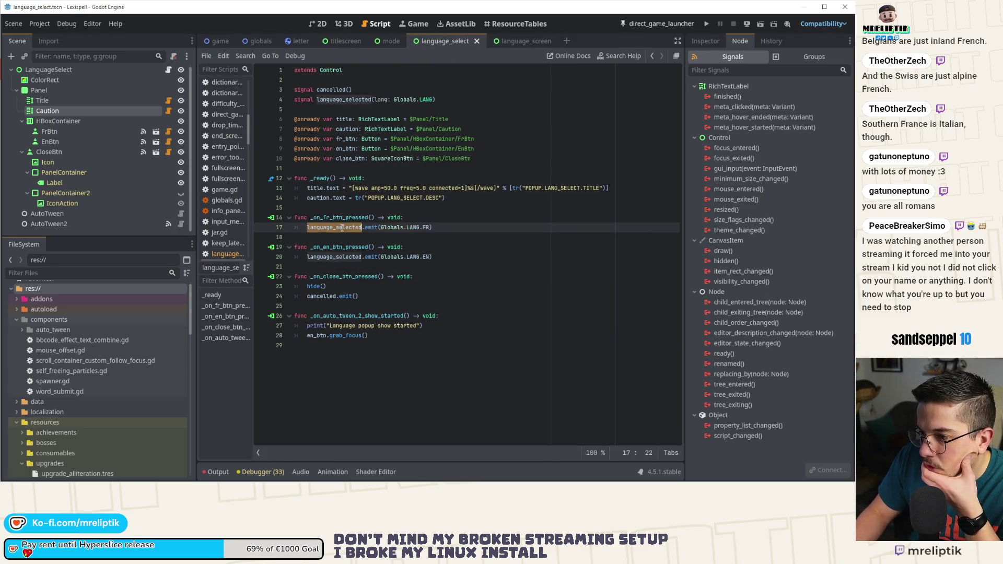
left_click(169, 72)
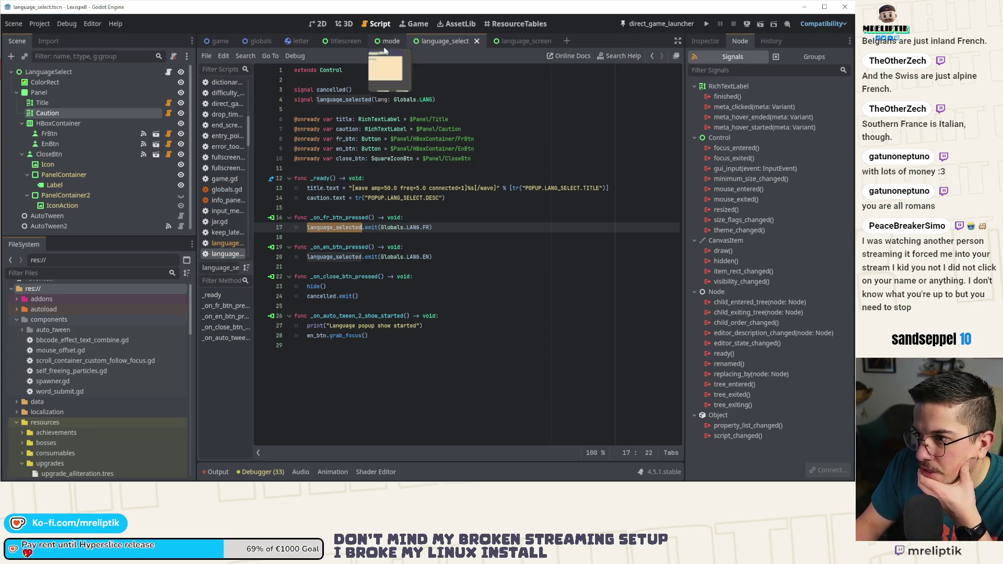
left_click(389, 42)
scroll(350, 199, "up", 2)
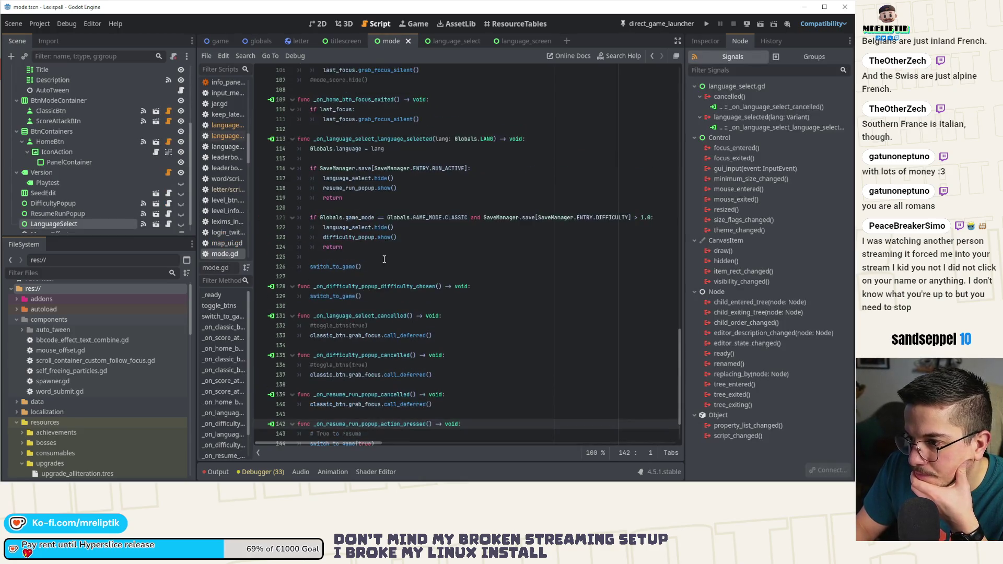
double_click(345, 178)
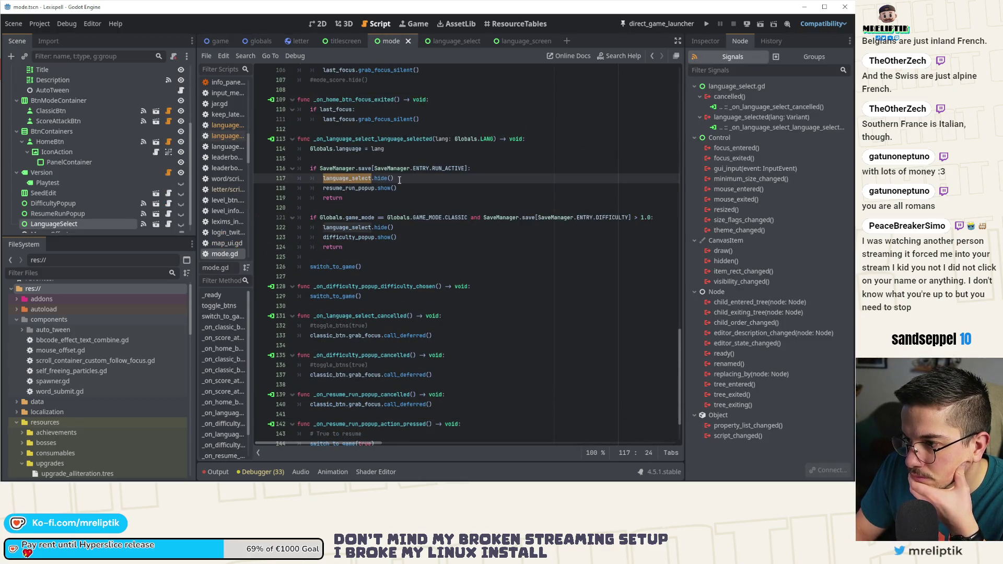
scroll(392, 175, "up", 1)
double_click(339, 178)
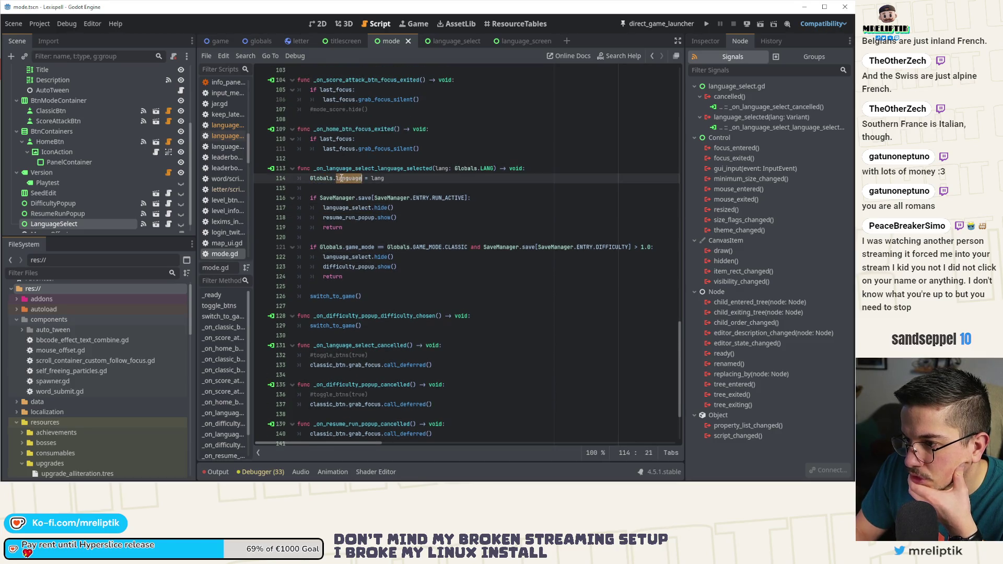
scroll(361, 188, "down", 2)
left_click(330, 237)
scroll(330, 237, "up", 18)
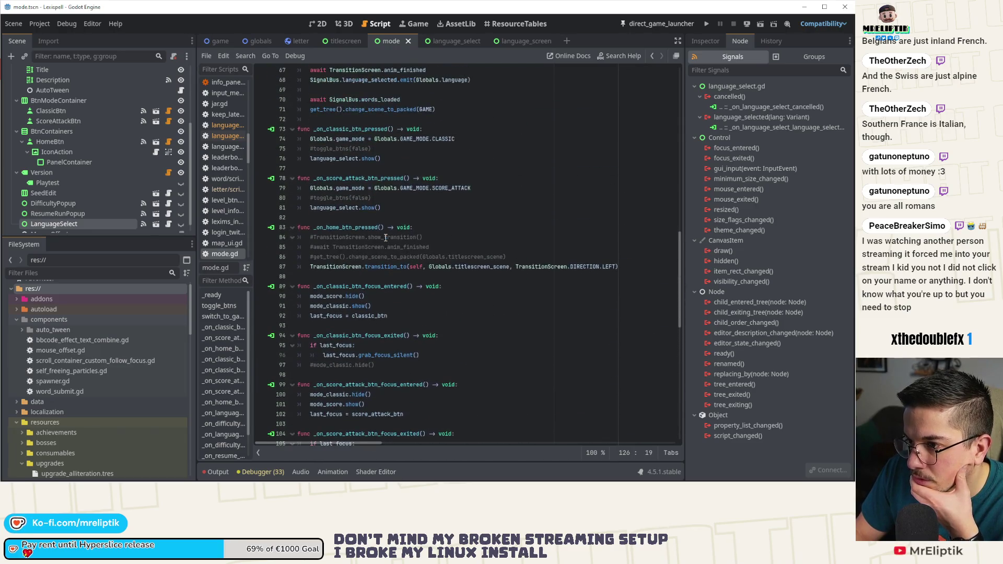
scroll(386, 238, "up", 6)
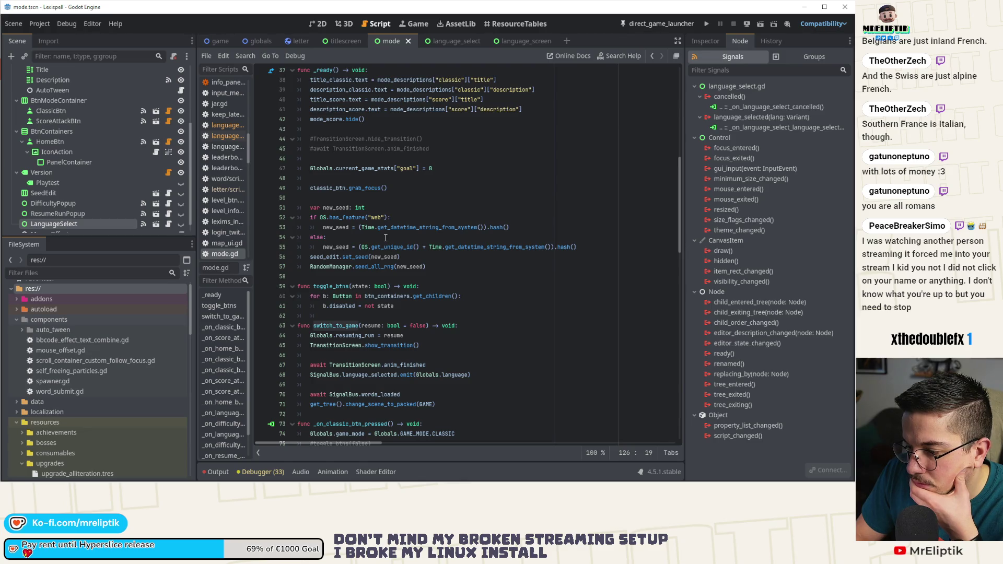
scroll(379, 304, "down", 2)
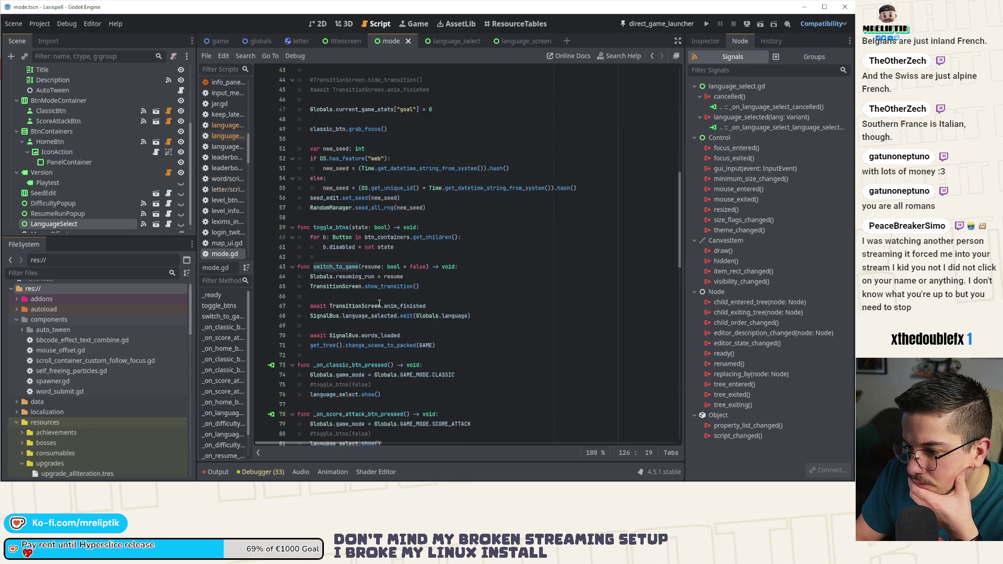
Select and copy line 68's SignalBus.language_selected.emit(Globals.language) in mode.gd.
double_click(368, 316)
left_click(371, 316)
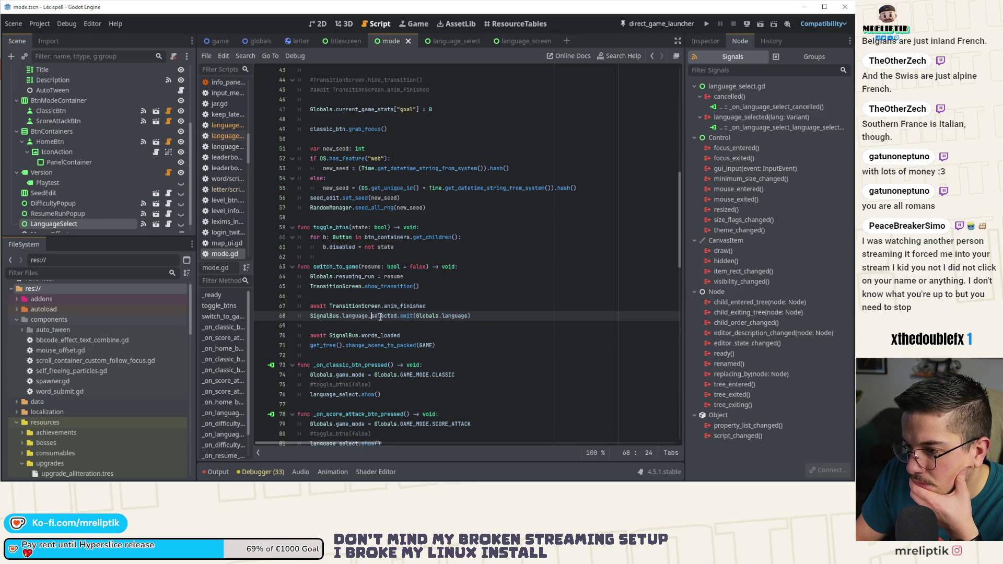
left_click_drag(467, 318, 416, 319)
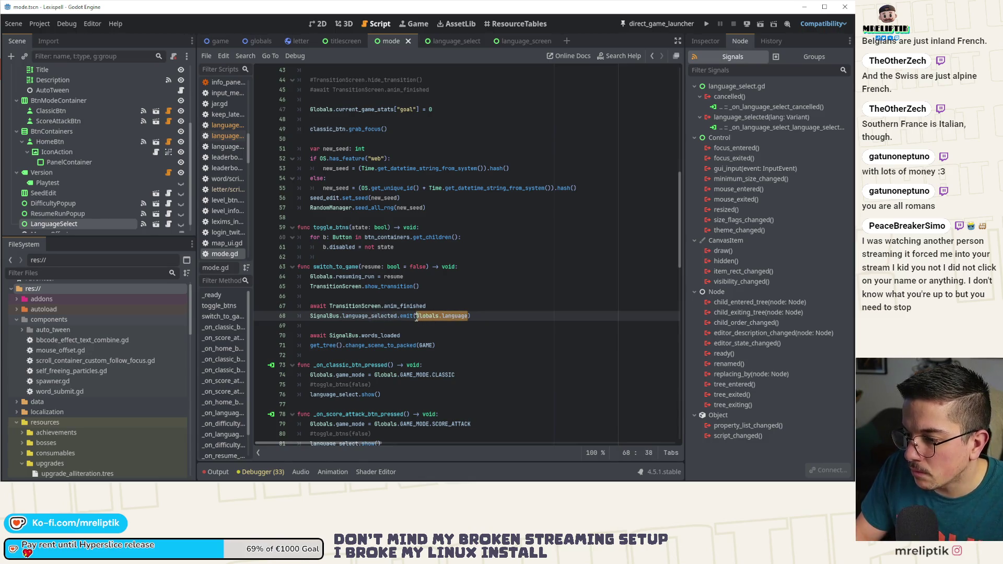
double_click(375, 321)
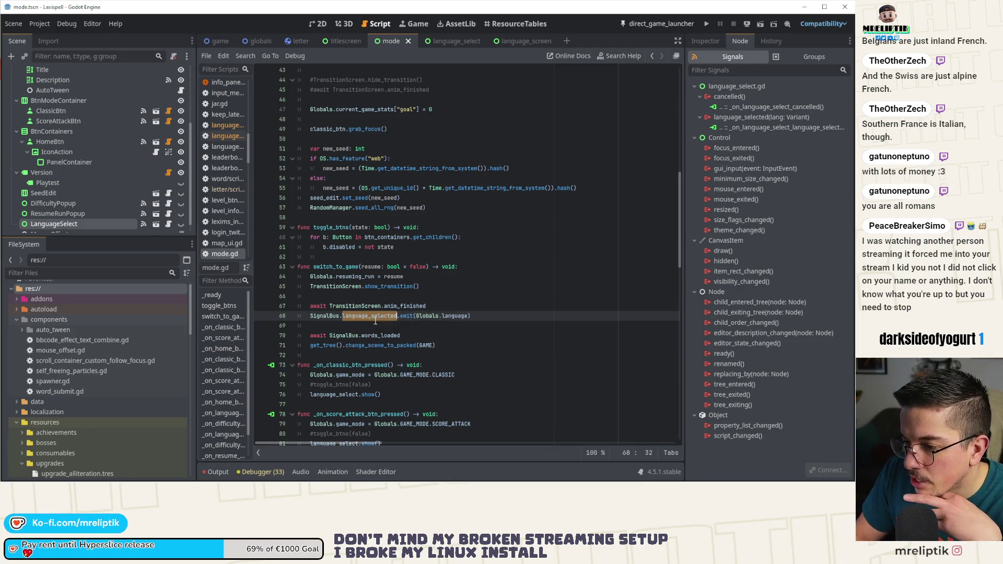
left_click_drag(471, 318, 311, 317)
key("ctrl+c")
key("ctrl+s")
left_click(504, 45)
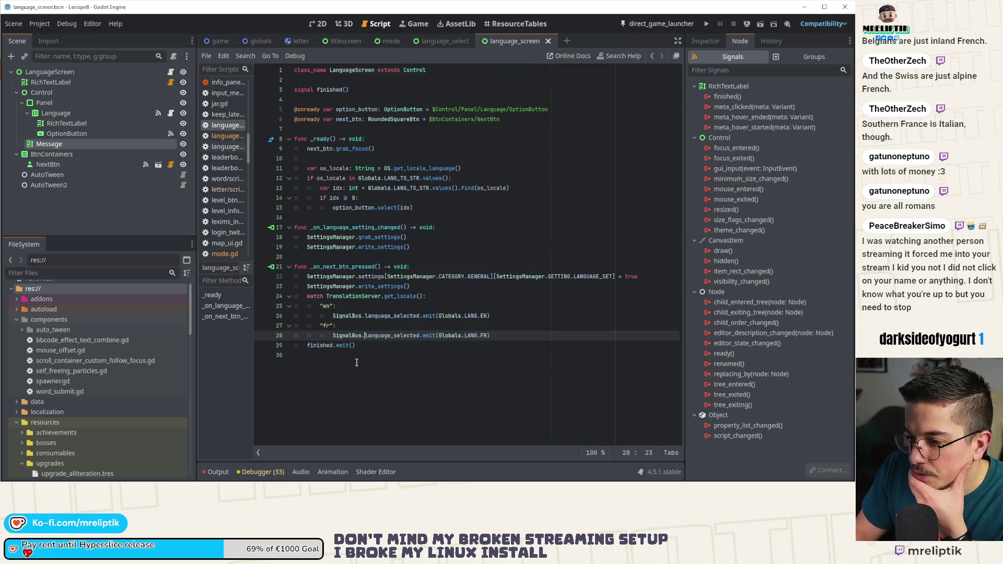
Paste a copy of the emit line and rework it into a Globals.language assignment from the locale lookup.
left_click(437, 291)
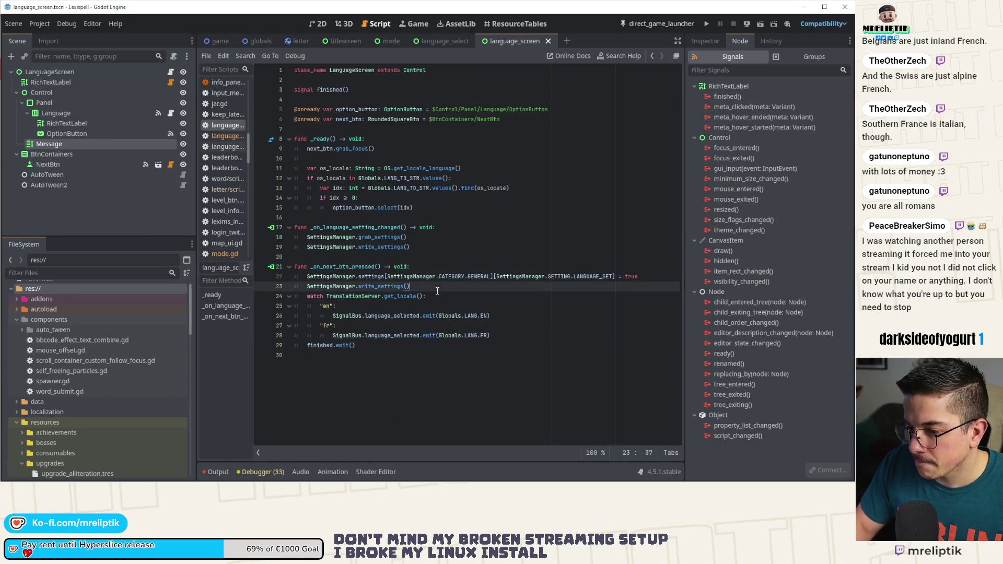
key("Return")
key("ctrl+v")
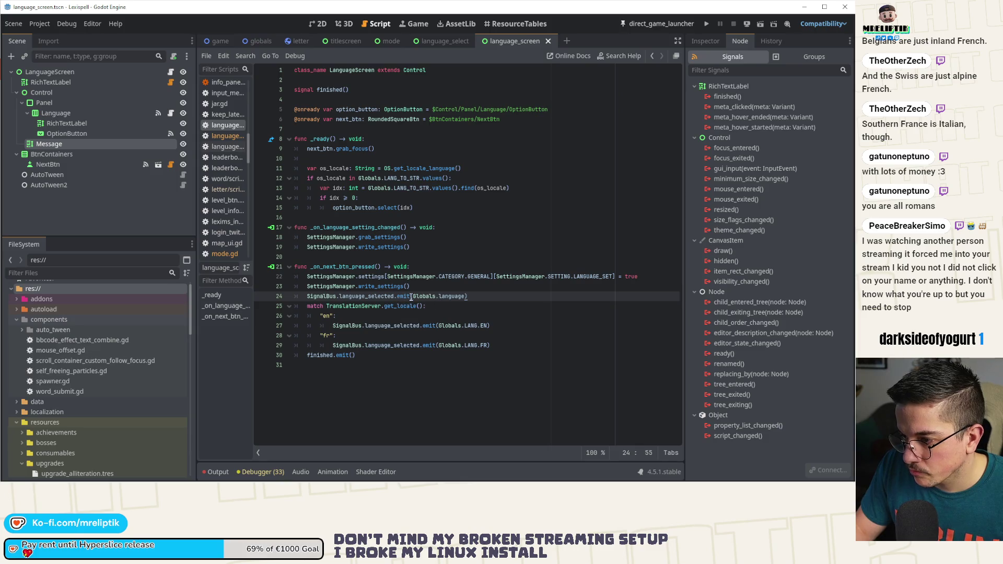
left_click_drag(414, 296, 458, 296)
key("ctrl+x")
left_click(426, 289)
key("Return")
key("ctrl+v")
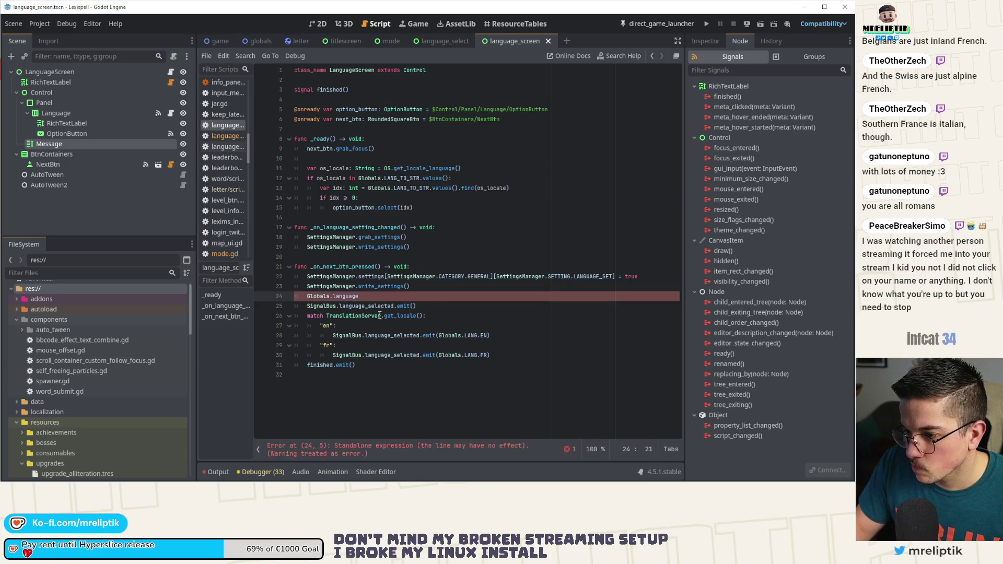
left_click_drag(326, 316, 420, 320)
key("ctrl+x")
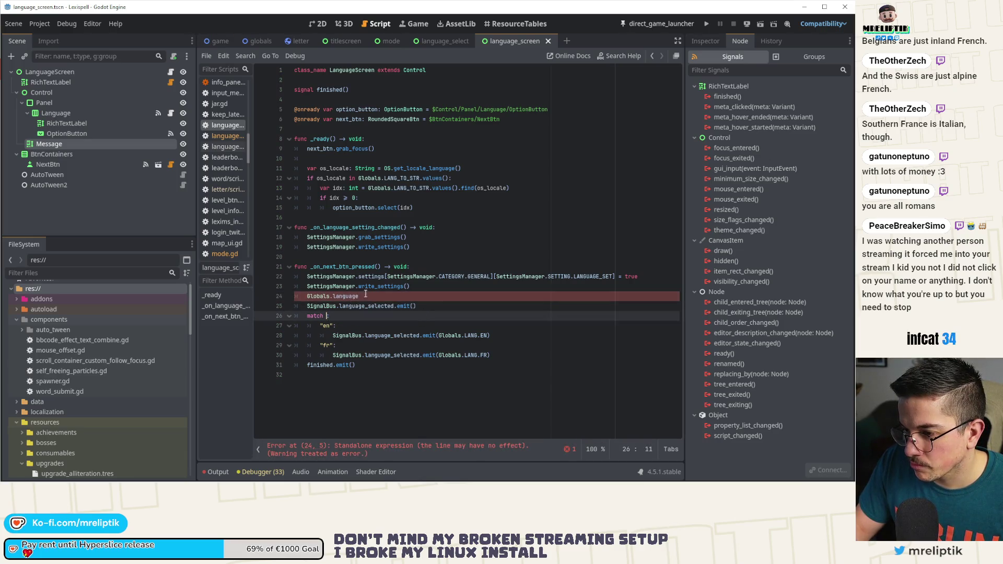
left_click(366, 296)
type("=")
key("ctrl+v")
key("ctrl+s")
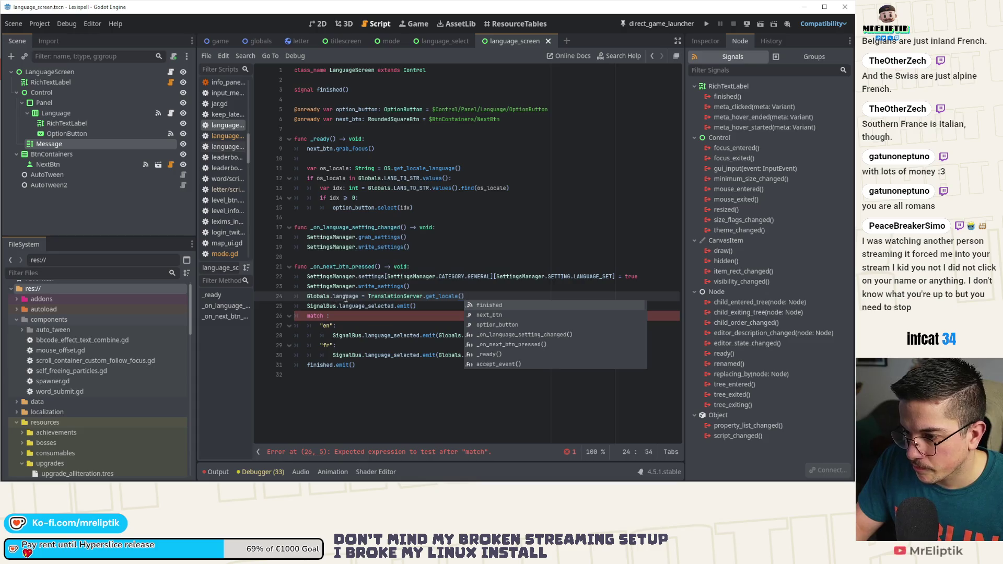
Make Globals.language the match subject and delete the now-empty emit line.
left_click_drag(359, 296, 307, 297)
key("ctrl+c")
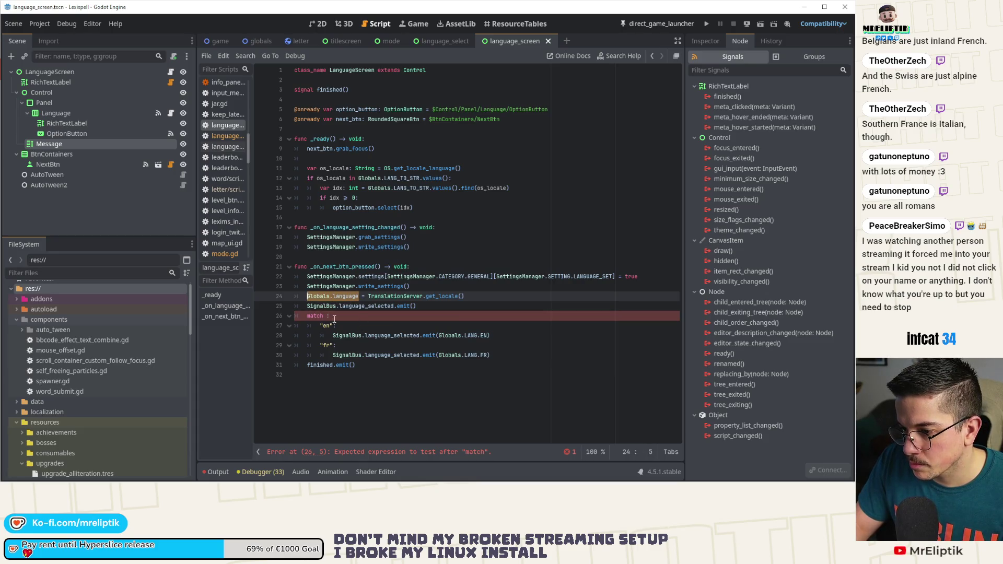
left_click(326, 315)
key("ctrl+v")
left_click(434, 305)
double_click(383, 306)
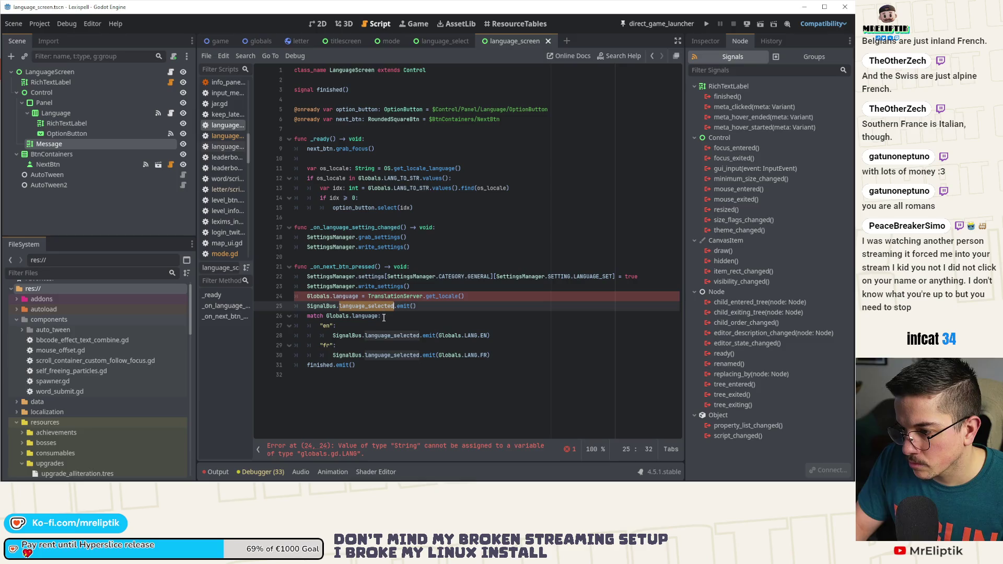
key("ctrl+shift+k")
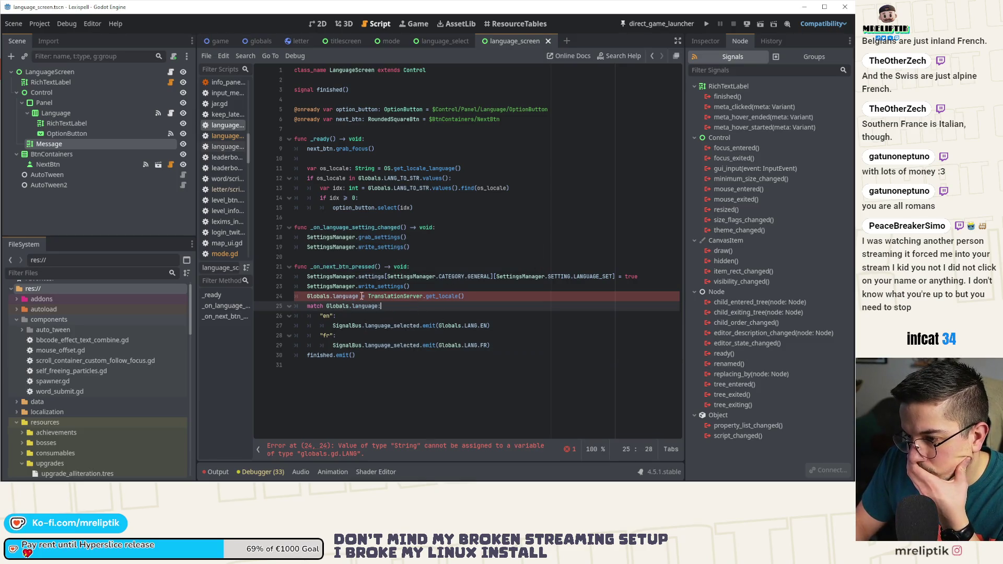
Undo the emit-line deletion, restore get_locale in the match, and remove the leftover Globals.language on line 24.
mouse_move(355, 298)
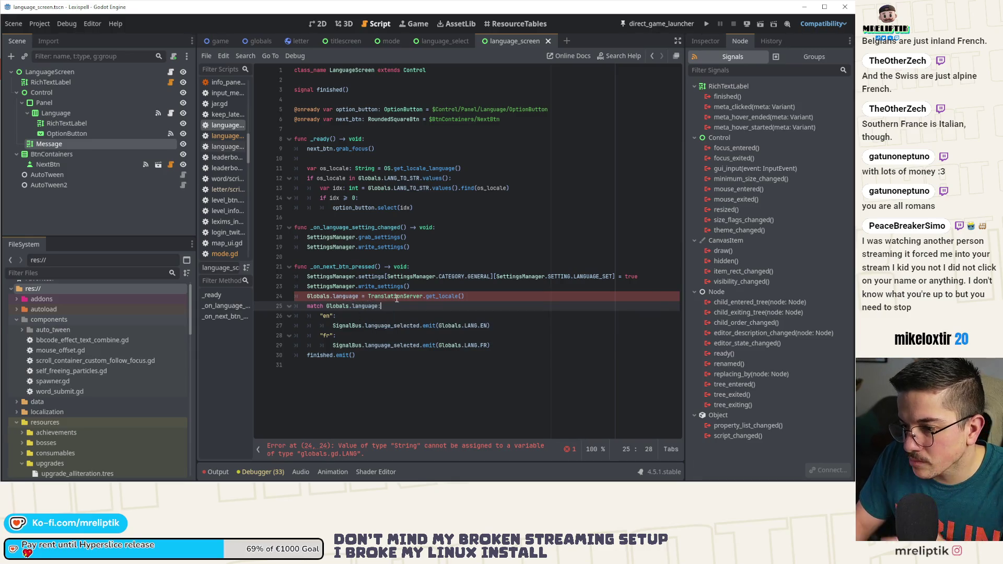
key("ctrl+z")
key("ctrl+z")
key("ctrl+z")
key("ctrl+shift+z")
key("ctrl+shift+z")
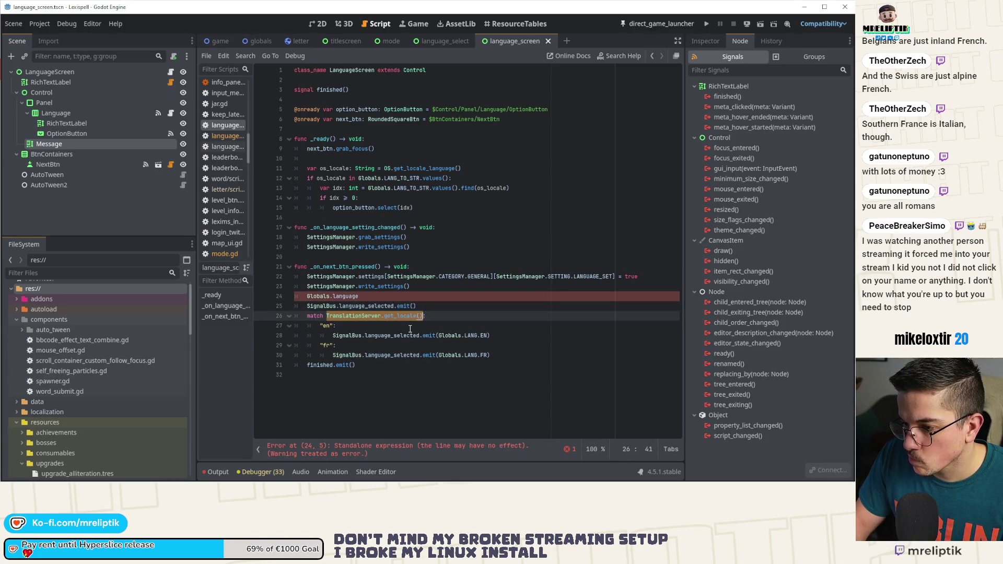
left_click_drag(357, 297, 307, 296)
key("BackSpace")
Add Globals.language = Globals.LANG.EN under the "en" case and duplicate it as LANG.FR under "fr".
left_click(370, 327)
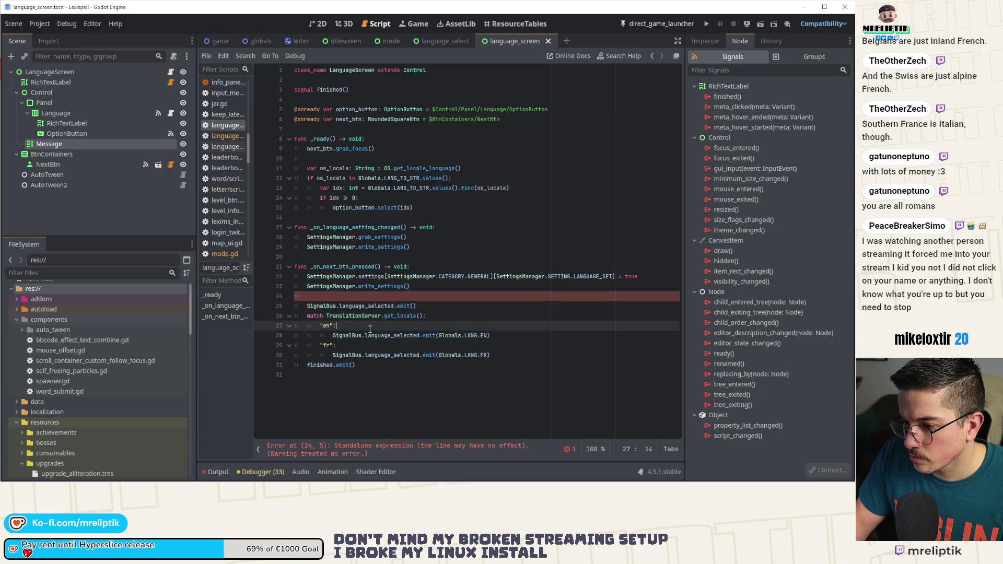
key("Return")
key("ctrl+v")
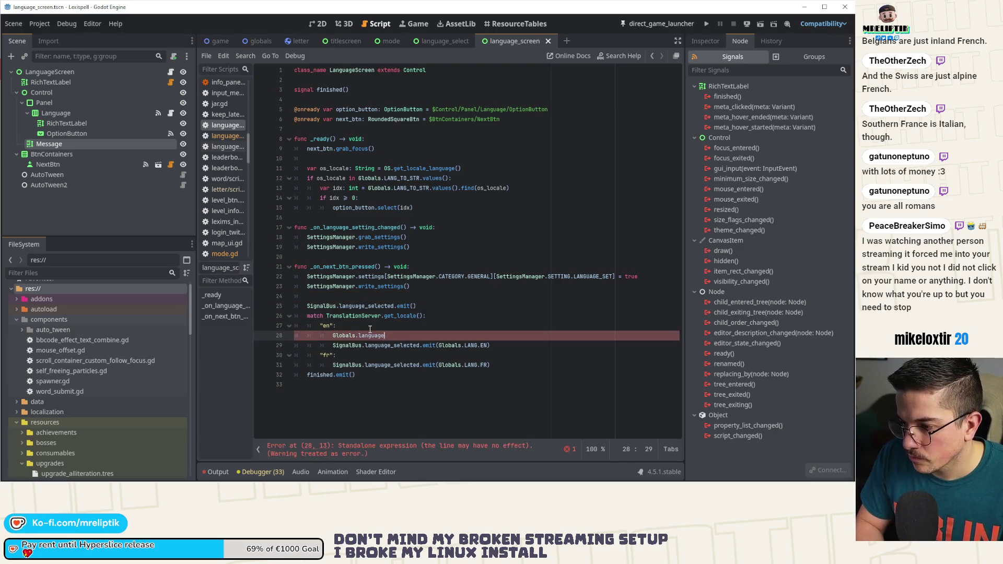
key("BackSpace")
key("BackSpace")
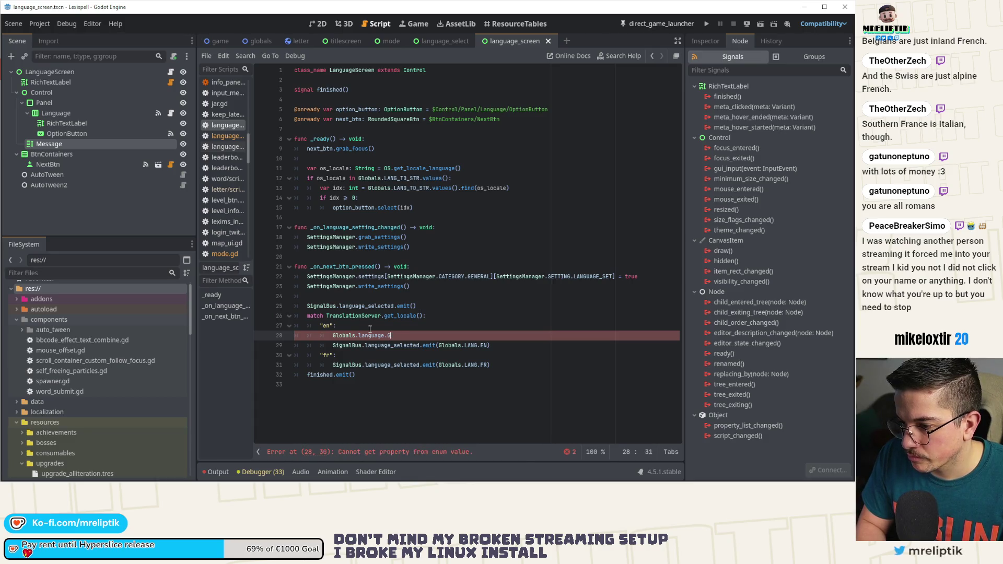
type("= Globals.LANG")
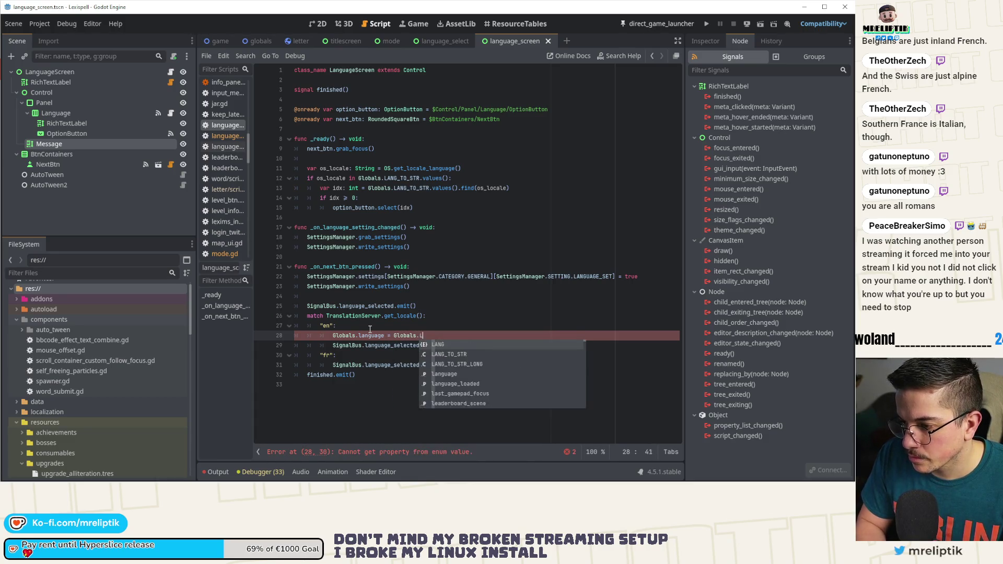
type(".EN")
key("ctrl+shift+d")
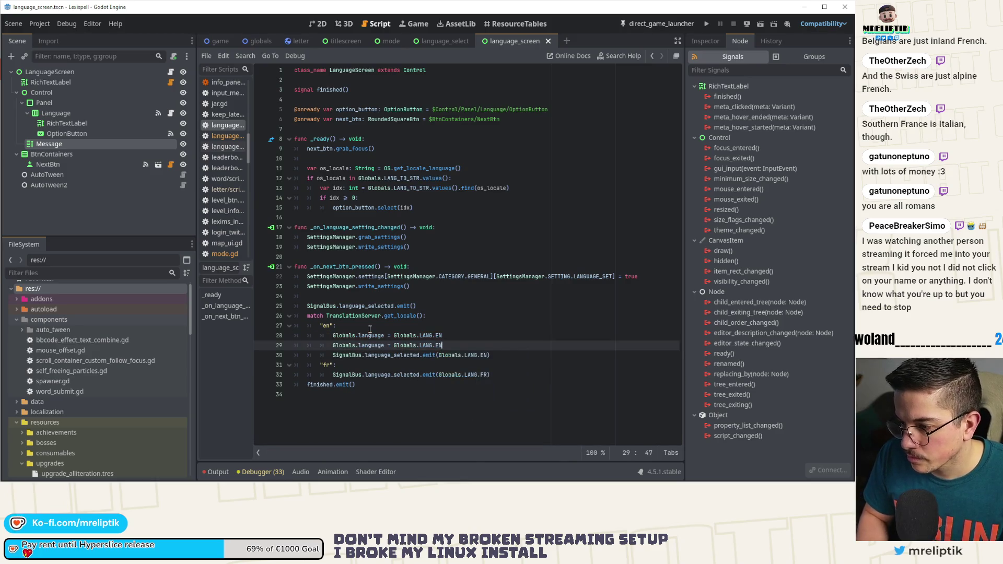
key("alt+Down")
key("alt+Down")
key("BackSpace")
key("BackSpace")
type("FR")
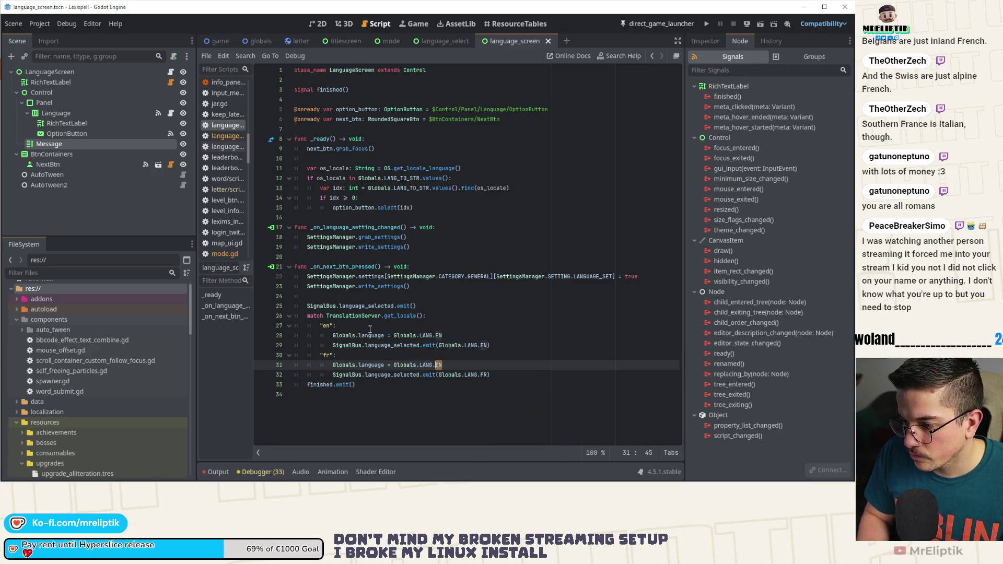
Search 'global' to open the globals scene and jump to on_language_selected(lang) in globals.gd.
left_click(375, 295)
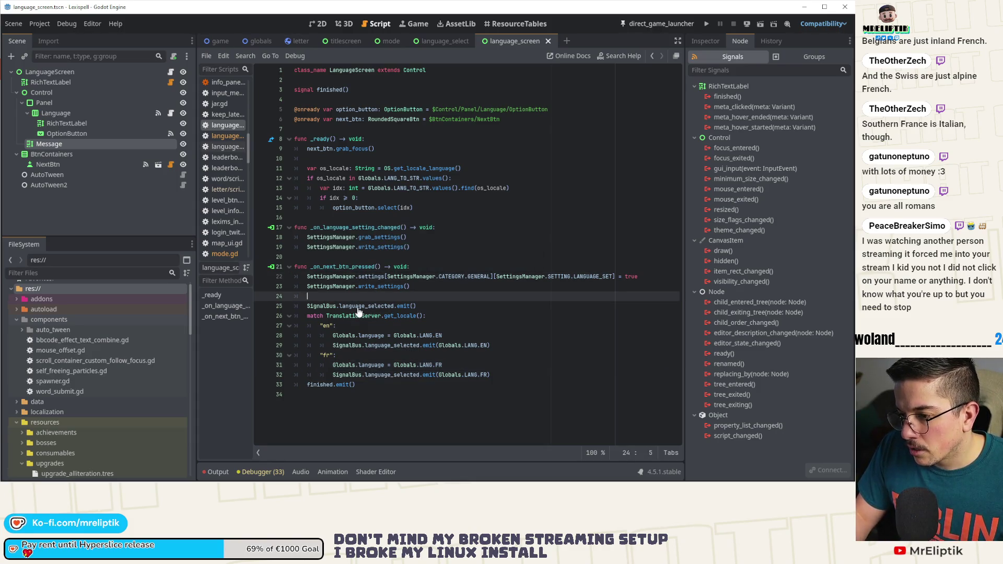
key("ctrl+shift+o")
type("global")
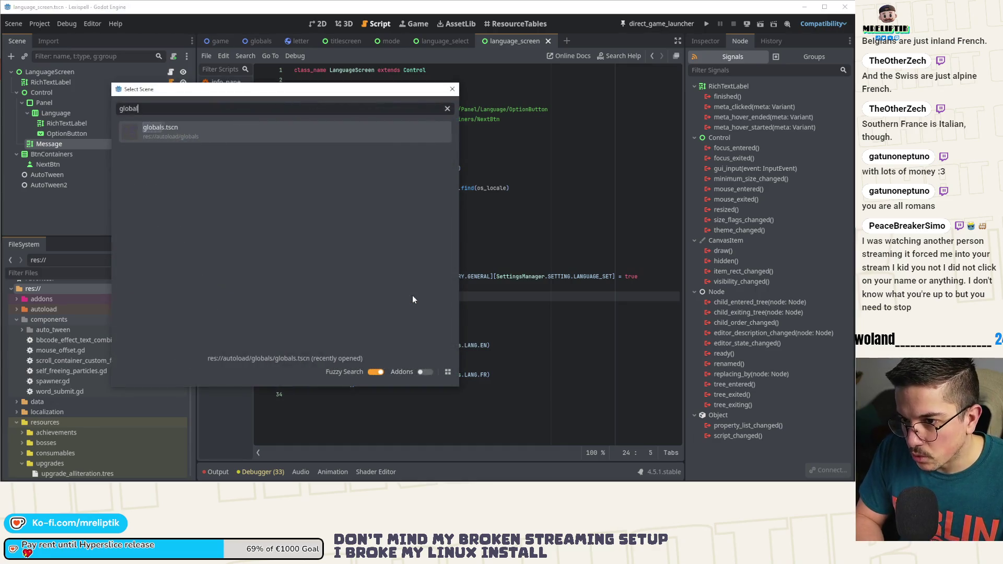
key("Return")
scroll(304, 299, "down", 20)
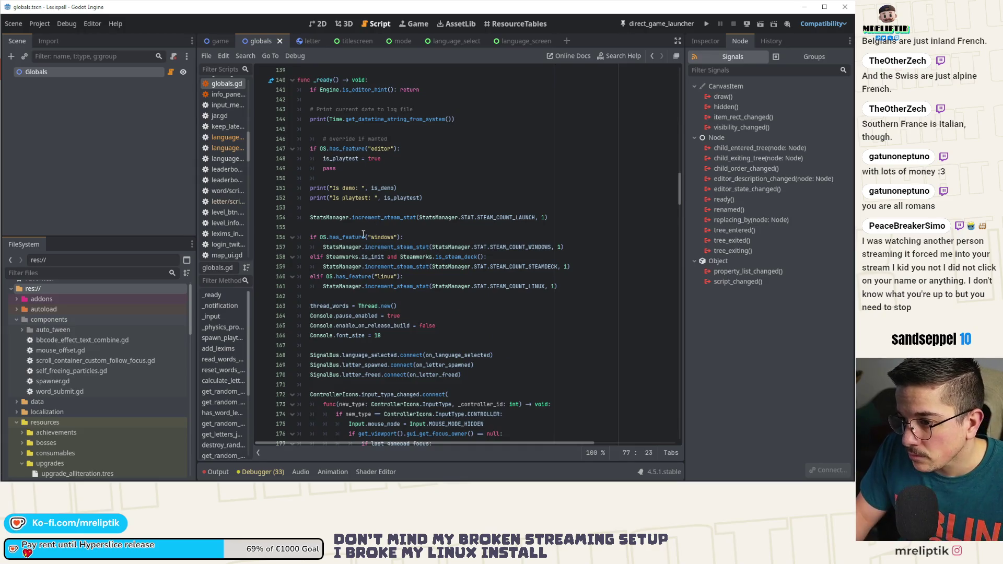
scroll(342, 267, "down", 4)
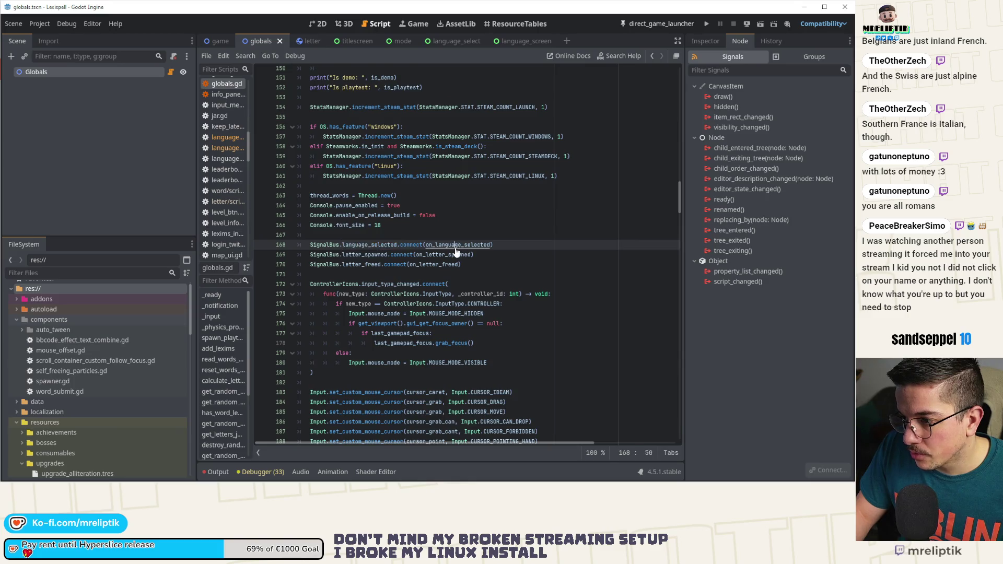
left_click(457, 245, "ctrl")
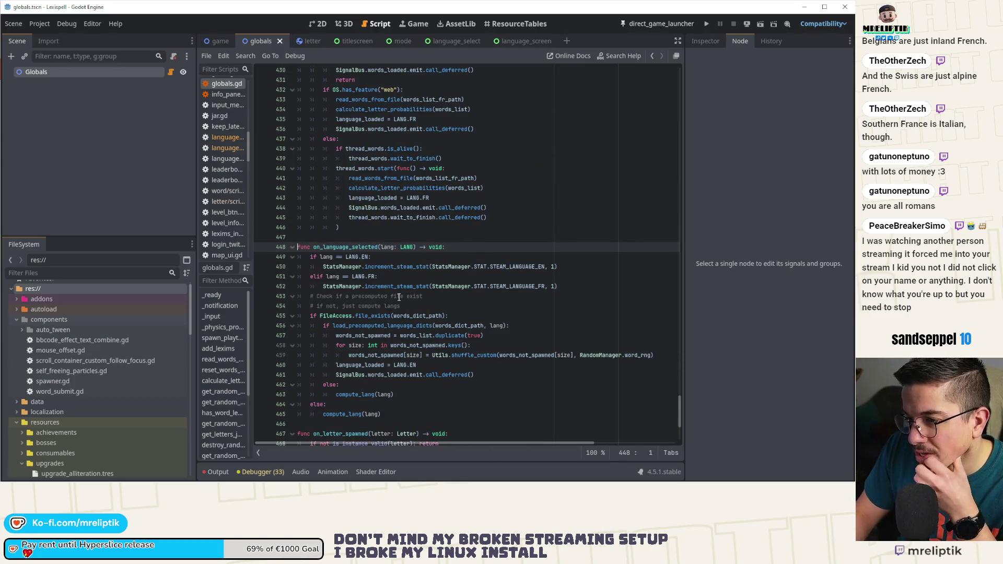
scroll(337, 251, "down", 2)
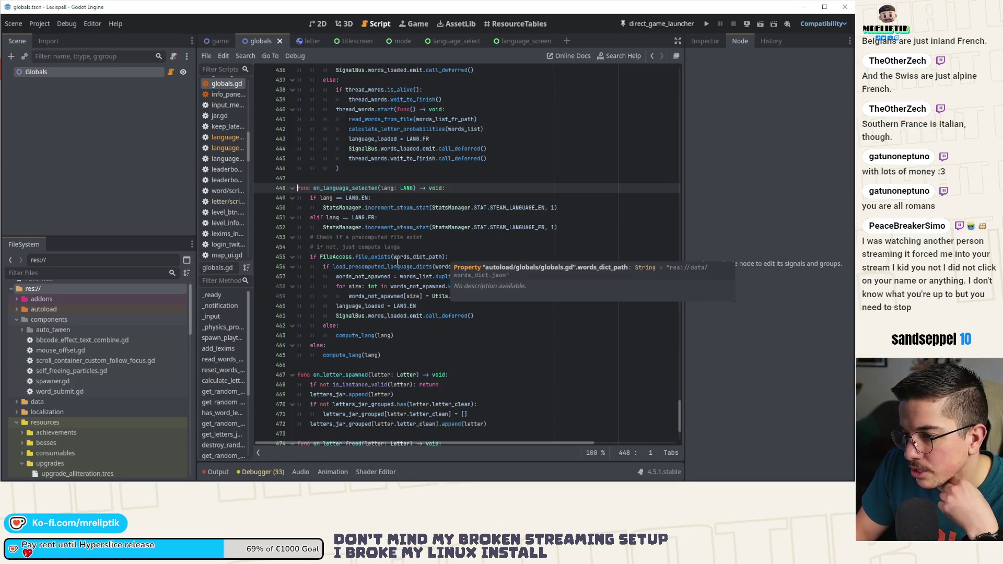
mouse_move(472, 299)
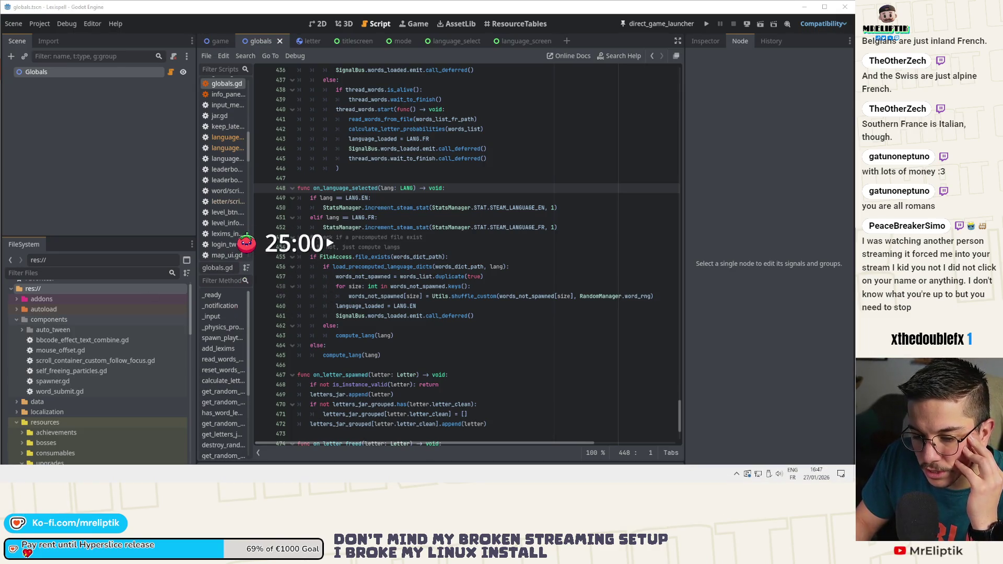
Open Lexispell's settings.cfg in Visual Studio Code, change LANGUAGE_SET from true to false, and launch the game.
key("alt+Tab")
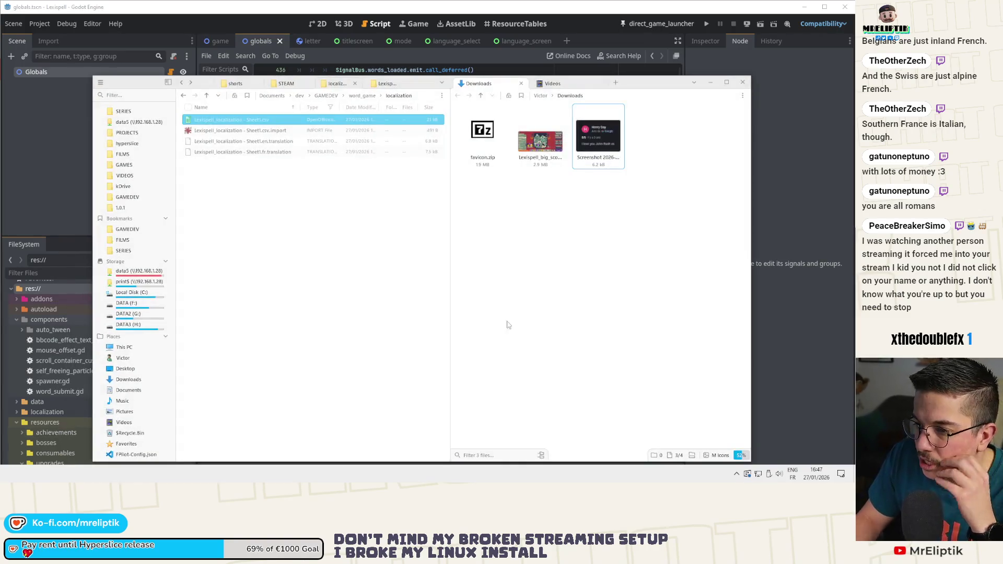
left_click(387, 83)
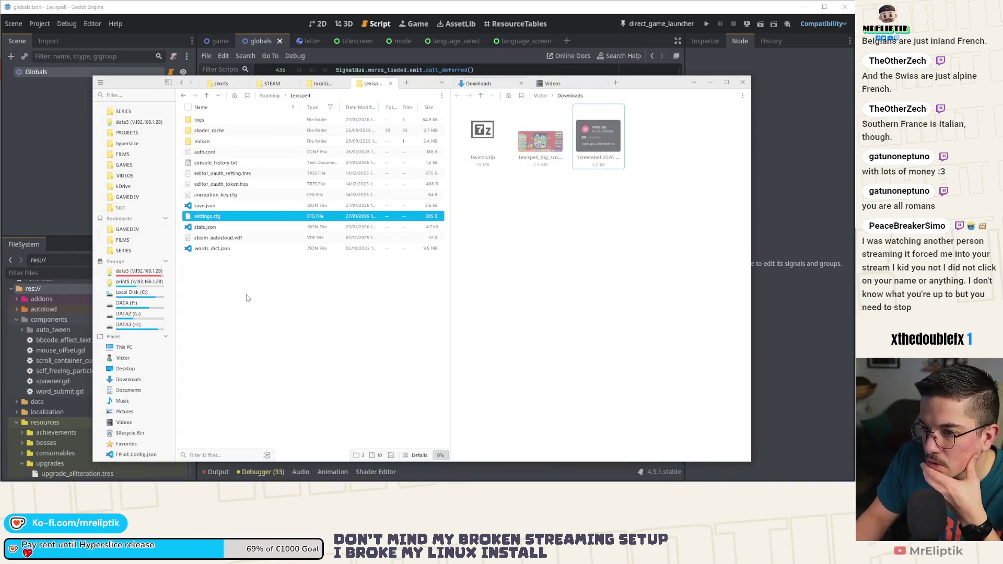
double_click(214, 214)
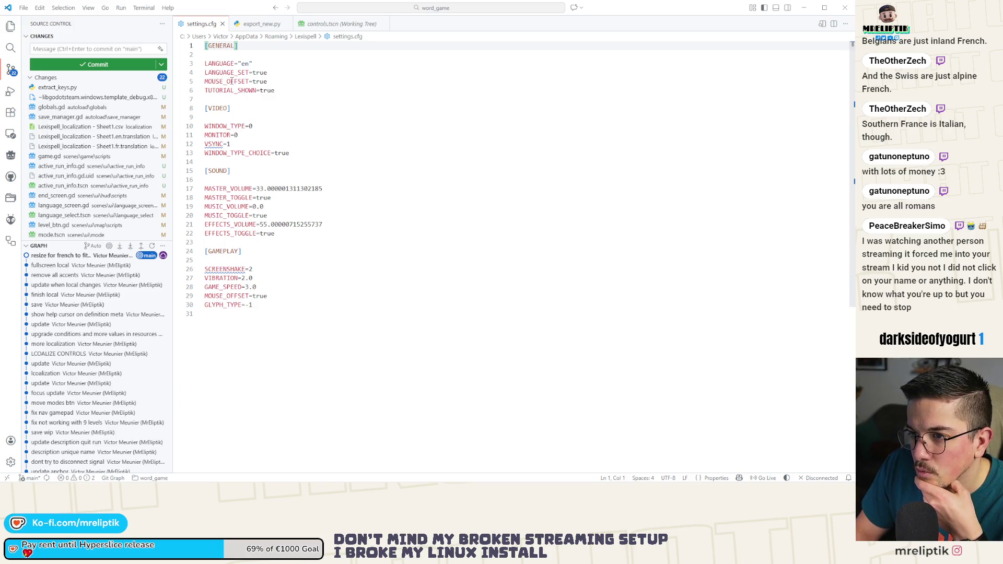
double_click(260, 73)
type("fals")
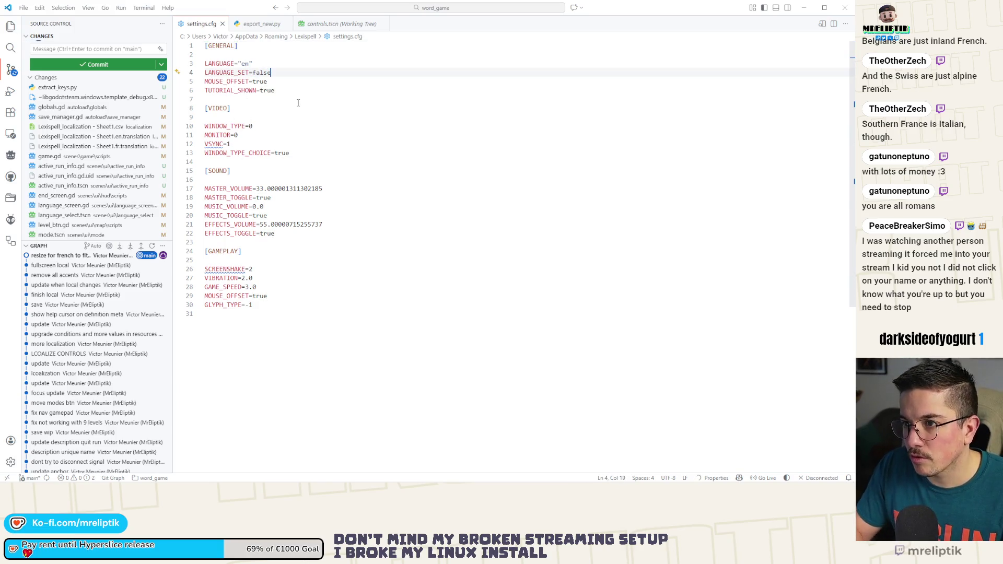
key("alt+Tab")
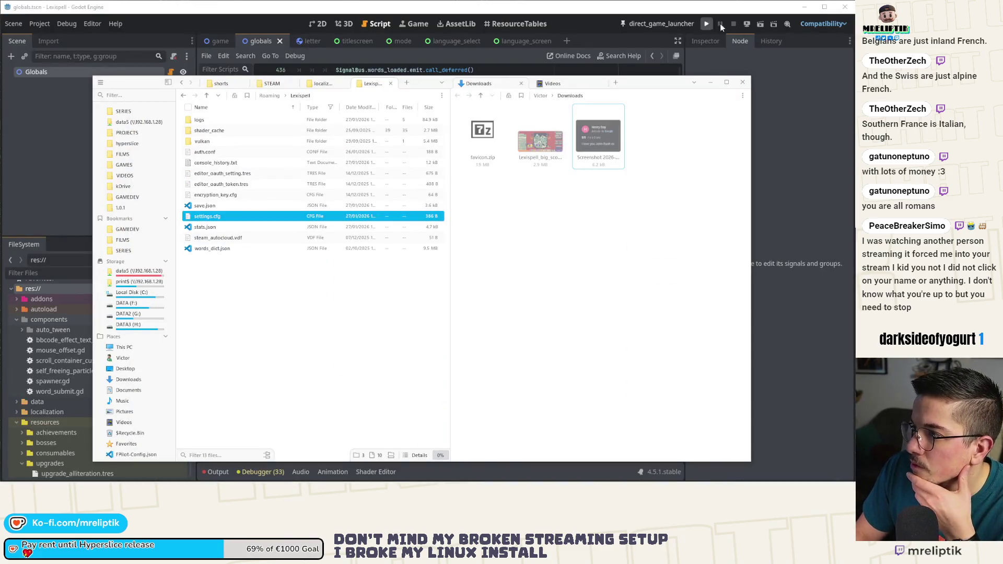
Pick FRANCAIS on the language screen and go through the supported-devices and welcome screens.
left_click(707, 24)
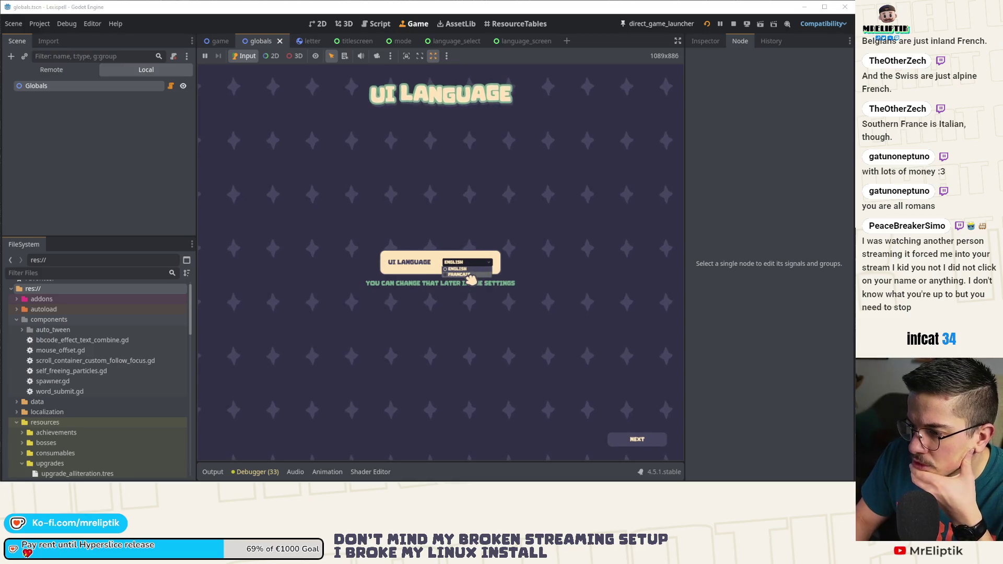
left_click(470, 276)
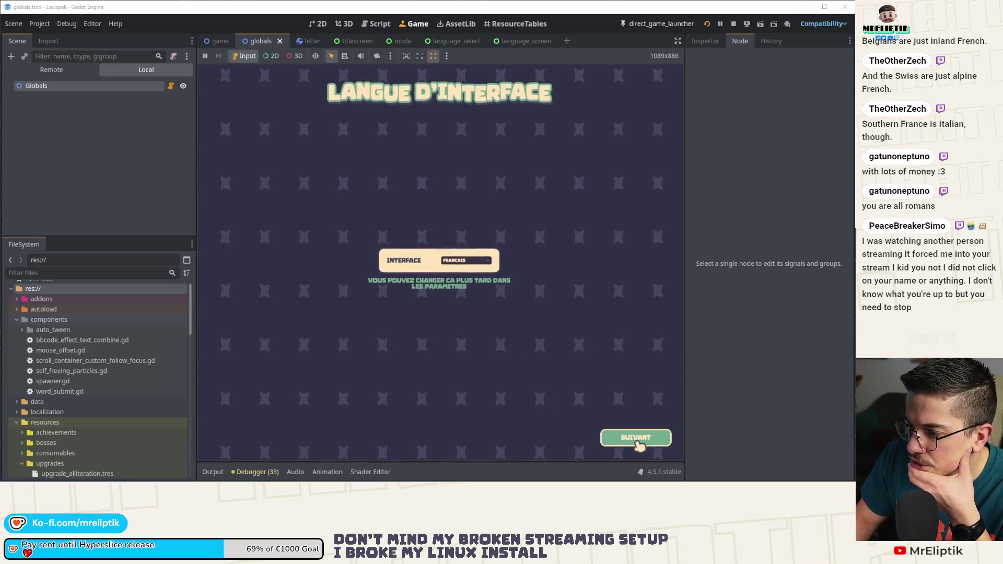
left_click(640, 439)
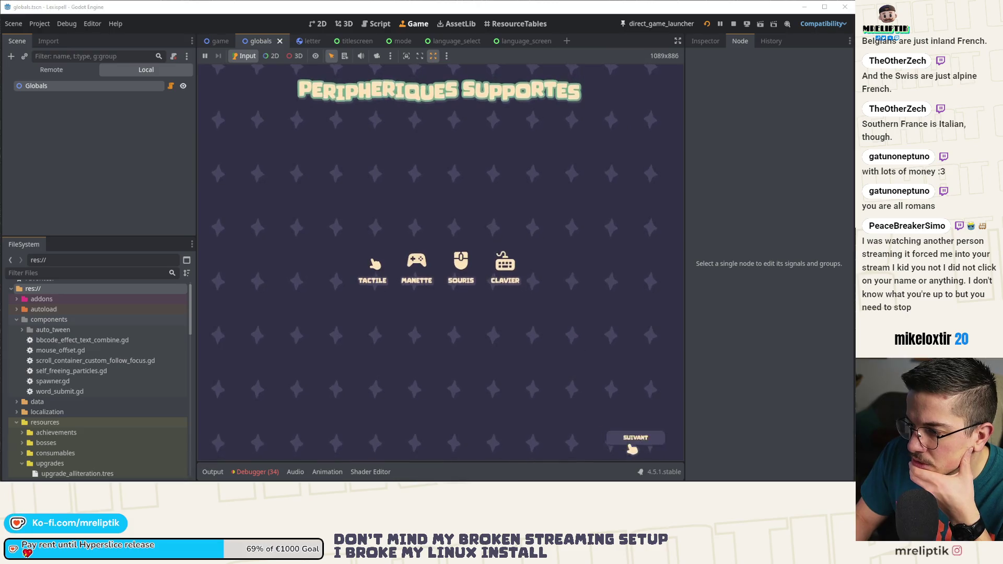
left_click(634, 440)
left_click(559, 323)
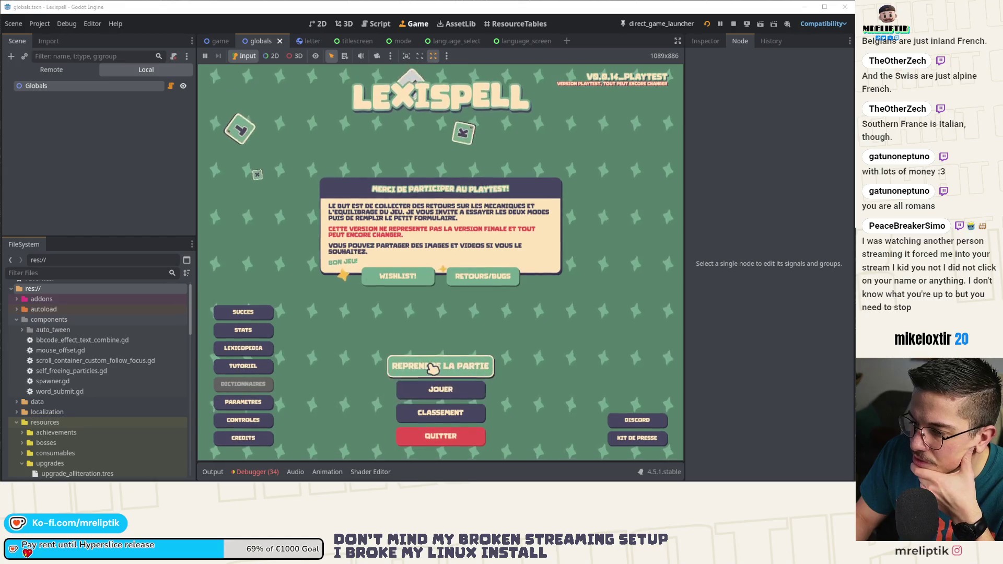
Start level 1 of Mode Classique in Français, then show the debugger's Errors list.
left_click(442, 392)
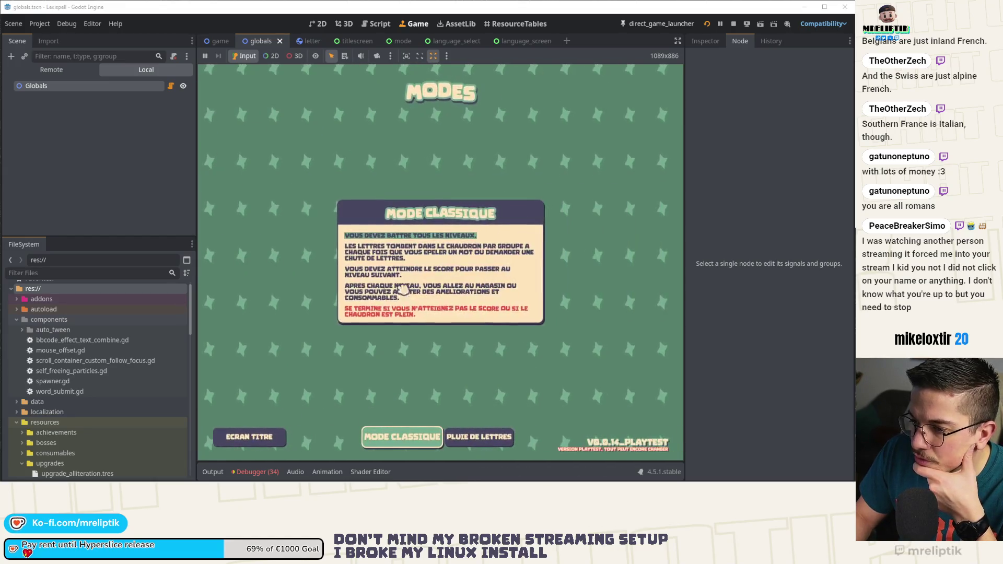
left_click(403, 438)
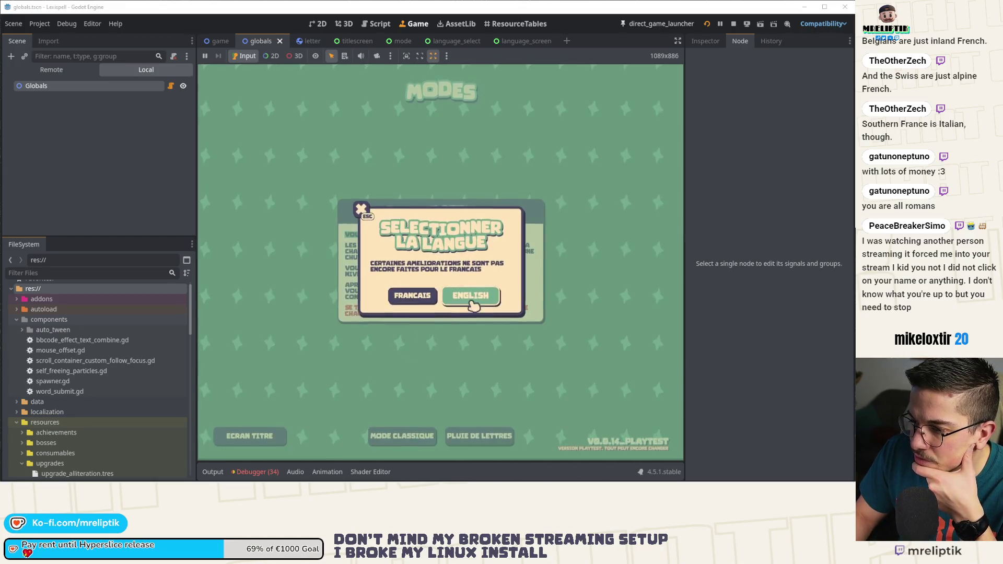
left_click(412, 295)
left_click(392, 306)
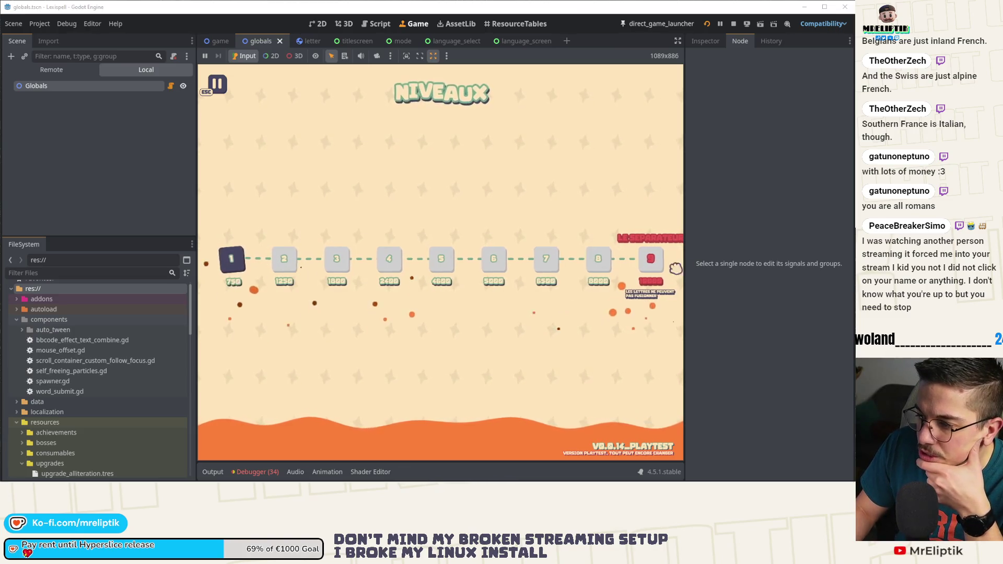
left_click(234, 260)
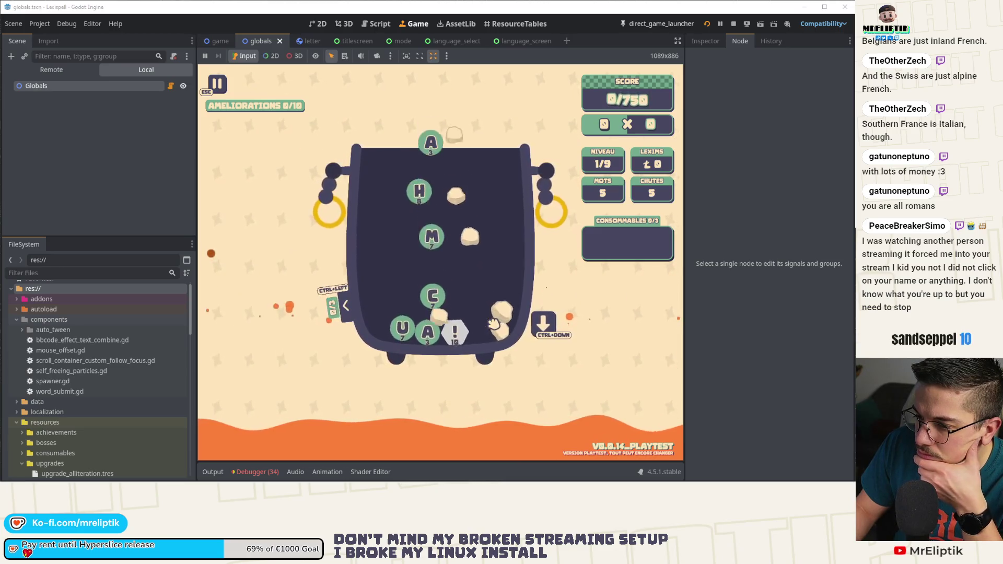
left_click(238, 475)
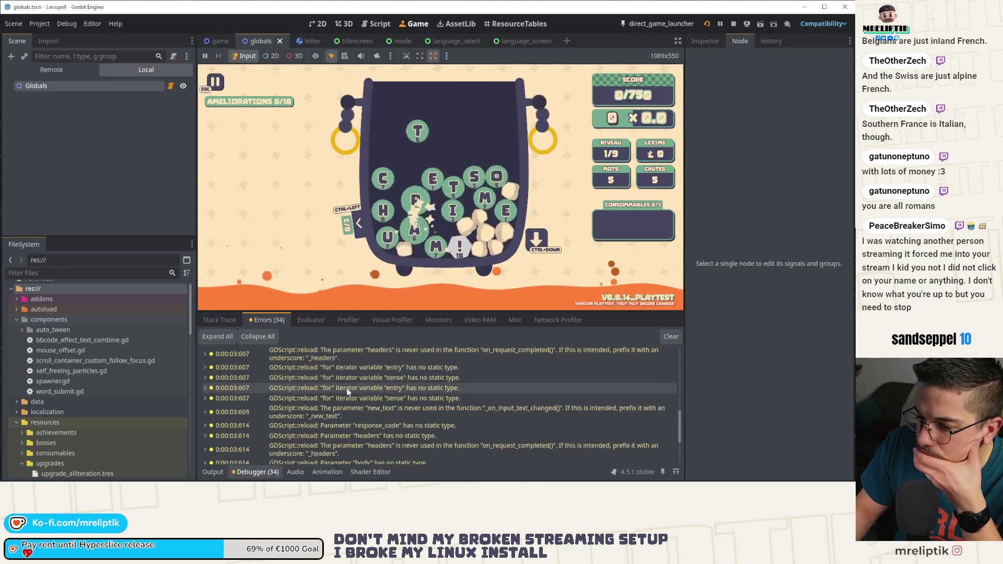
Jump to the language_screen.gd error and delete the argument-less language_selected emit line.
double_click(375, 450)
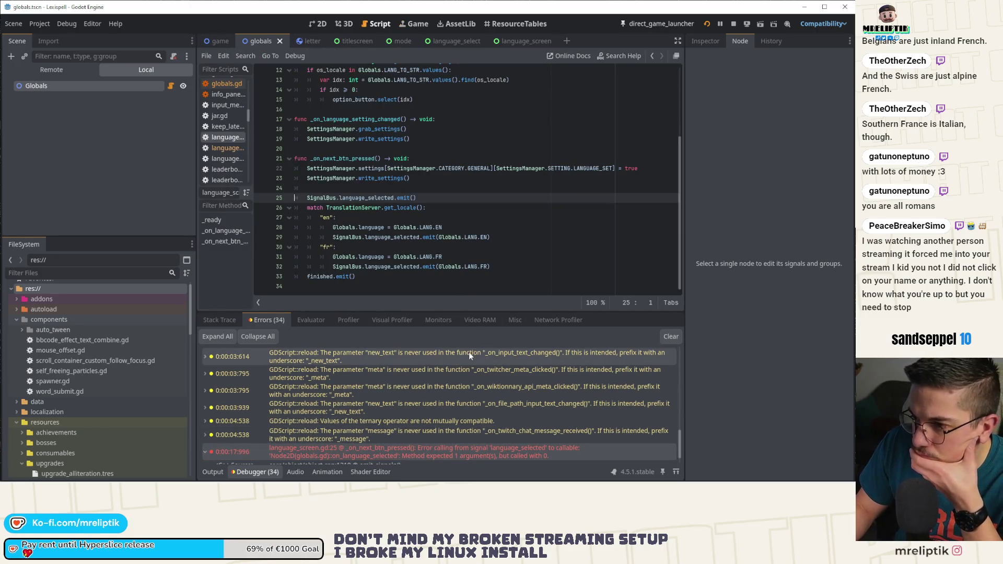
left_click(503, 458)
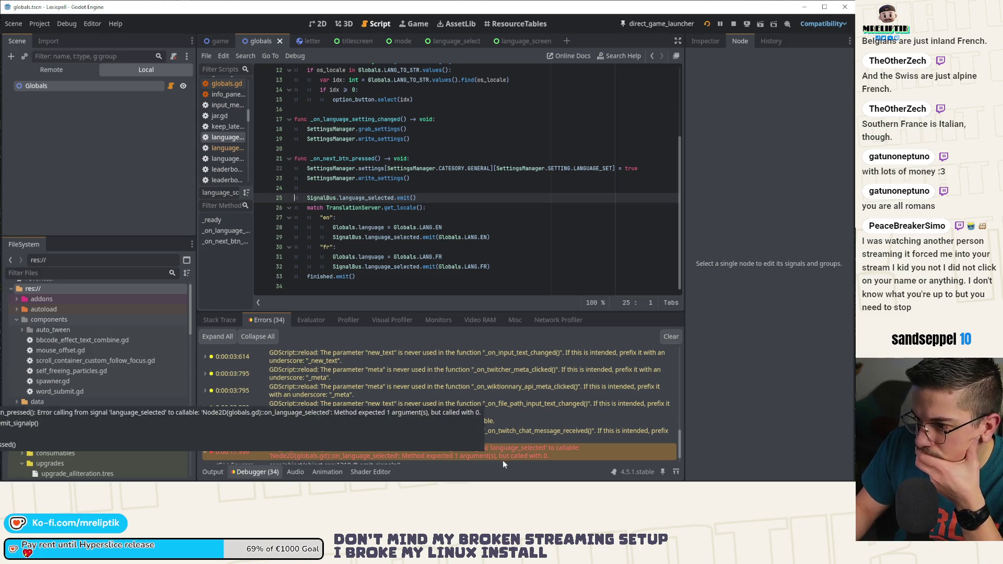
left_click(433, 196)
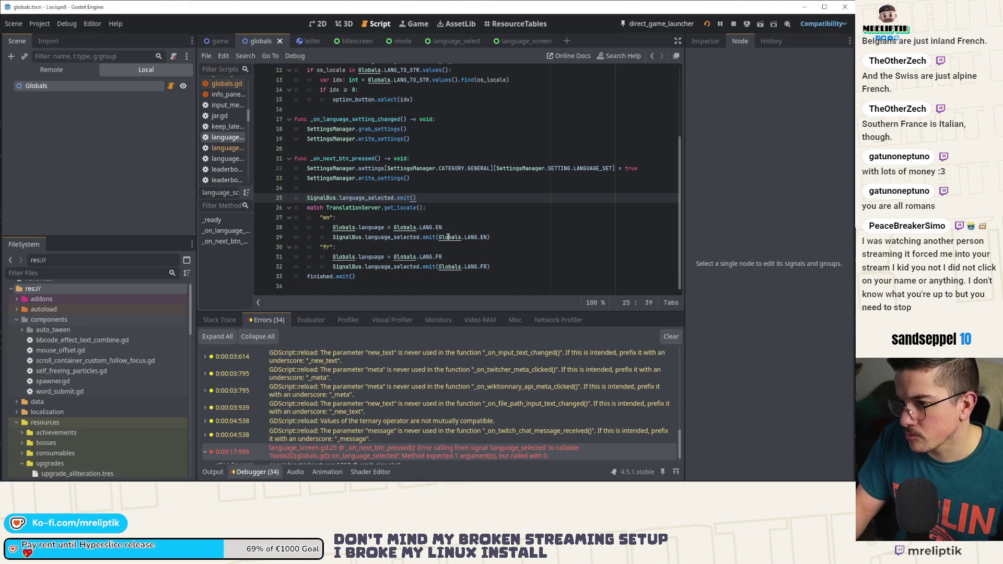
key("ctrl+shift+k")
Comment out the locale match block and add a TODO above it about threaded dictionary loading.
left_click(733, 23)
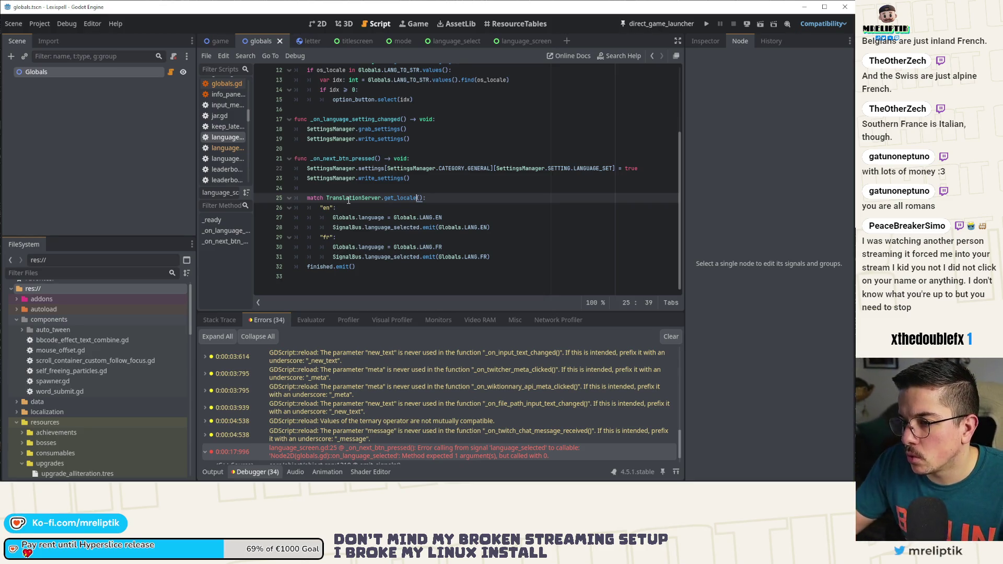
left_click_drag(492, 257, 239, 197)
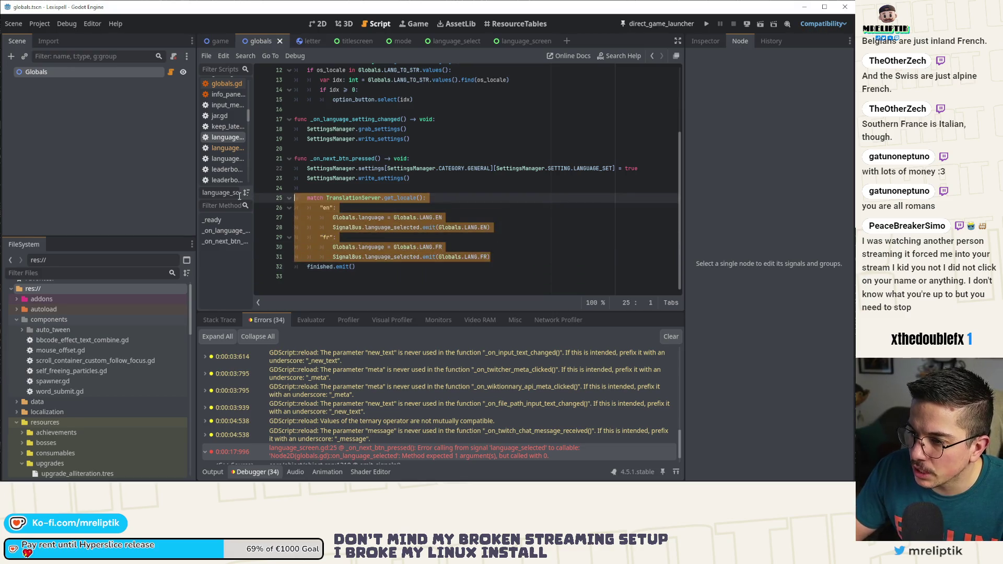
key("ctrl+k")
left_click(358, 190)
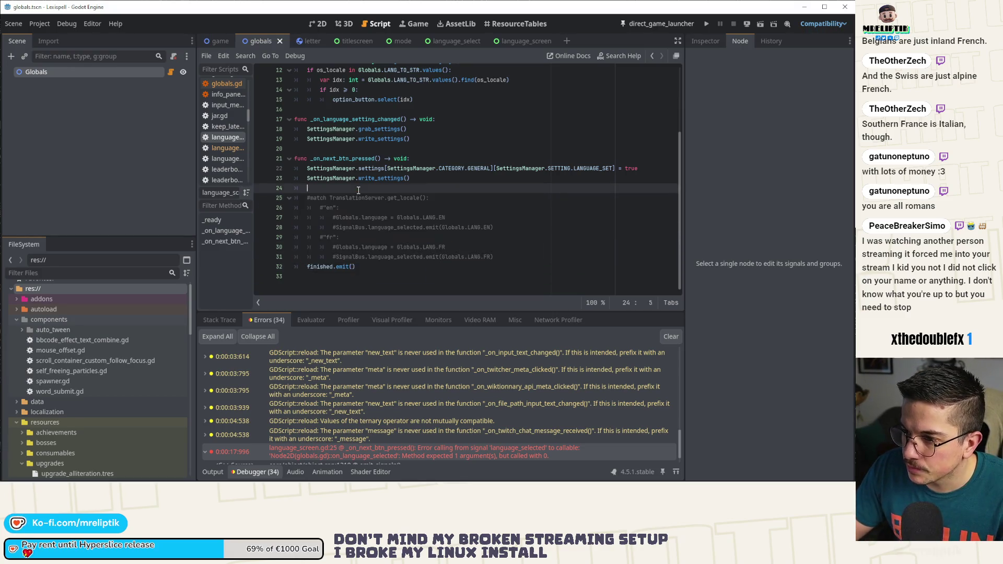
key("Return")
type("#TODO: l")
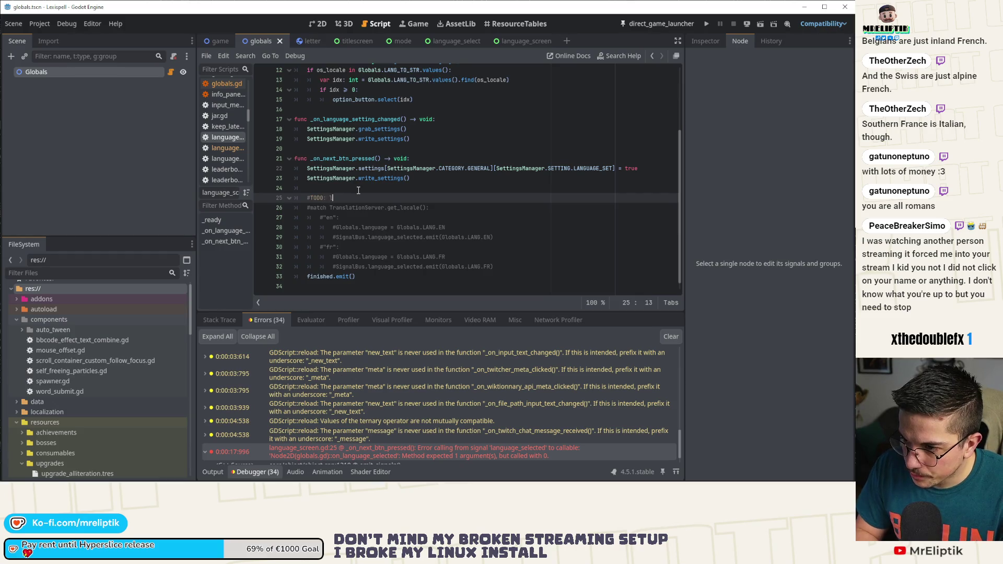
type("dis")
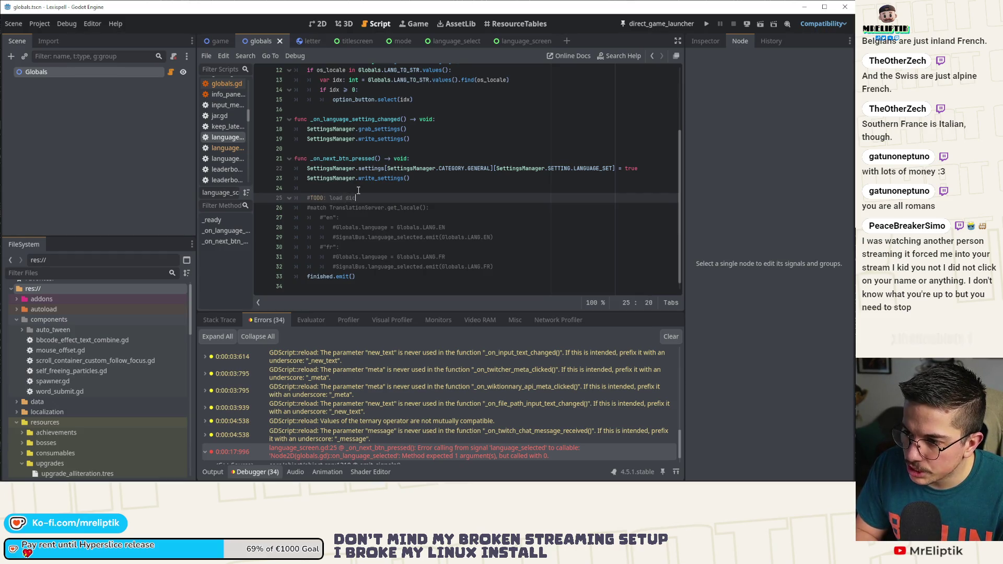
type("at the ponit? Ma")
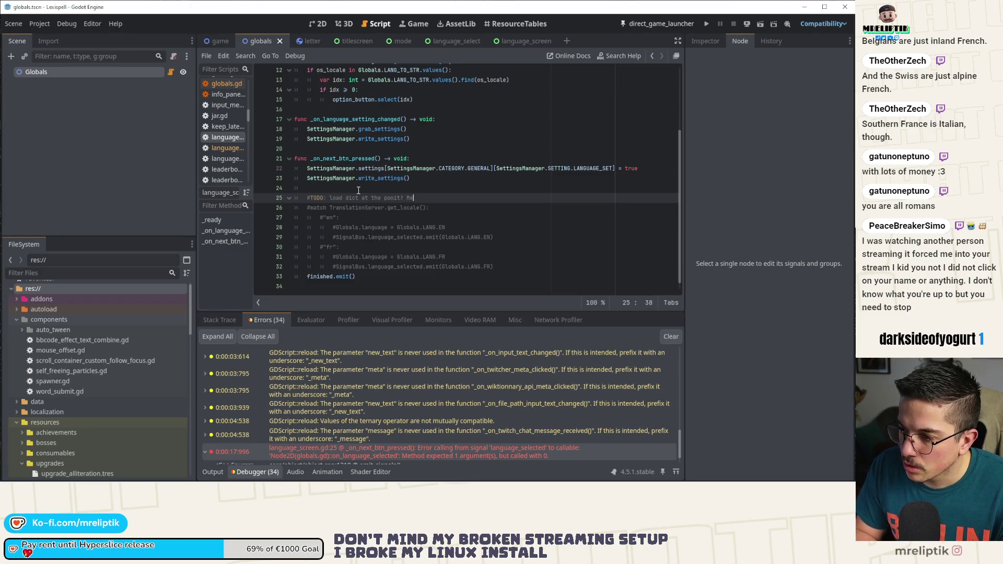
type("spins a thread")
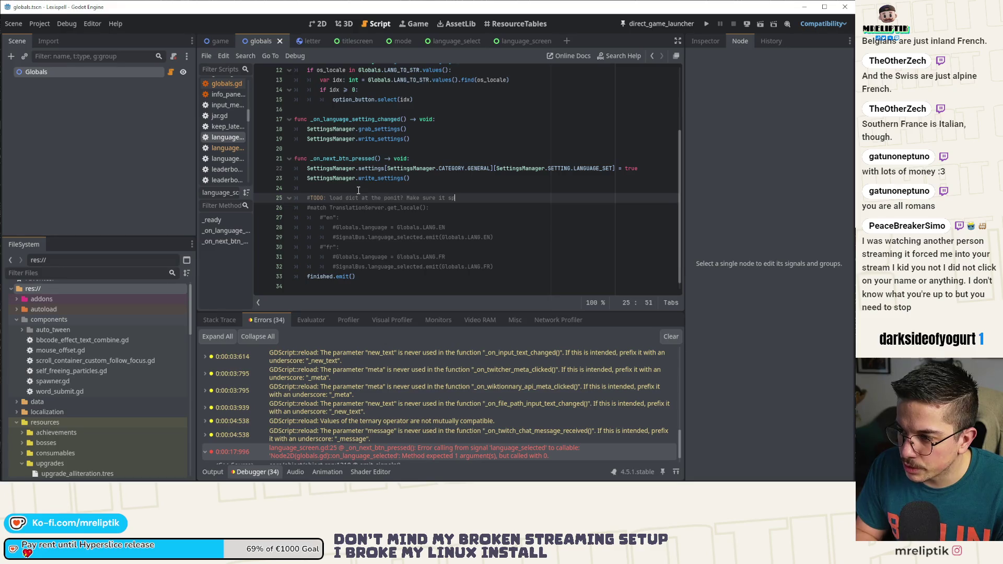
type(" so it doesn't stutt")
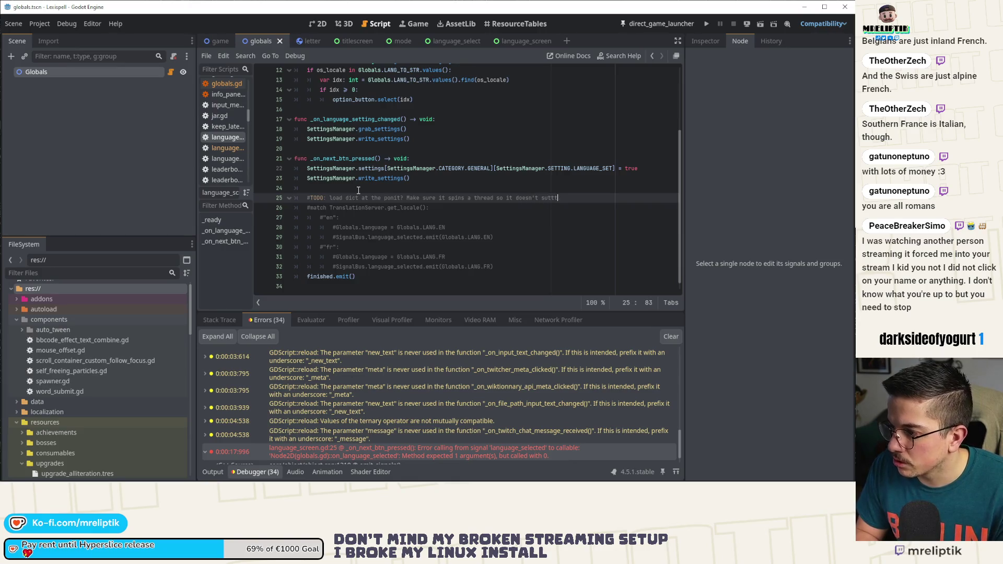
type("ed")
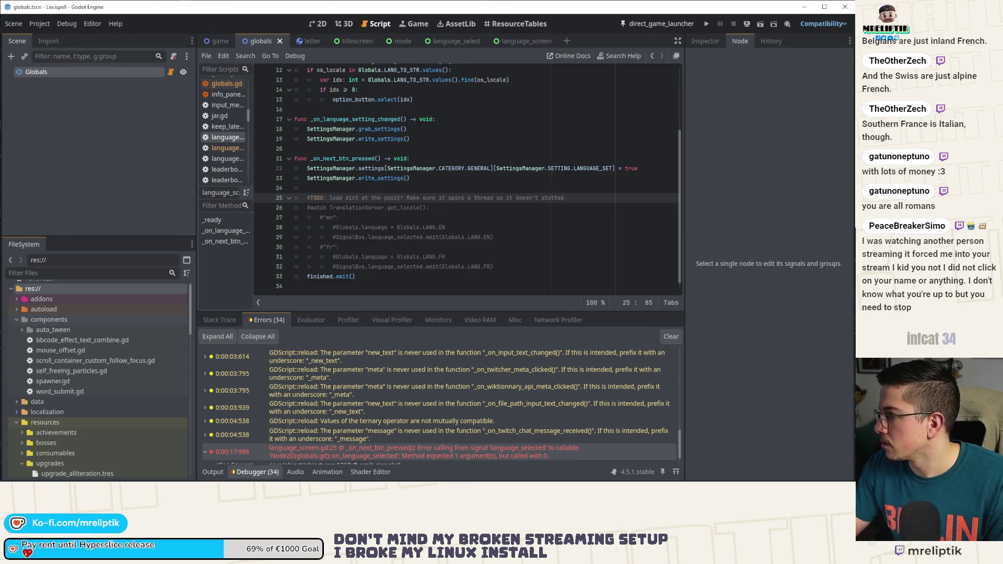
key("alt+Tab")
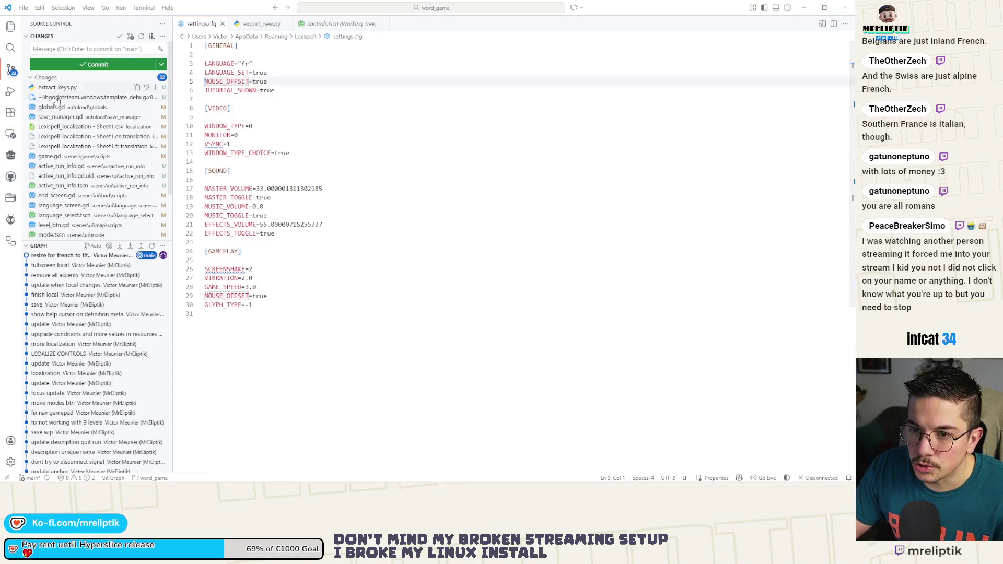
Close the settings.cfg tab and minimize Visual Studio Code.
left_click(222, 24)
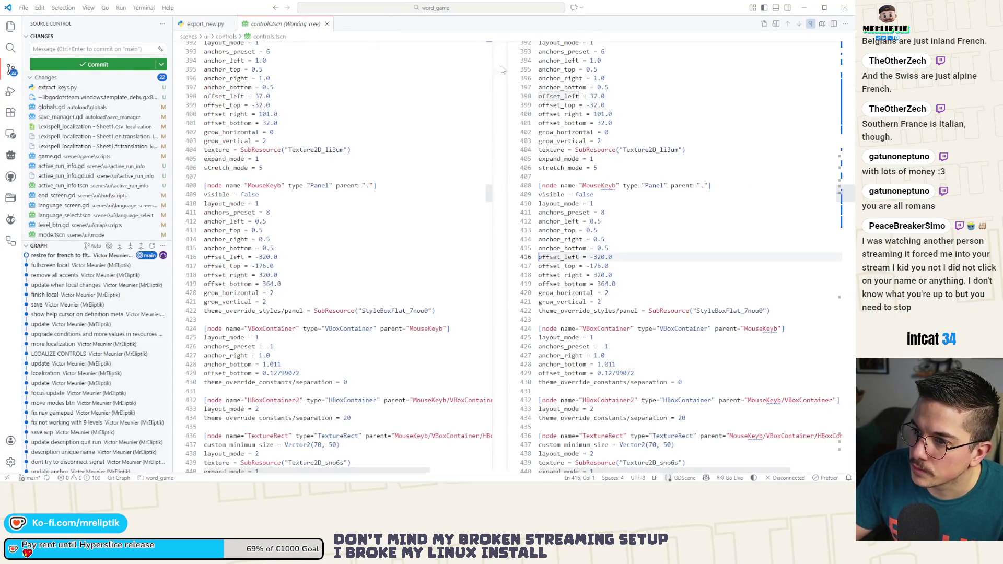
left_click(804, 7)
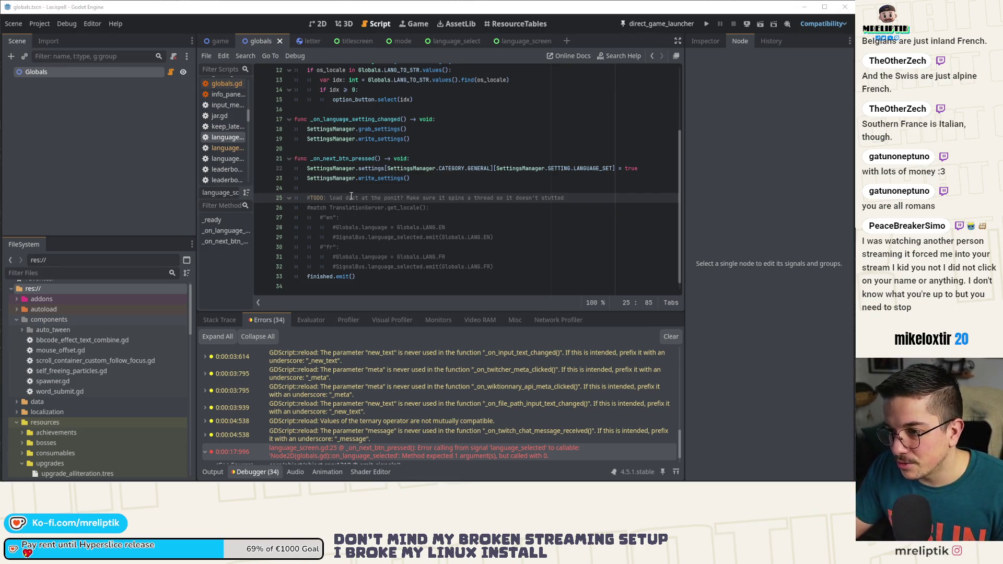
Collapse the Debugger panel so language_screen.gd lines 1–34 fill the editor.
left_click(366, 217)
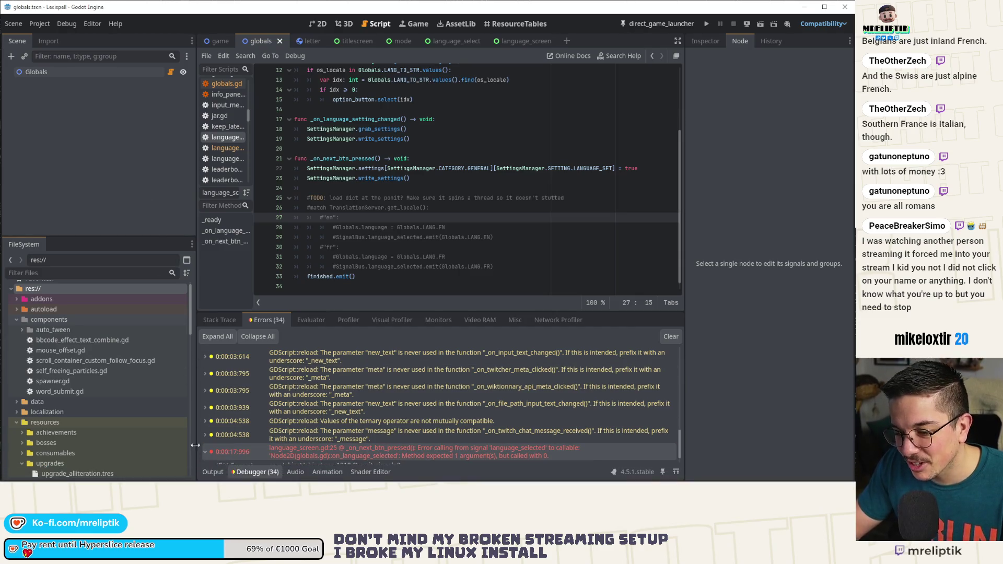
left_click(212, 473)
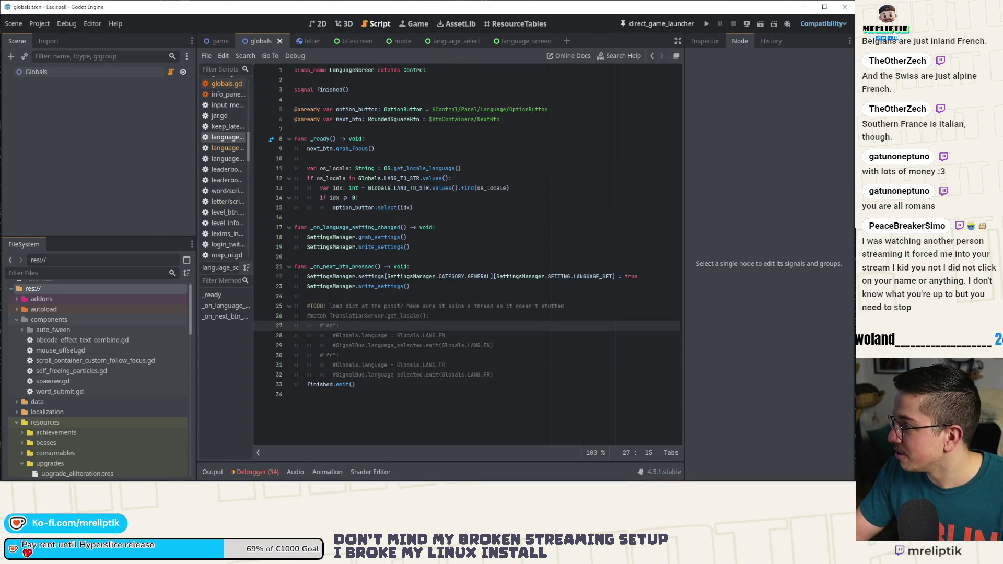
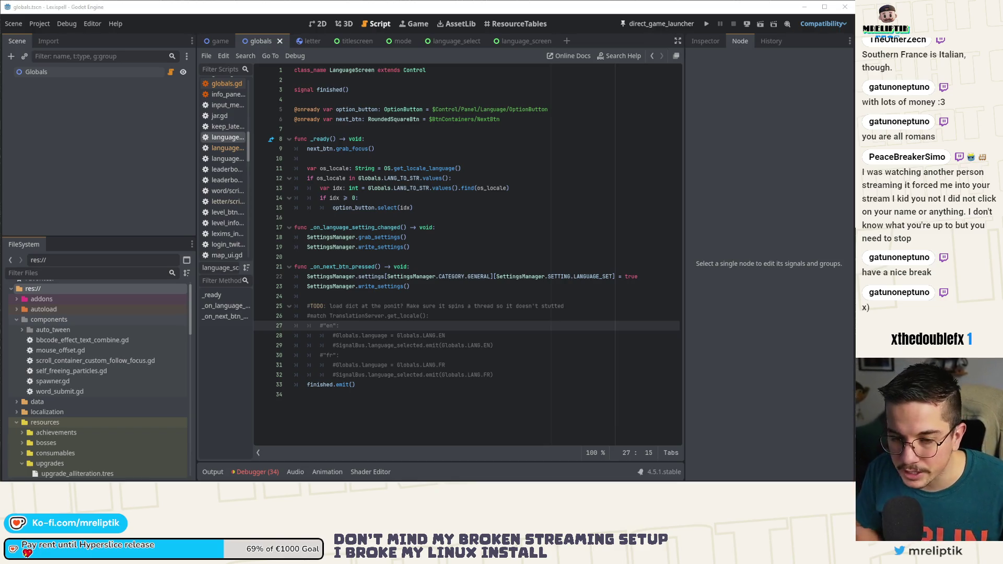
Go to line 28 of the language script, narrow the dock, and switch to the 2D view.
left_click(375, 336)
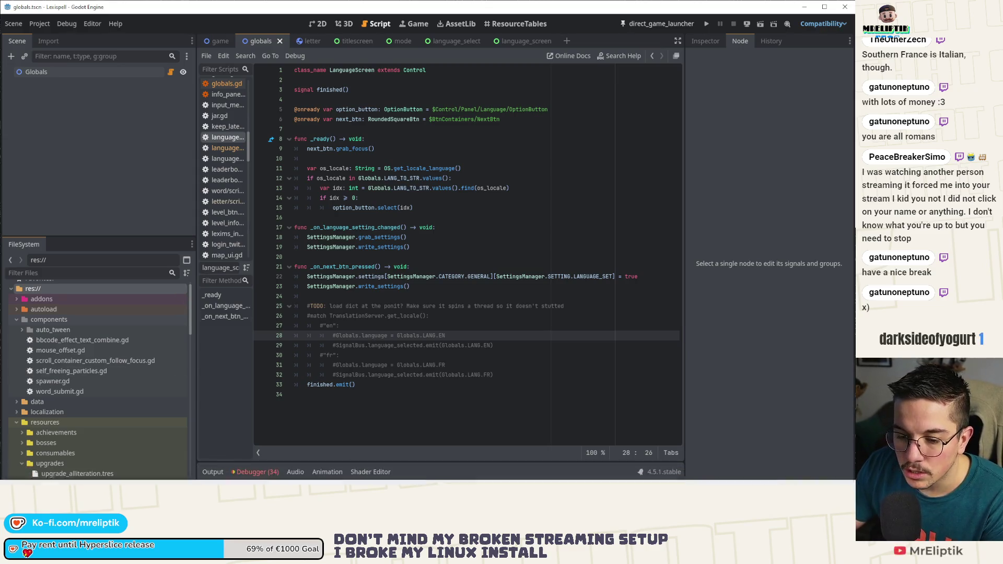
left_click_drag(197, 97, 125, 97)
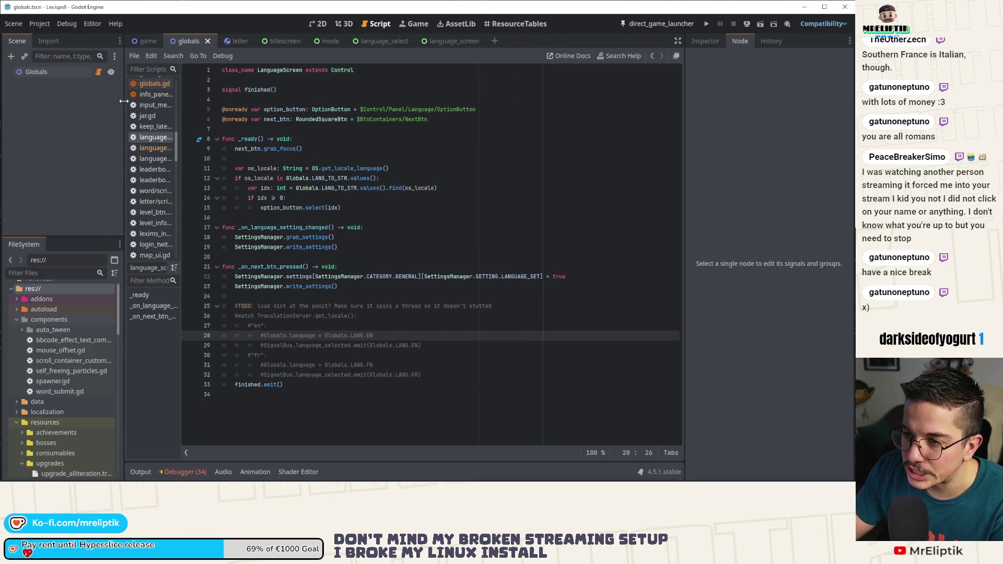
left_click(318, 24)
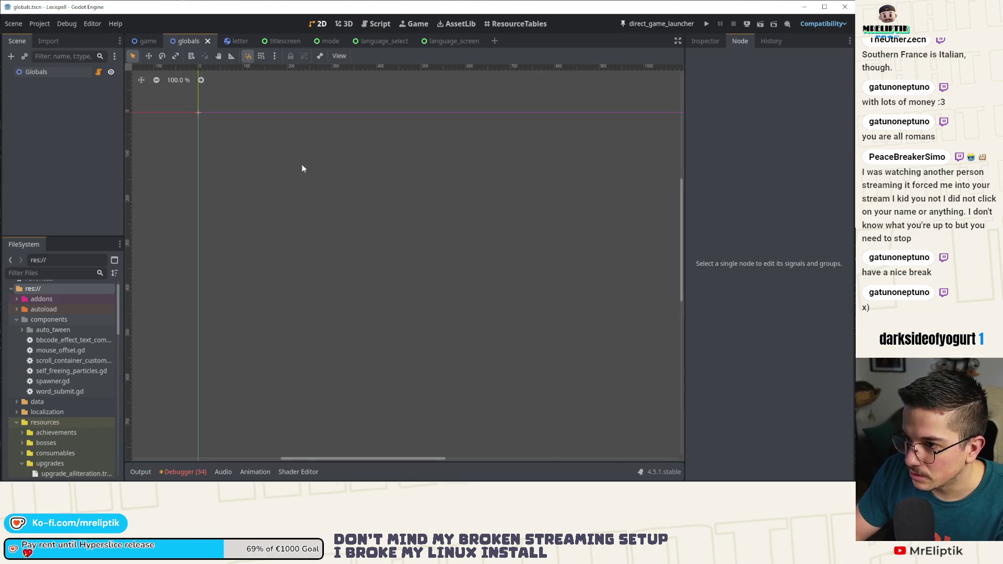
Close the language_screen, language_select, mode and titlescreen scene tabs, then switch to the code editor.
left_click(381, 42)
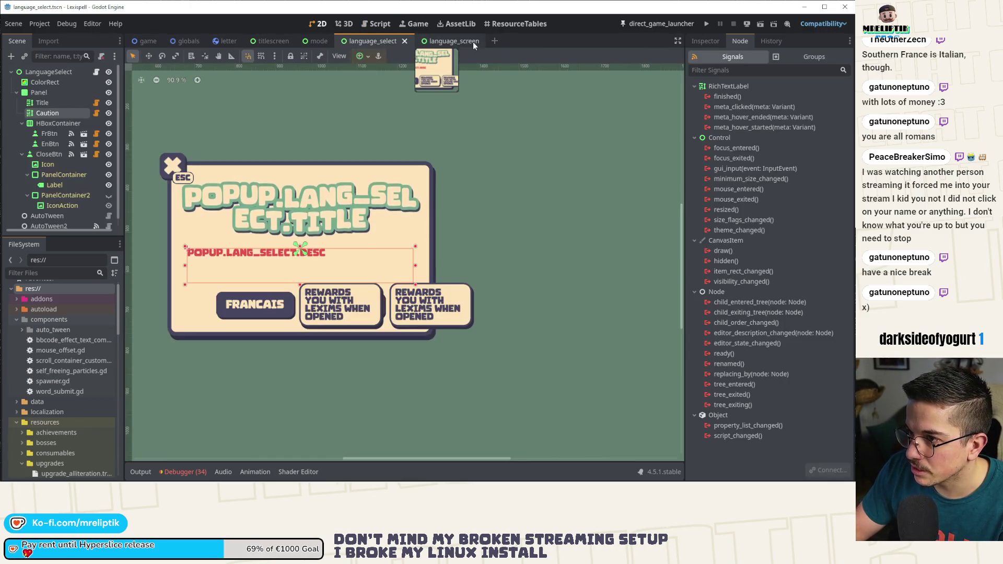
middle_click(464, 42)
middle_click(376, 42)
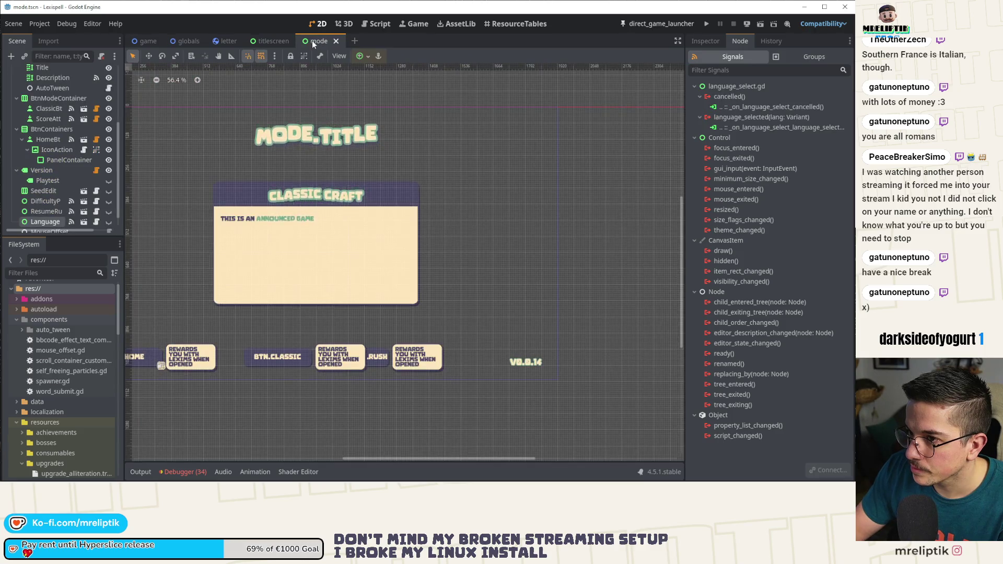
middle_click(312, 40)
middle_click(272, 42)
key("alt+Tab")
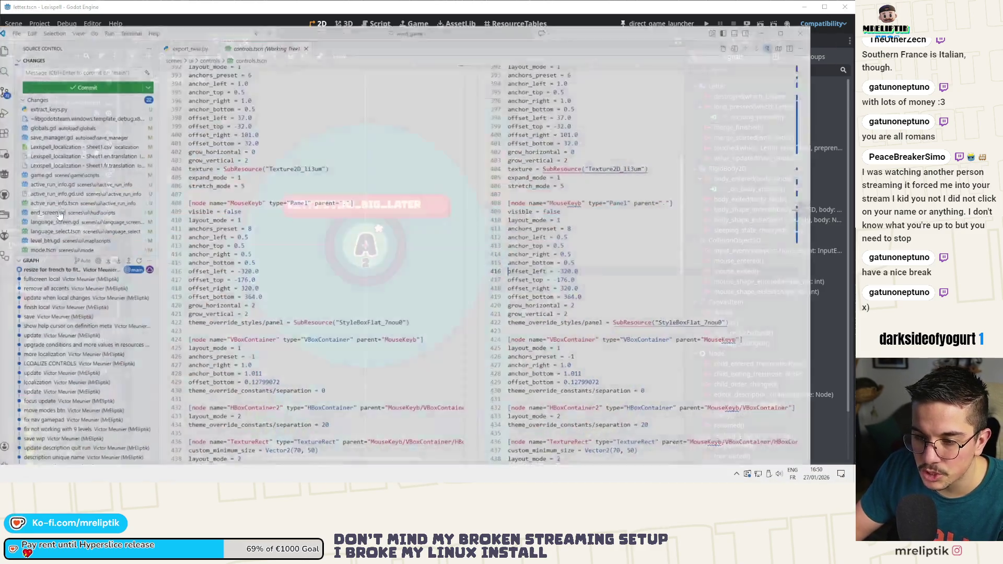
Review the diffs for globals.gd and save_manager.gd in Source Control.
left_click(62, 107)
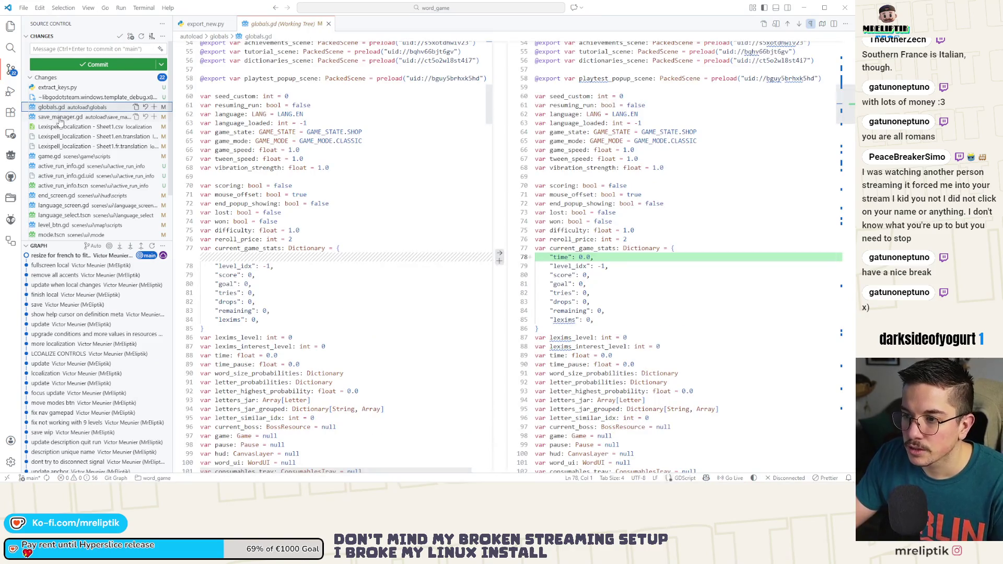
left_click(71, 117)
left_click(73, 107)
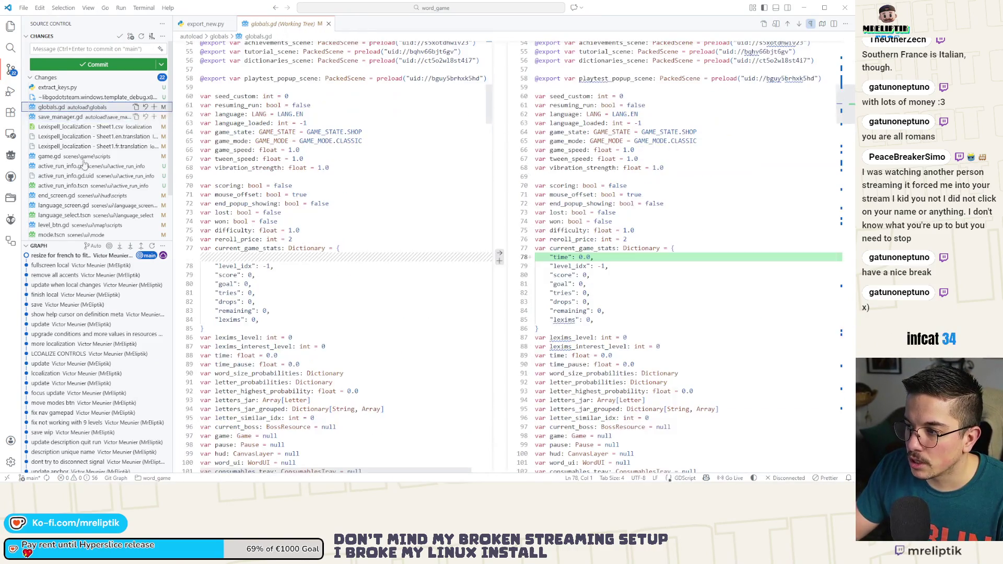
scroll(84, 173, "down", 2)
Stage all 20 changes and commit them as 'show resume popup' with a French-lengths second line.
left_click(152, 46)
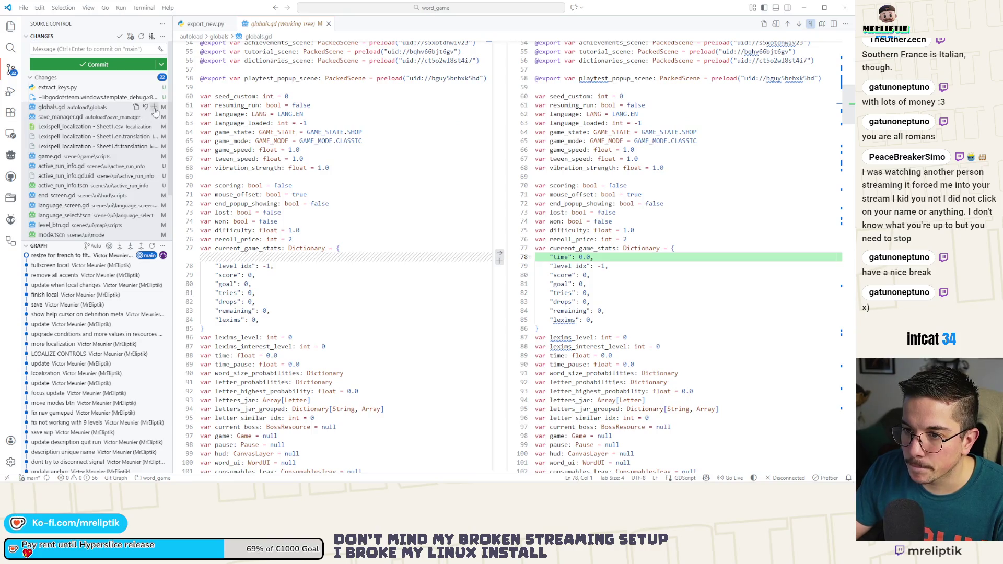
left_click(76, 49)
type("show resume popup")
key("Return")
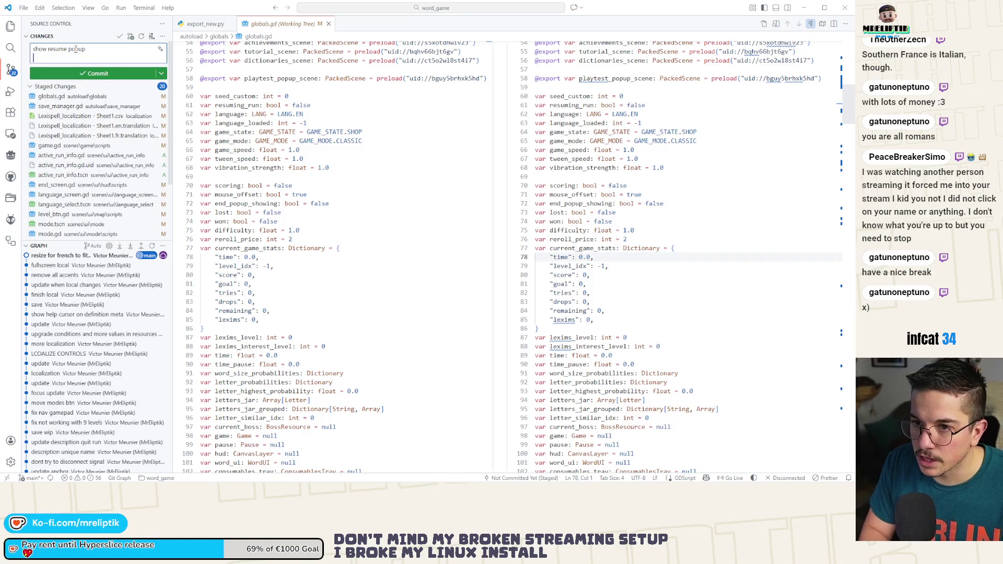
type("d")
type("to")
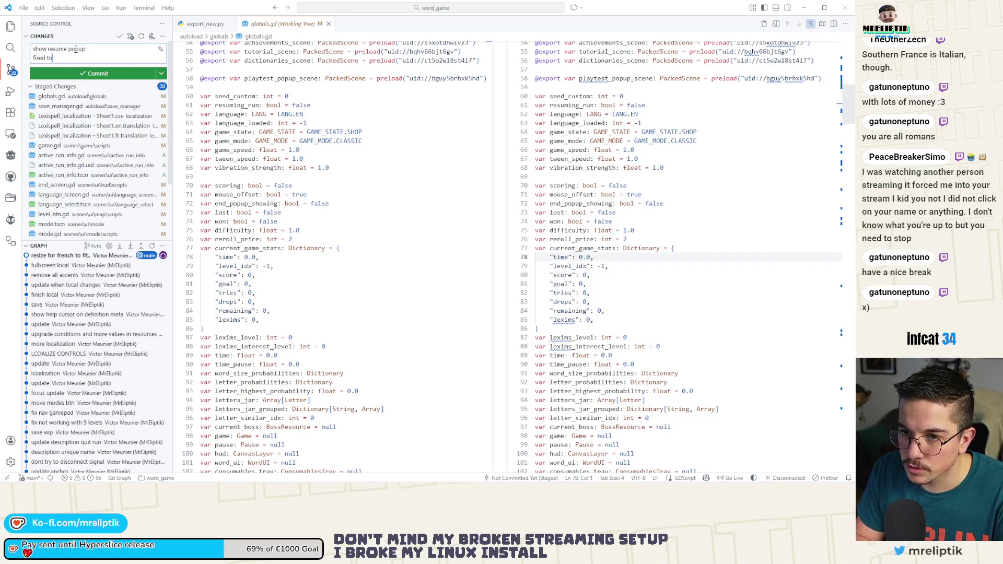
type("count")
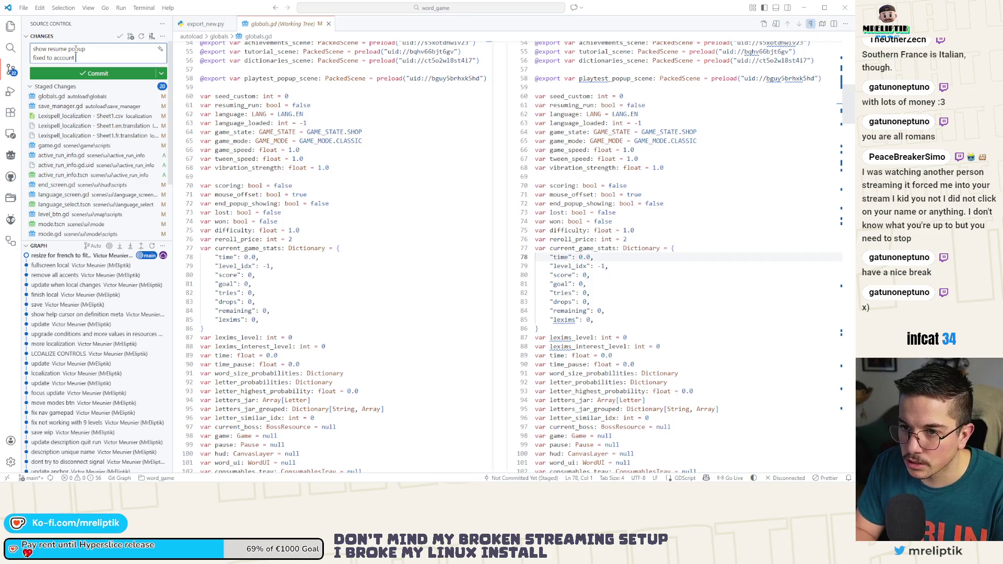
type("r french lengt")
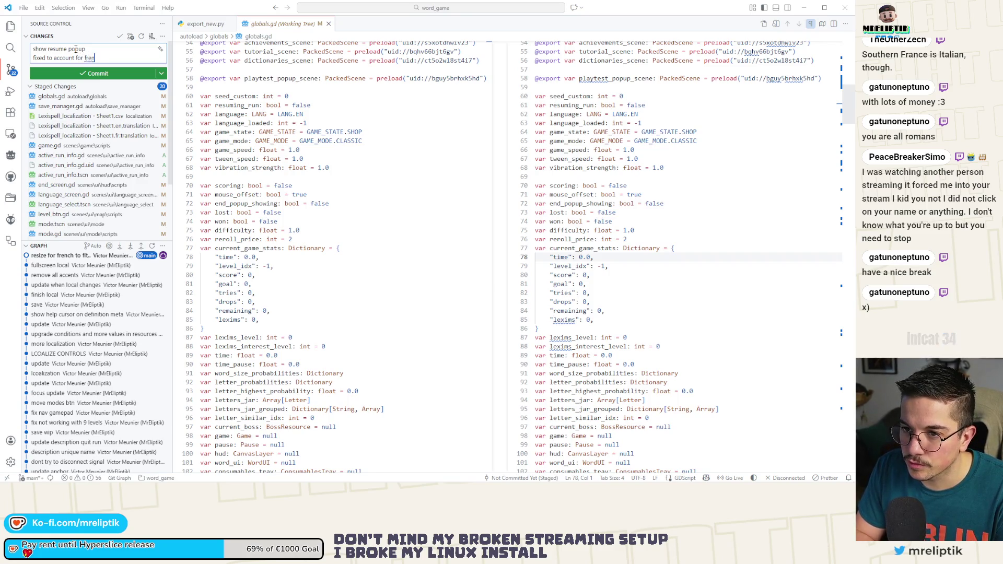
type("hs")
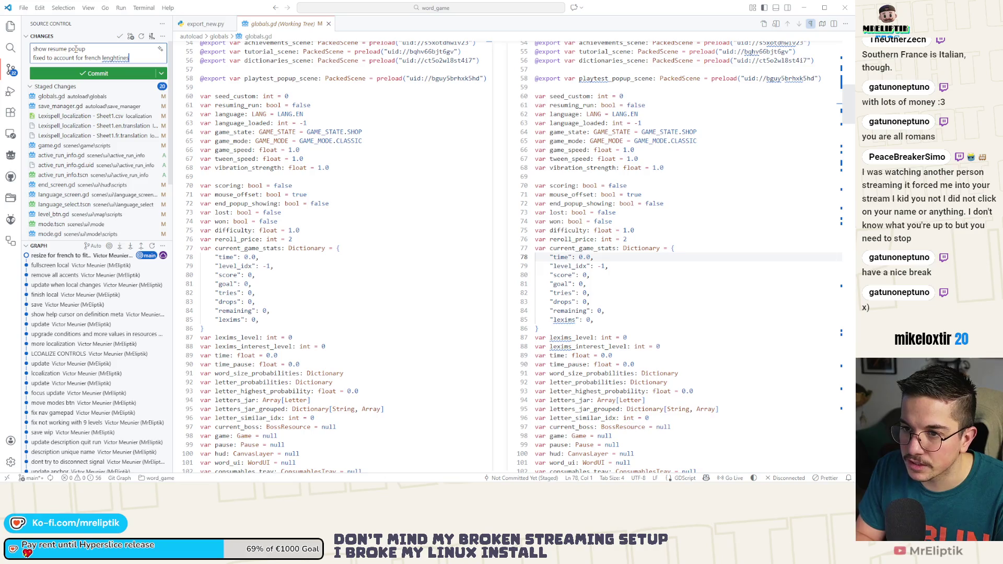
key("ctrl+Return")
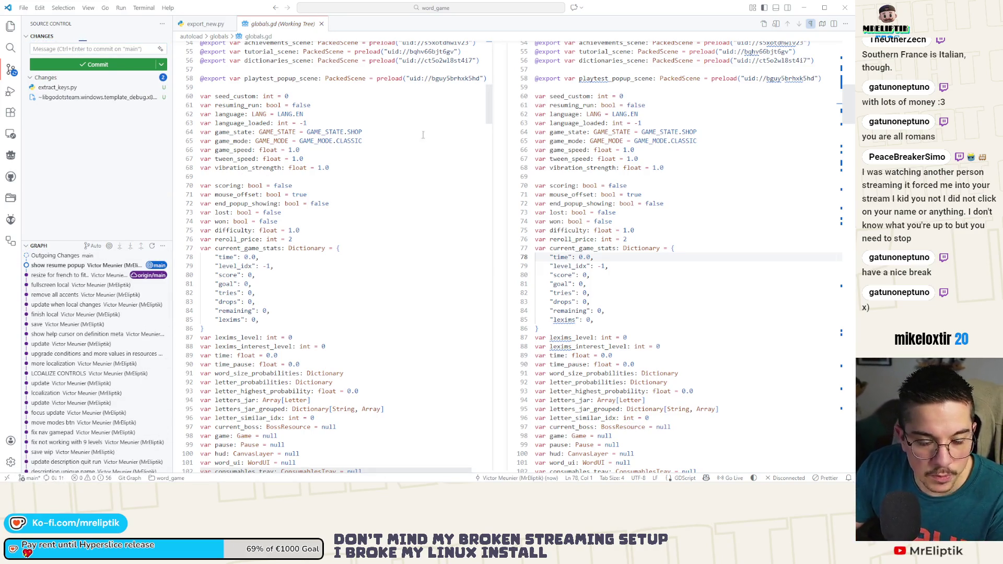
left_click(802, 9)
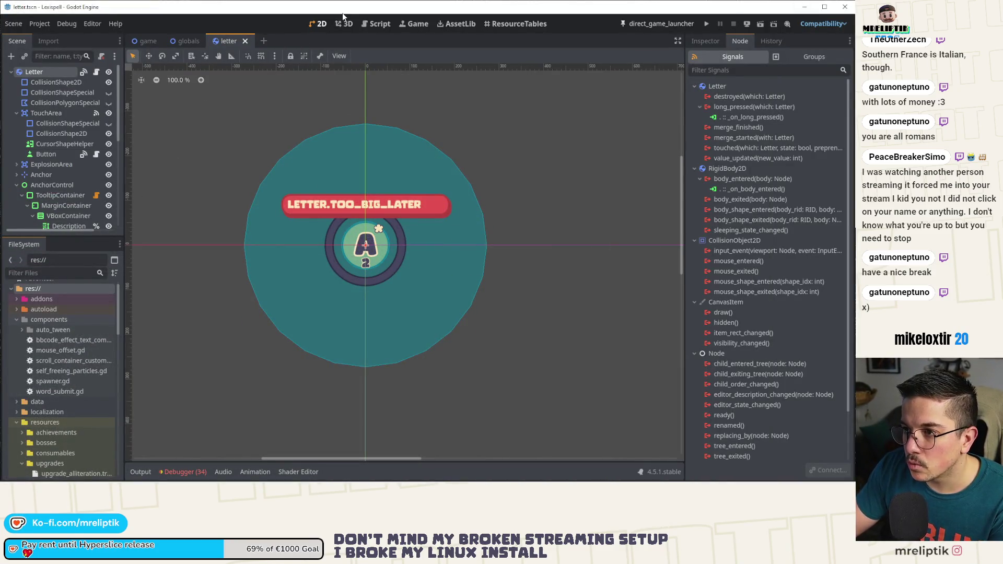
Clear the 34 errors in the debugger's Errors list and check the stack trace.
left_click(184, 472)
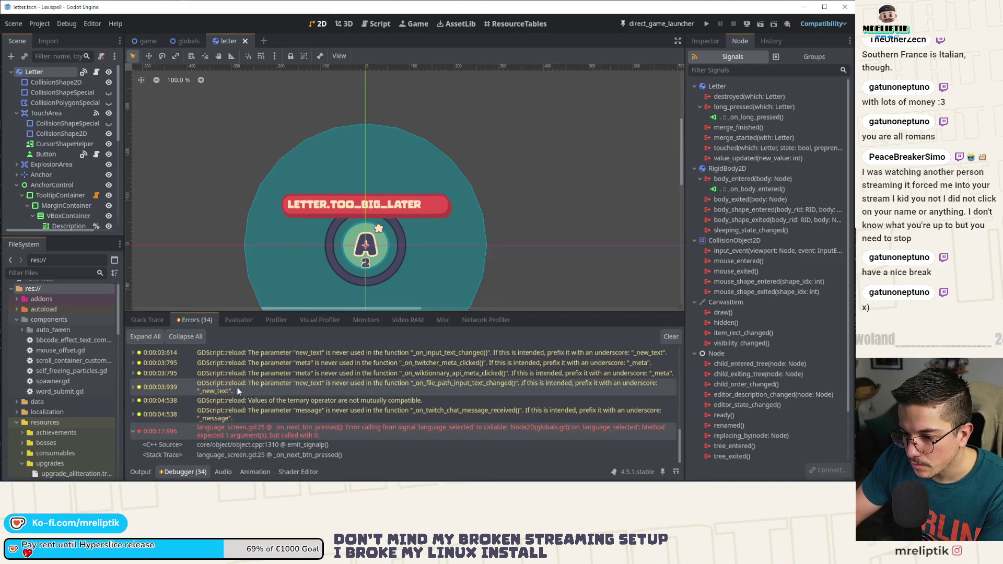
left_click(671, 337)
left_click(147, 320)
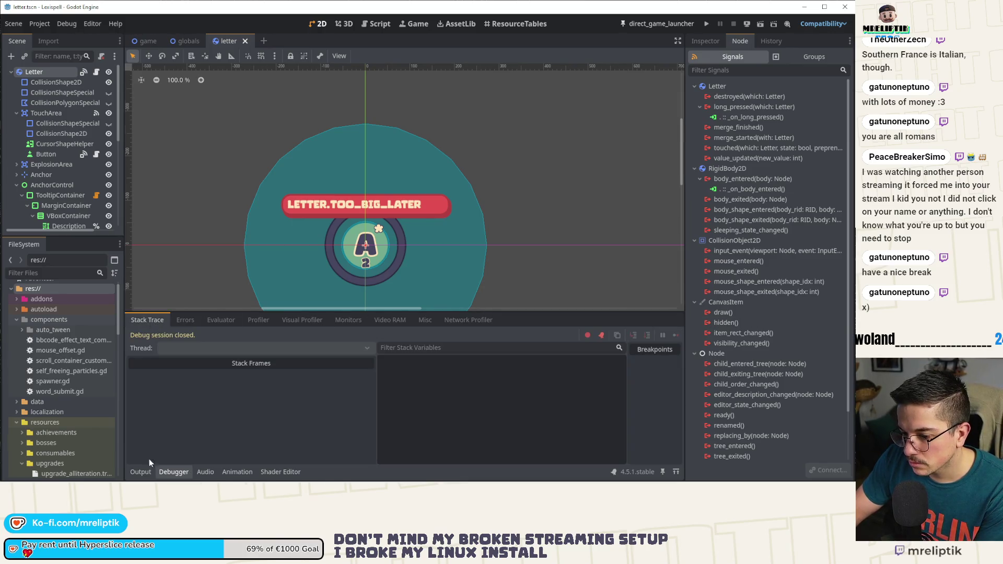
Collapse the bottom Output panel, then open Discord from the system tray.
left_click(140, 471)
left_click(140, 475)
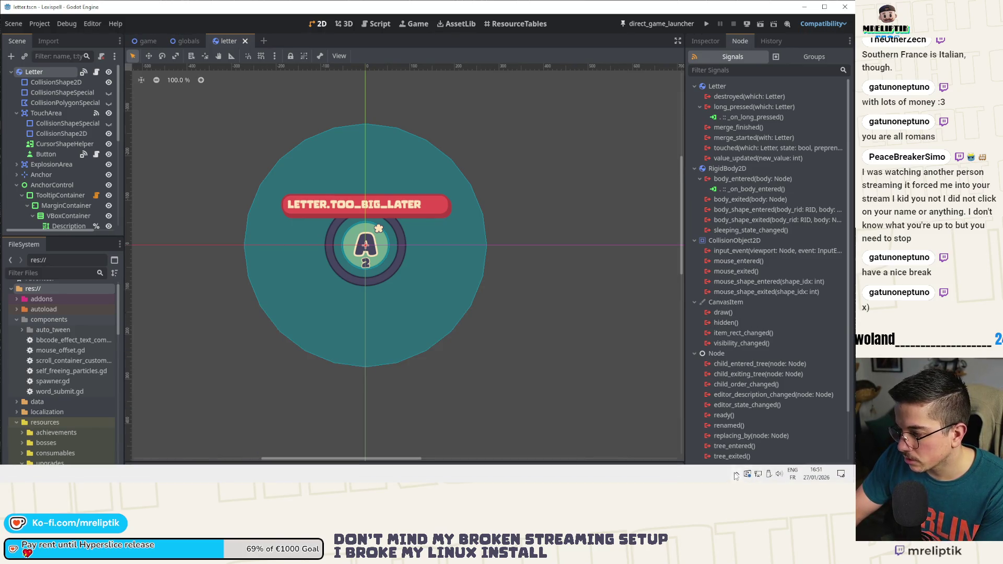
left_click(737, 476)
left_click(772, 455)
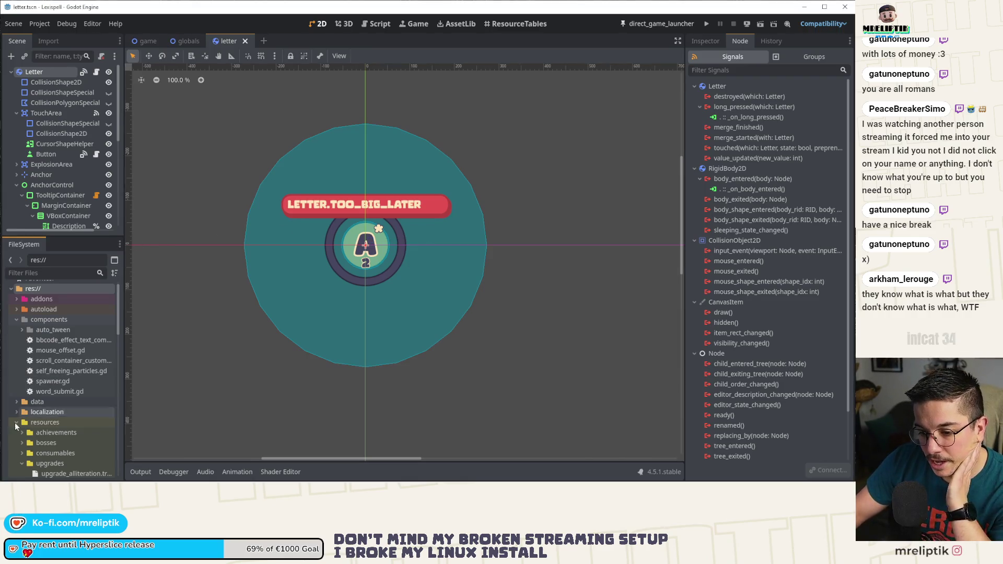
scroll(62, 368, "down", 10)
scroll(68, 389, "down", 5)
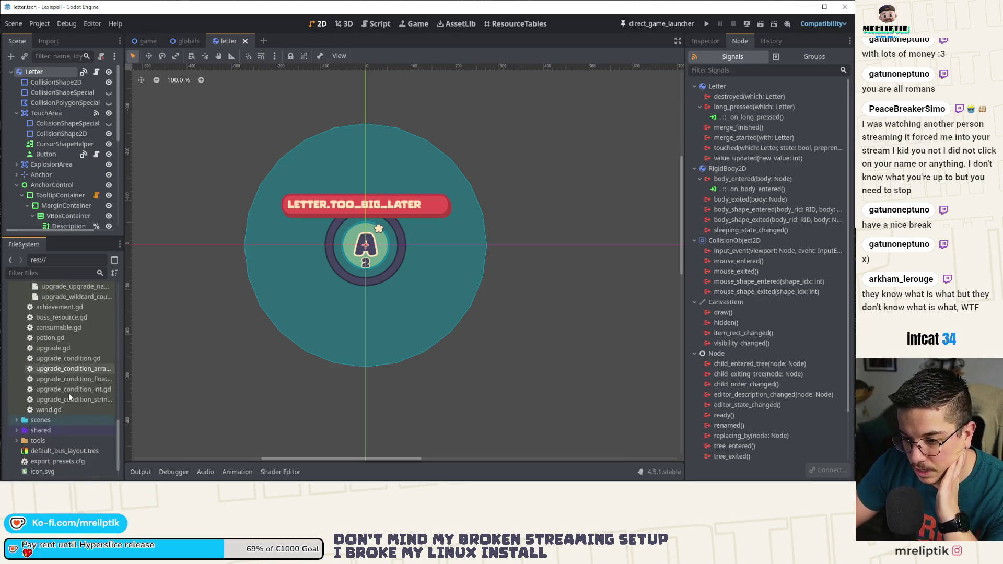